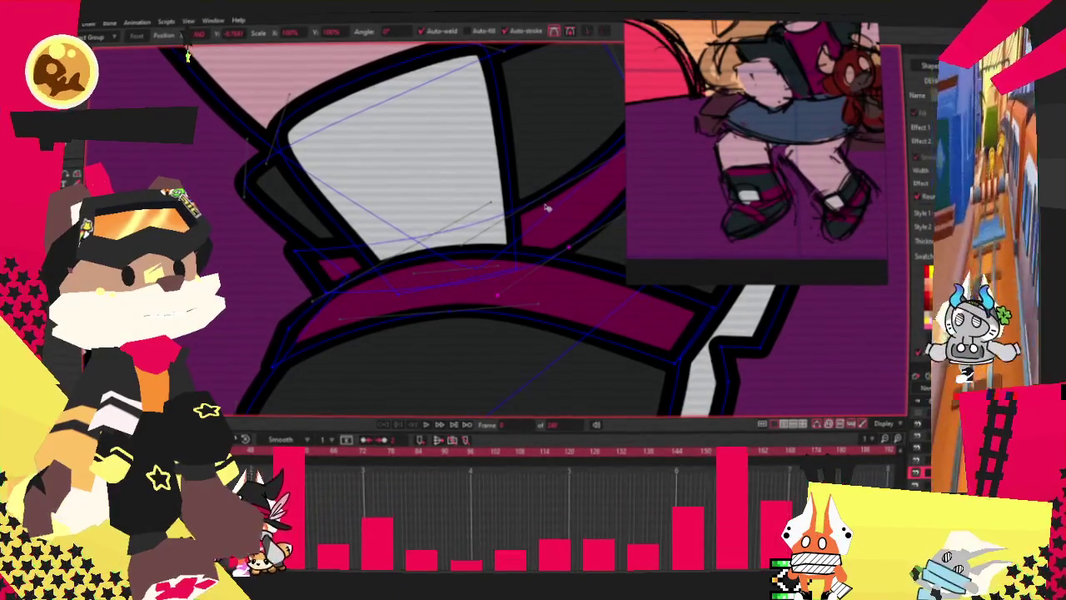
Zoom in on the left shoe and add extra points along its dark outline with Add Point.
{"action": "scroll", "coordinate": [390, 177], "scroll_direction": "down", "scroll_amount": 5}
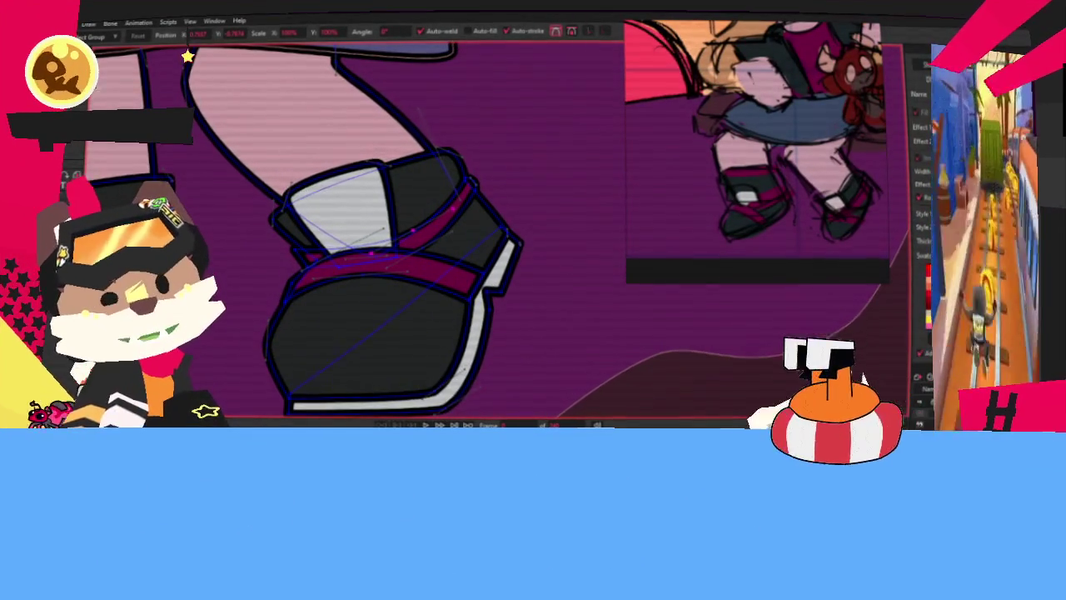
{"action": "key", "text": "a"}
{"action": "scroll", "coordinate": [391, 175], "scroll_direction": "up", "scroll_amount": 2}
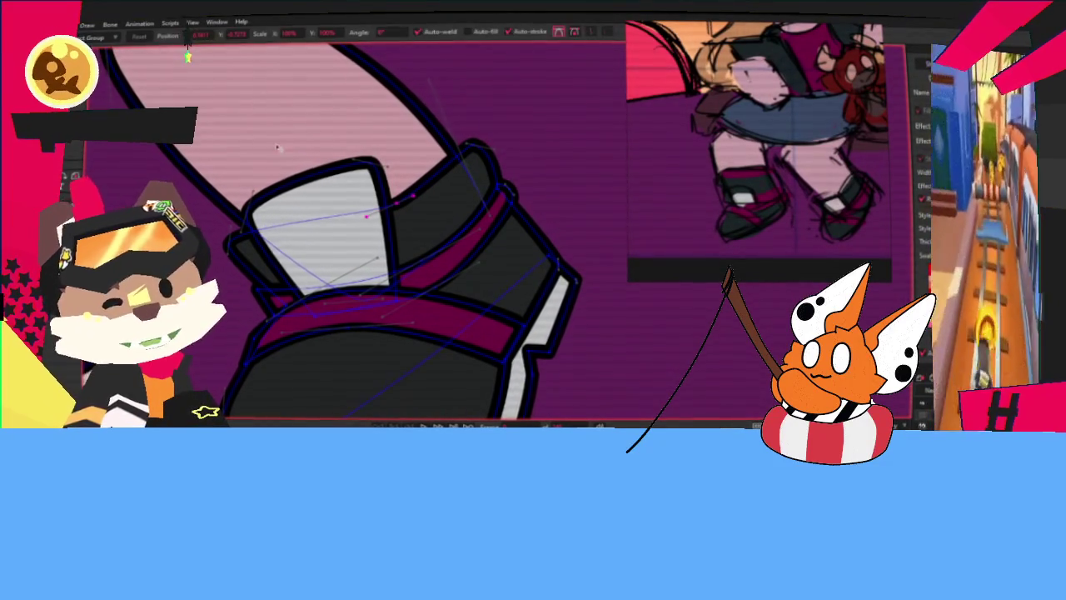
{"action": "scroll", "coordinate": [374, 161], "scroll_direction": "up", "scroll_amount": 1}
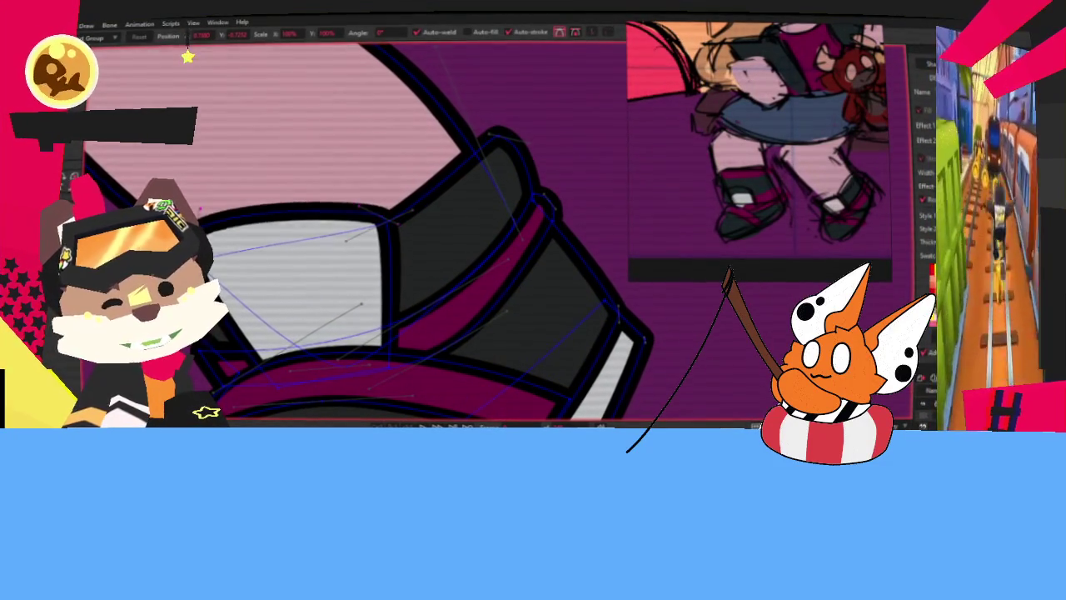
{"action": "scroll", "coordinate": [271, 308], "scroll_direction": "down", "scroll_amount": 2}
{"action": "scroll", "coordinate": [271, 307], "scroll_direction": "up", "scroll_amount": 2}
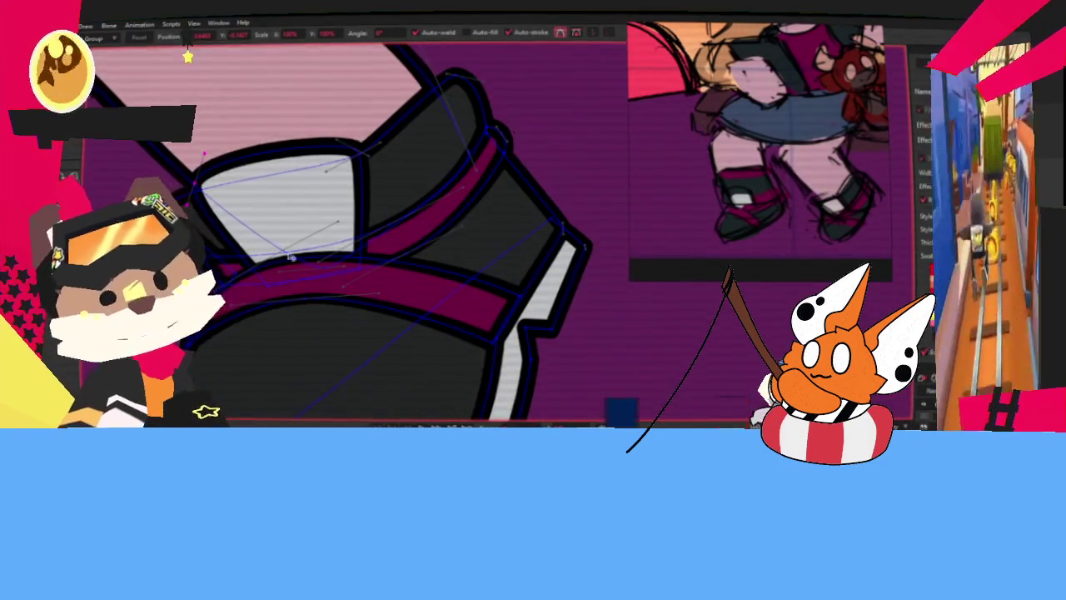
{"action": "scroll", "coordinate": [291, 255], "scroll_direction": "down", "scroll_amount": 3}
{"action": "scroll", "coordinate": [309, 241], "scroll_direction": "up", "scroll_amount": 1}
{"action": "scroll", "coordinate": [317, 229], "scroll_direction": "down", "scroll_amount": 1}
{"action": "scroll", "coordinate": [323, 222], "scroll_direction": "up", "scroll_amount": 1}
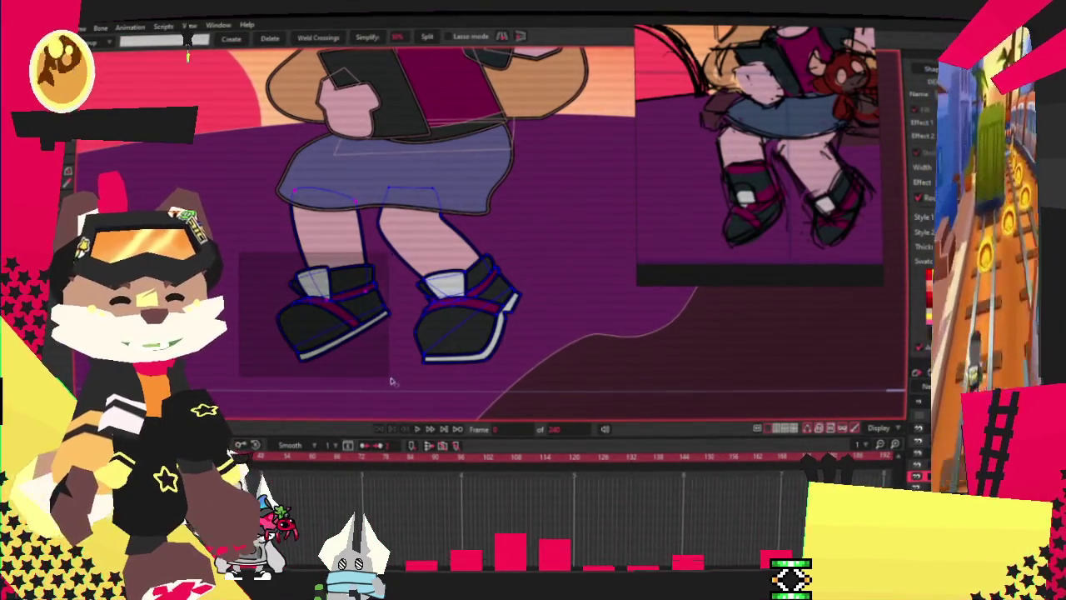
Move the left shoe's points, undo, then nudge the left leg and shoe slightly left and up.
{"action": "left_click_drag", "start_coordinate": [398, 386], "coordinate": [237, 276]}
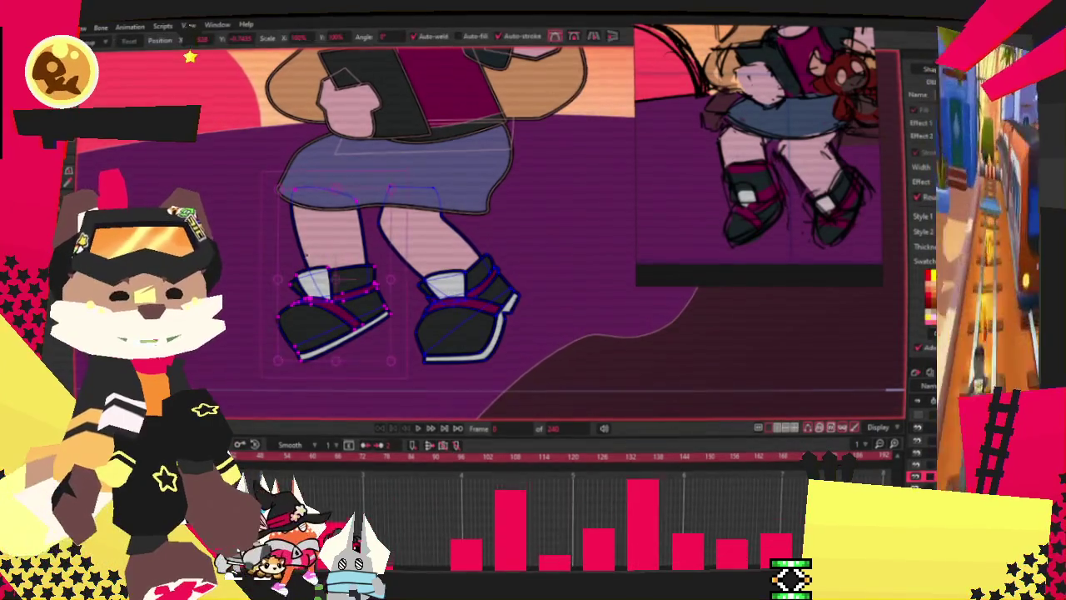
{"action": "mouse_move", "coordinate": [333, 308]}
{"action": "left_mouse_down"}
{"action": "mouse_move", "coordinate": [625, 327]}
{"action": "mouse_move", "coordinate": [390, 305]}
{"action": "left_mouse_up"}
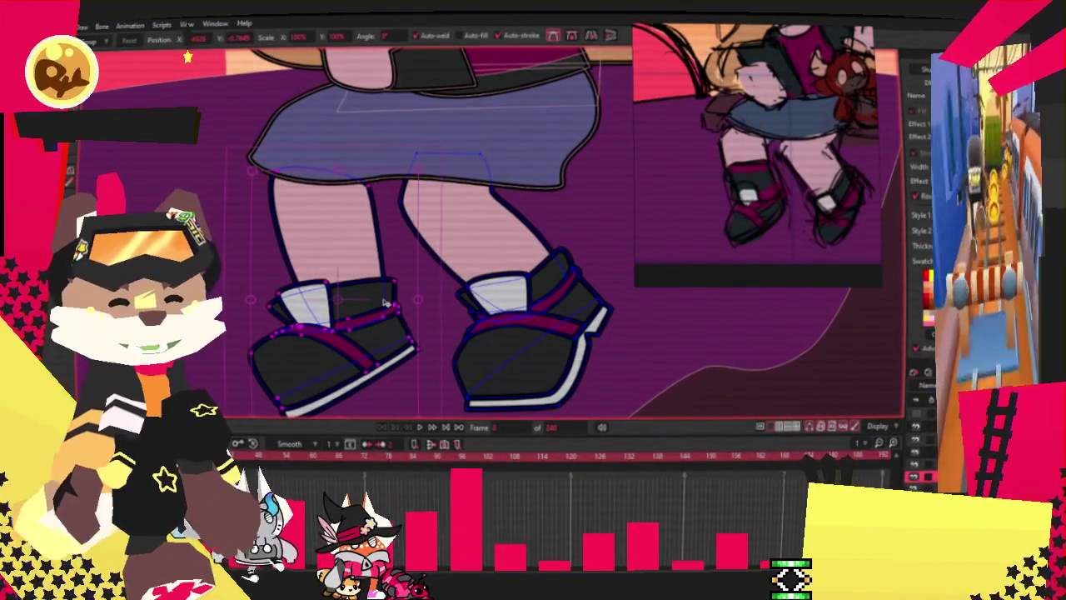
{"action": "scroll", "coordinate": [498, 361], "scroll_direction": "down", "scroll_amount": 3}
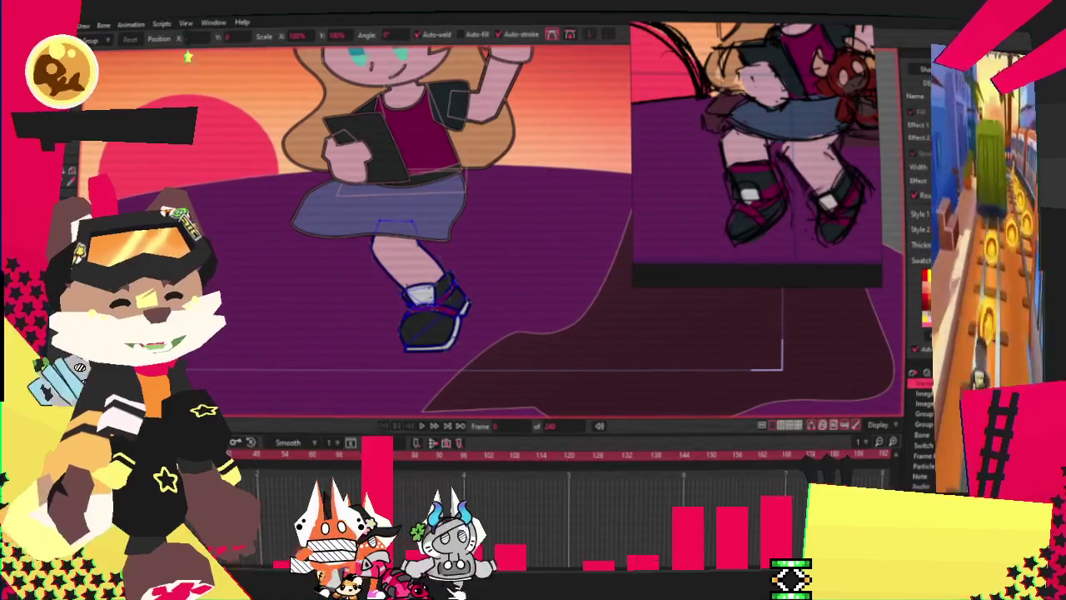
{"action": "key", "text": "ctrl+z"}
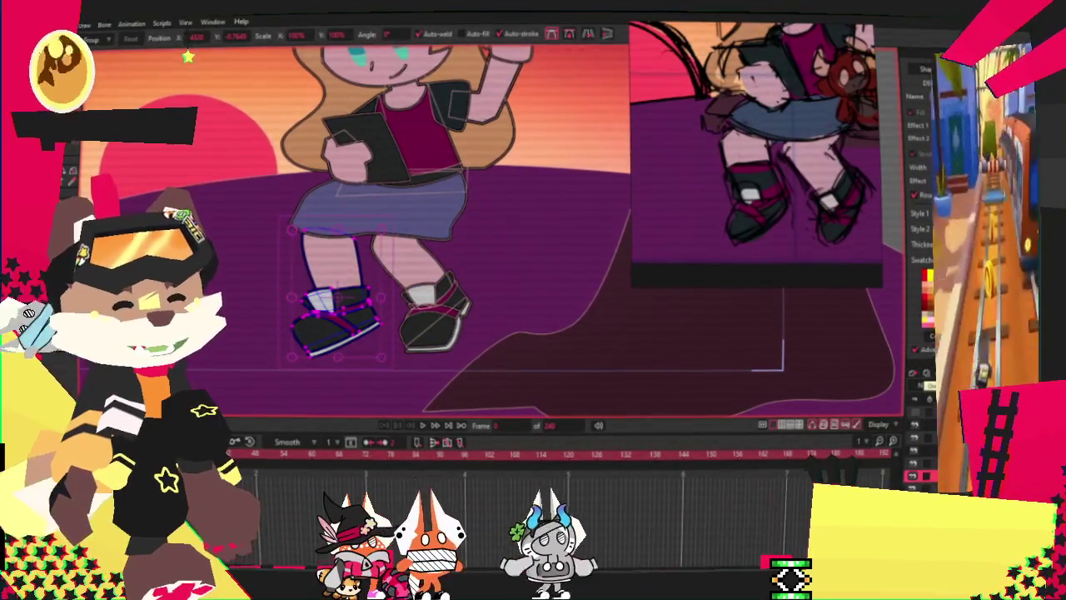
{"action": "scroll", "coordinate": [364, 291], "scroll_direction": "up", "scroll_amount": 2}
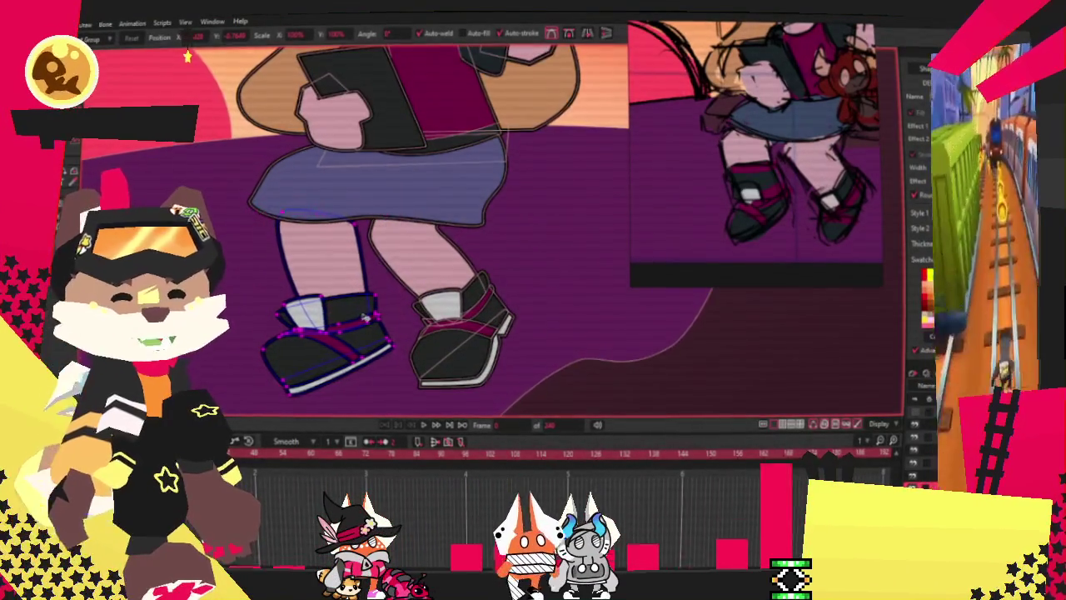
{"action": "mouse_move", "coordinate": [356, 319]}
{"action": "left_mouse_down"}
{"action": "mouse_move", "coordinate": [339, 328]}
{"action": "mouse_move", "coordinate": [349, 329]}
{"action": "left_mouse_up"}
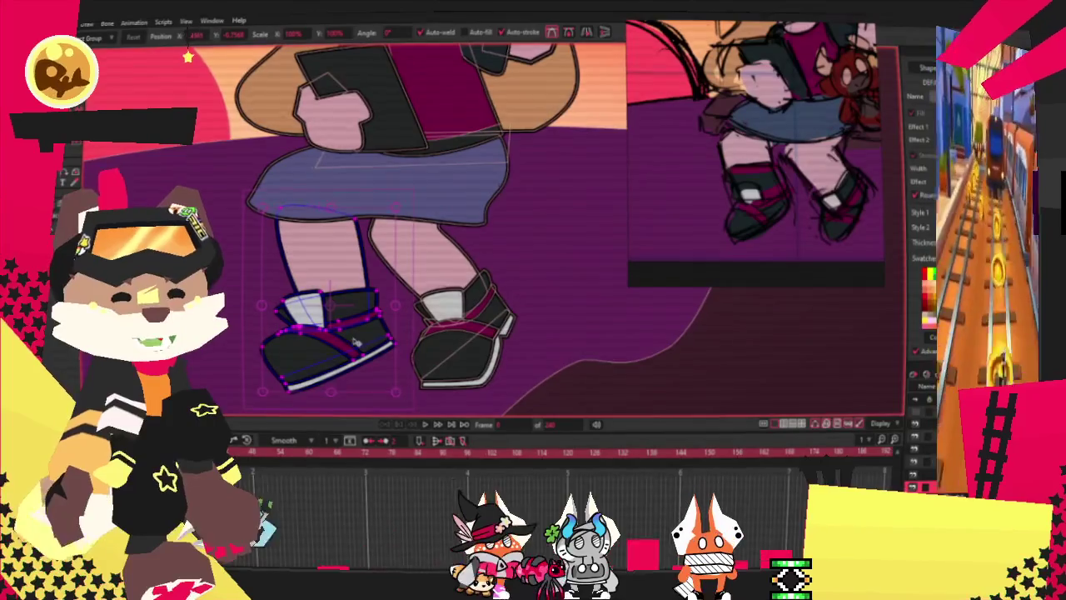
Select the right leg and shoe and switch to the Freehand tool.
{"action": "left_click", "coordinate": [463, 333]}
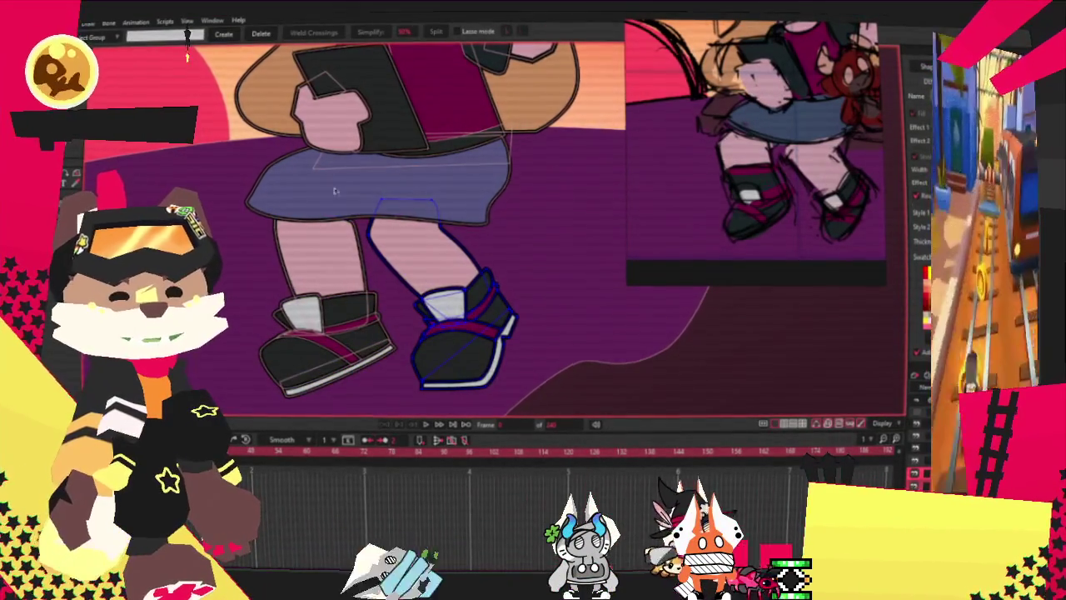
{"action": "key", "text": "t"}
{"action": "key", "text": "t"}
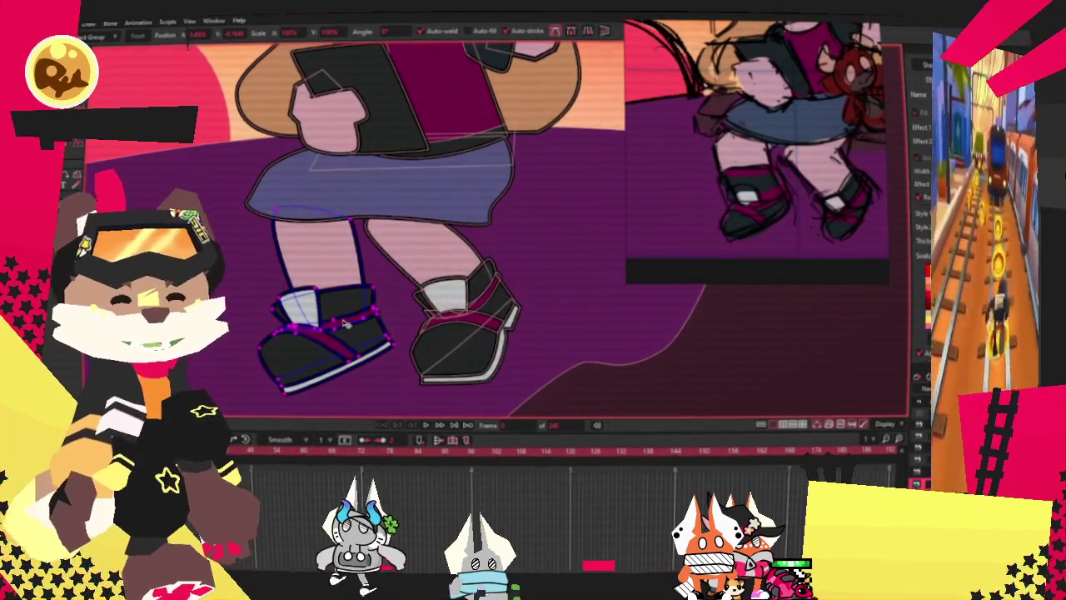
{"action": "scroll", "coordinate": [341, 329], "scroll_direction": "down", "scroll_amount": 1}
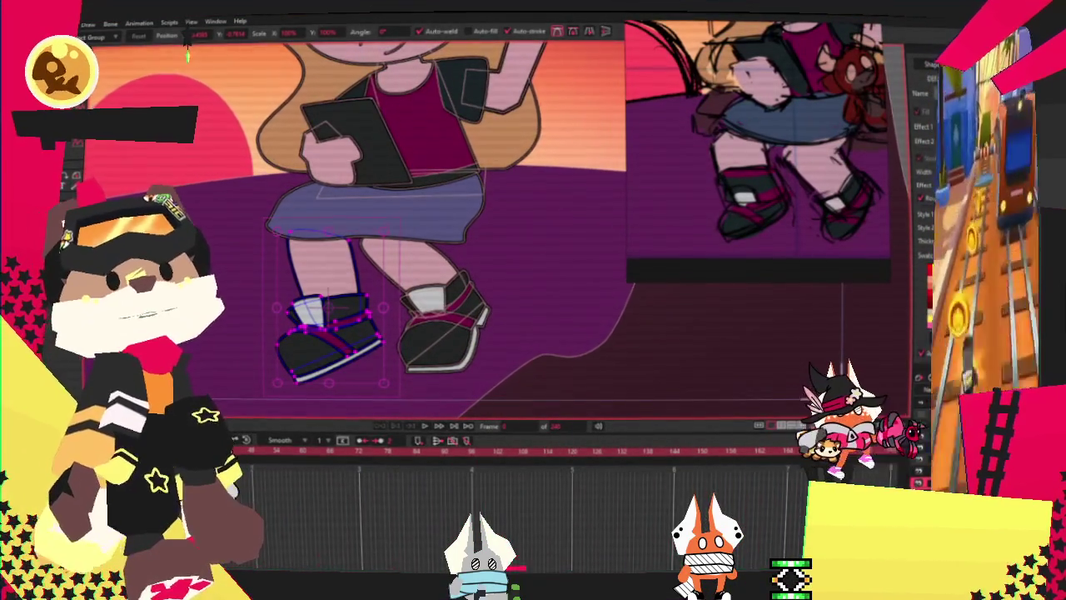
{"action": "scroll", "coordinate": [448, 365], "scroll_direction": "down", "scroll_amount": 2}
{"action": "scroll", "coordinate": [448, 365], "scroll_direction": "up", "scroll_amount": 3}
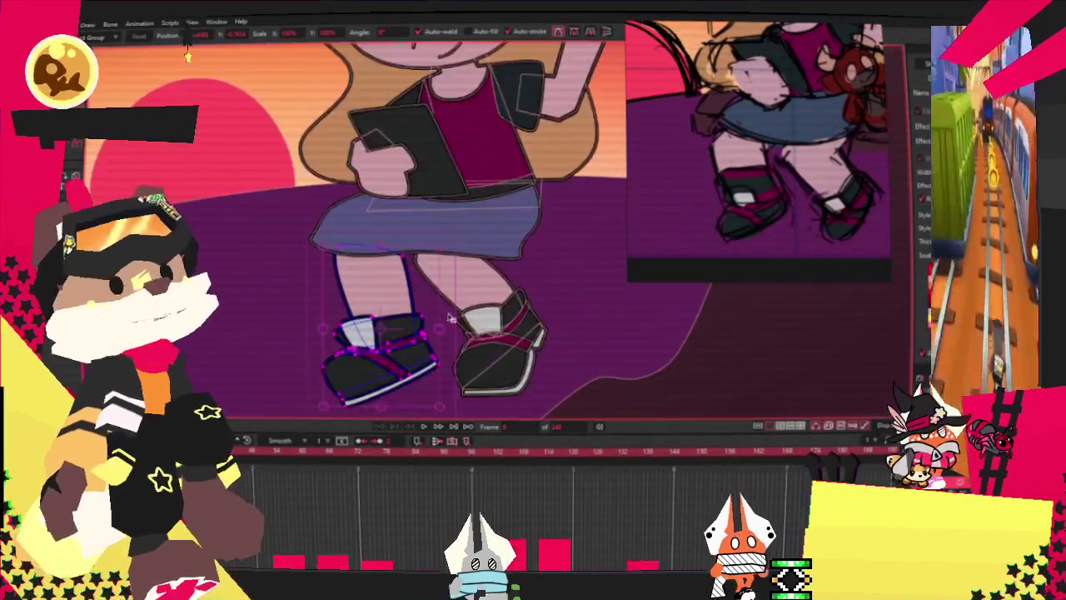
{"action": "scroll", "coordinate": [448, 365], "scroll_direction": "up", "scroll_amount": 1}
{"action": "scroll", "coordinate": [448, 365], "scroll_direction": "up", "scroll_amount": 1}
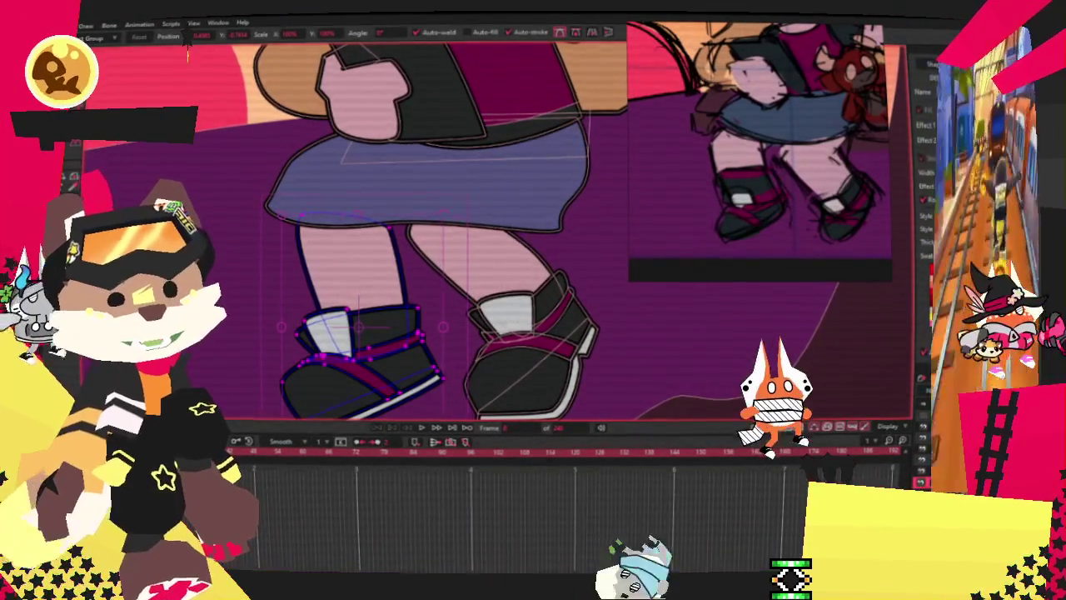
{"action": "scroll", "coordinate": [425, 180], "scroll_direction": "up", "scroll_amount": 1}
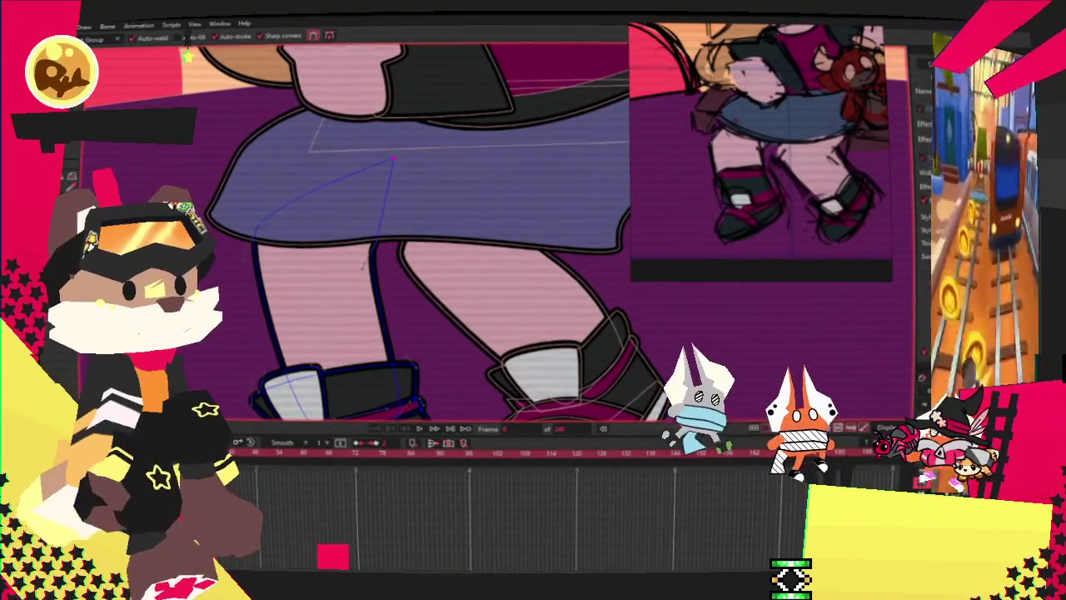
Smooth the curvature of the left leg's outline under the skirt, then zoom back out.
{"action": "key", "text": "c"}
{"action": "scroll", "coordinate": [400, 250], "scroll_direction": "up", "scroll_amount": 1}
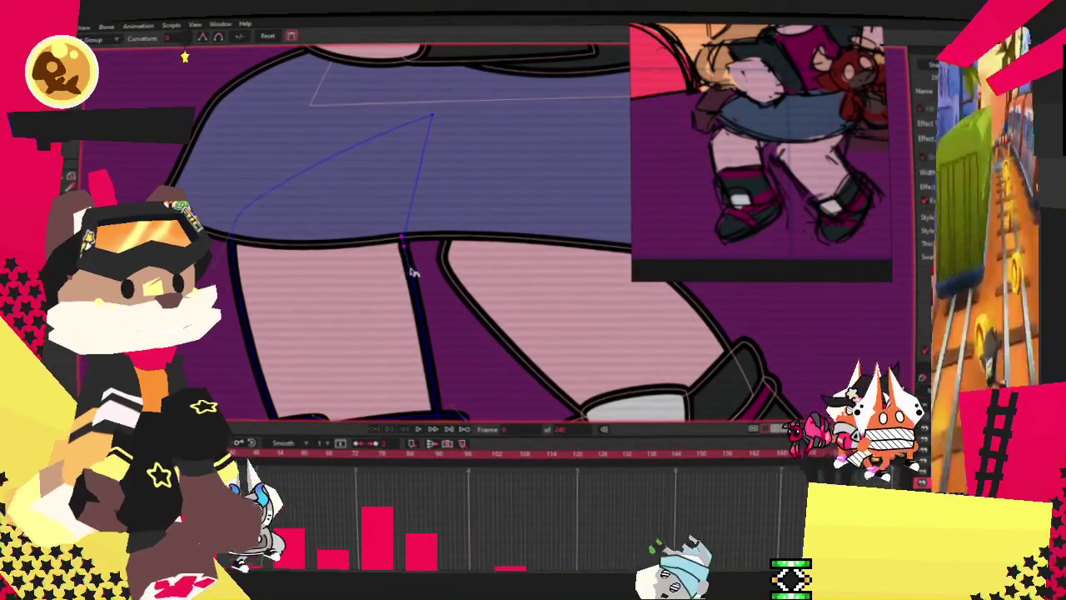
{"action": "scroll", "coordinate": [430, 244], "scroll_direction": "down", "scroll_amount": 1}
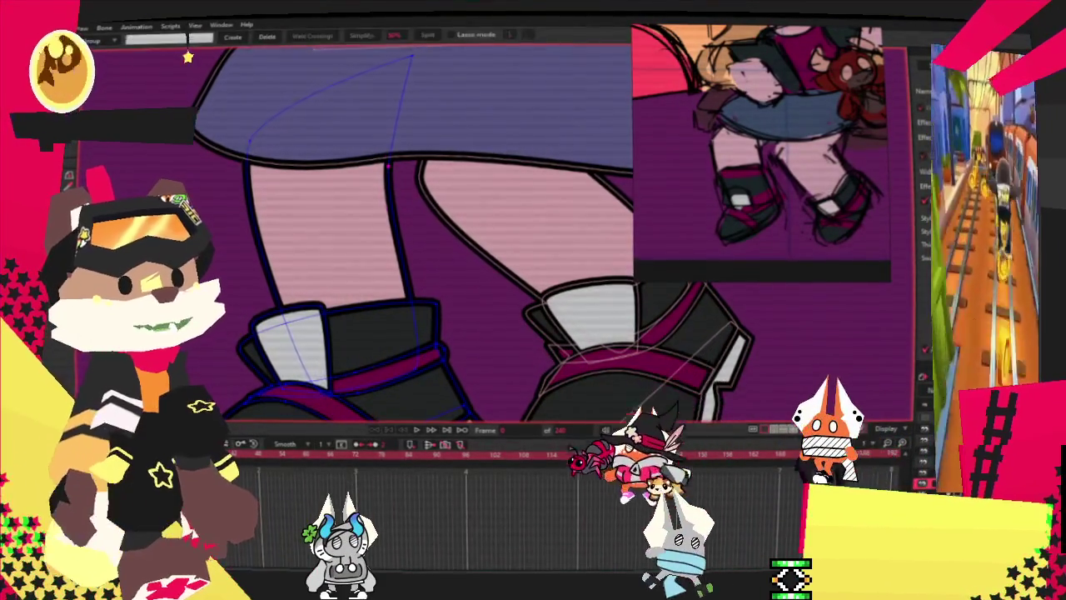
{"action": "key", "text": "t"}
{"action": "scroll", "coordinate": [419, 376], "scroll_direction": "up", "scroll_amount": 1}
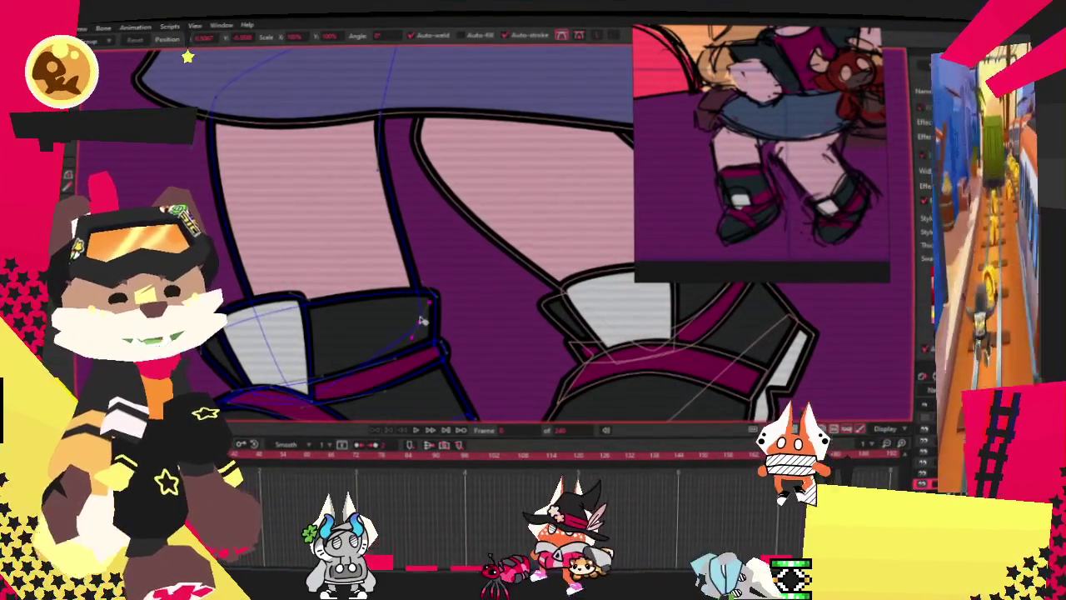
{"action": "scroll", "coordinate": [414, 330], "scroll_direction": "down", "scroll_amount": 2}
{"action": "scroll", "coordinate": [298, 220], "scroll_direction": "down", "scroll_amount": 2}
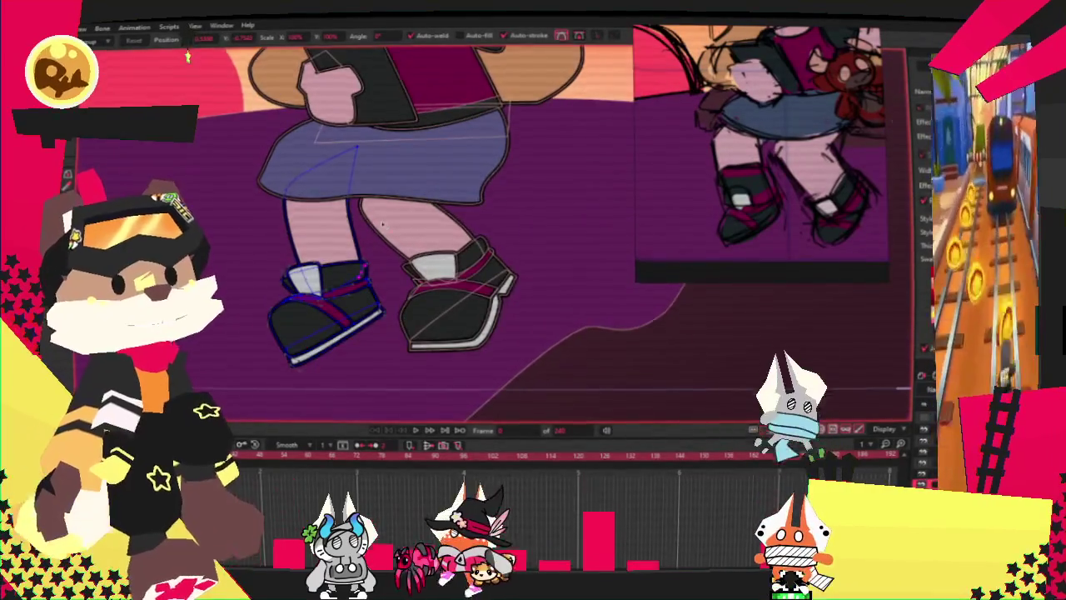
{"action": "scroll", "coordinate": [298, 220], "scroll_direction": "down", "scroll_amount": 1}
{"action": "scroll", "coordinate": [401, 228], "scroll_direction": "down", "scroll_amount": 2}
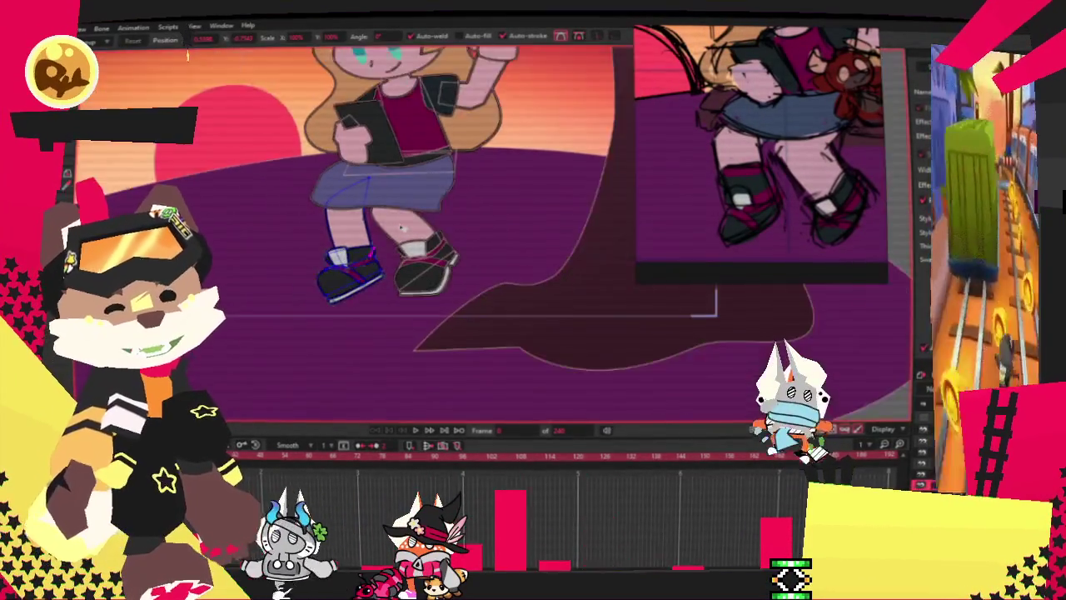
{"action": "scroll", "coordinate": [400, 233], "scroll_direction": "up", "scroll_amount": 2}
{"action": "scroll", "coordinate": [398, 242], "scroll_direction": "down", "scroll_amount": 2}
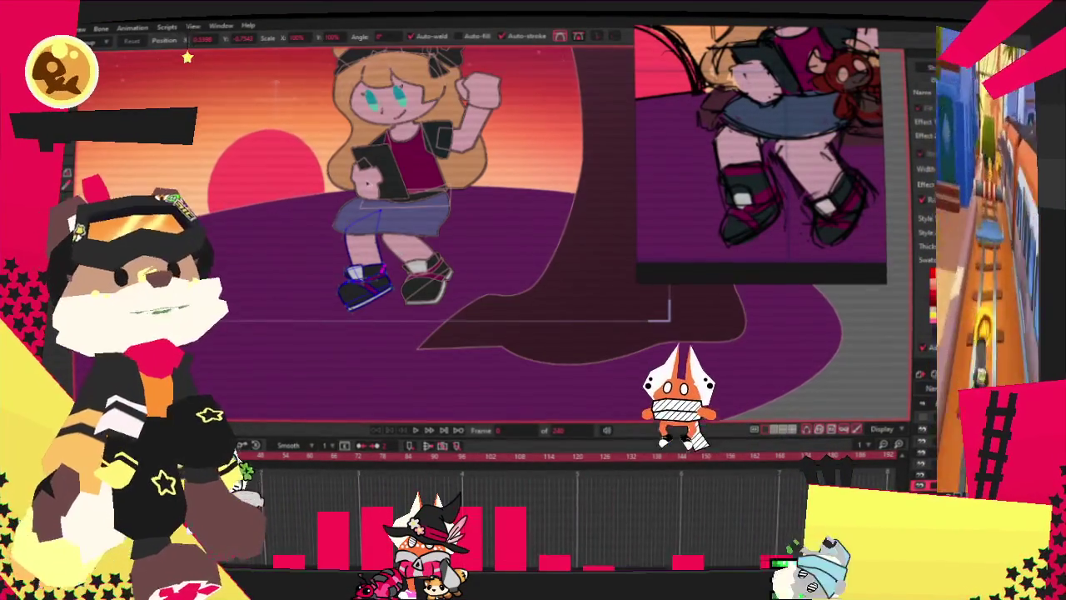
{"action": "scroll", "coordinate": [371, 204], "scroll_direction": "down", "scroll_amount": 2}
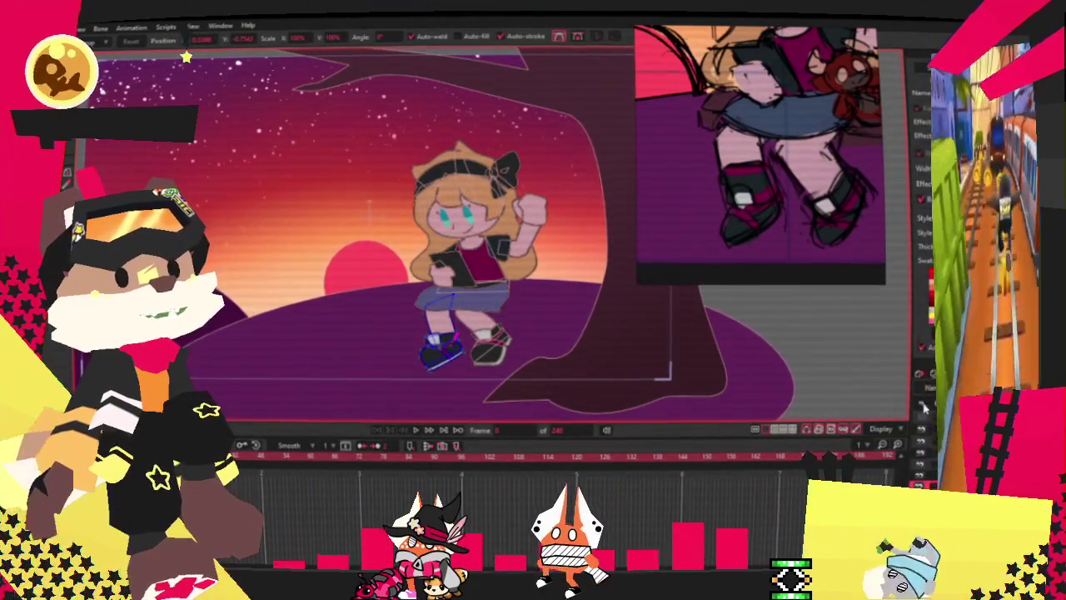
{"action": "left_click", "coordinate": [921, 425]}
{"action": "scroll", "coordinate": [556, 269], "scroll_direction": "down", "scroll_amount": 2}
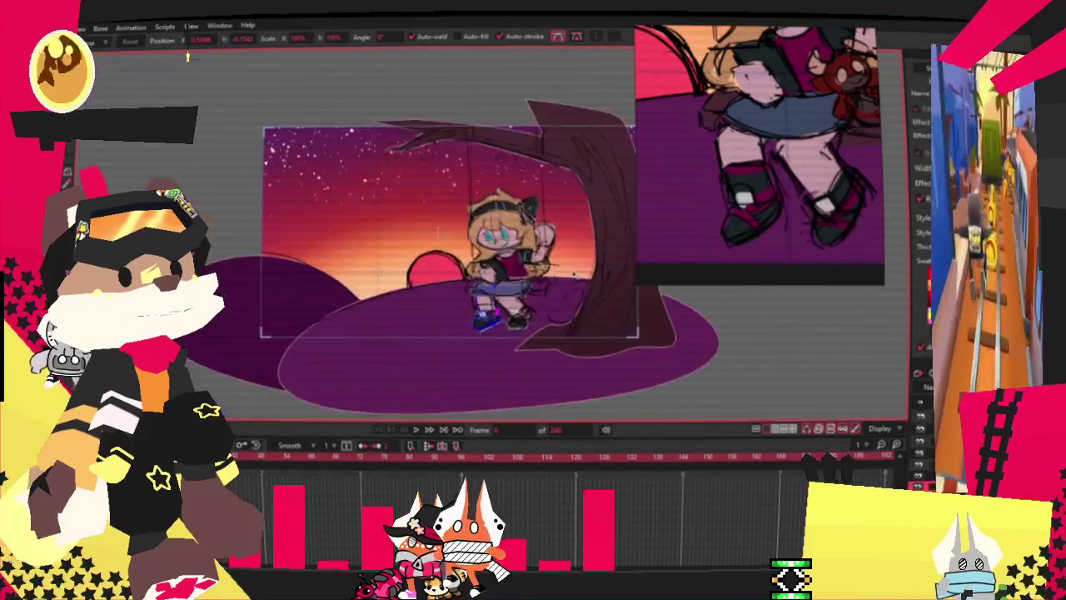
{"action": "scroll", "coordinate": [555, 269], "scroll_direction": "up", "scroll_amount": 1}
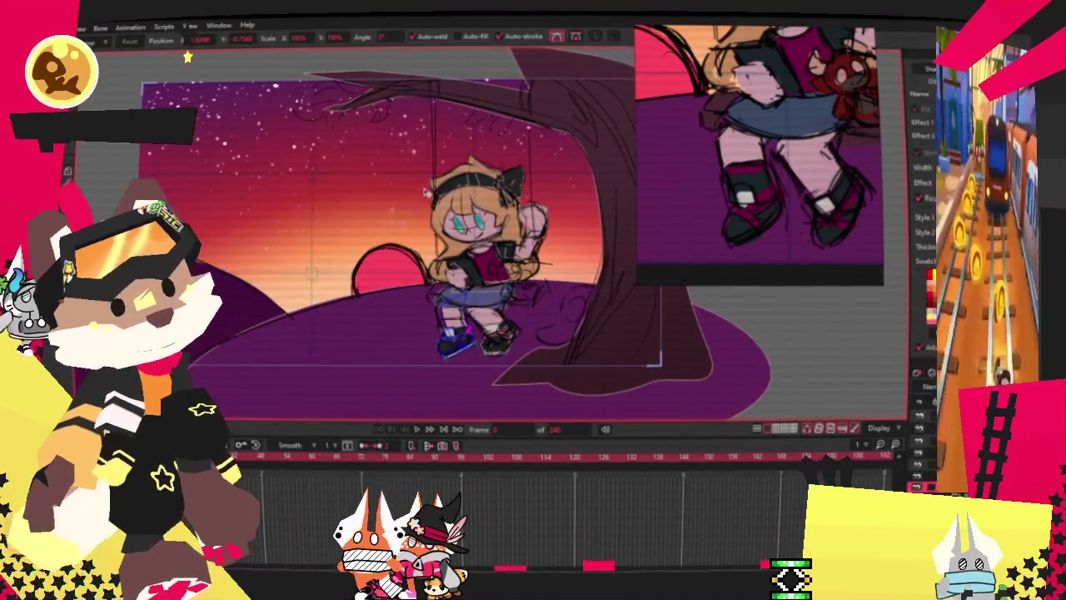
{"action": "scroll", "coordinate": [425, 193], "scroll_direction": "down", "scroll_amount": 2}
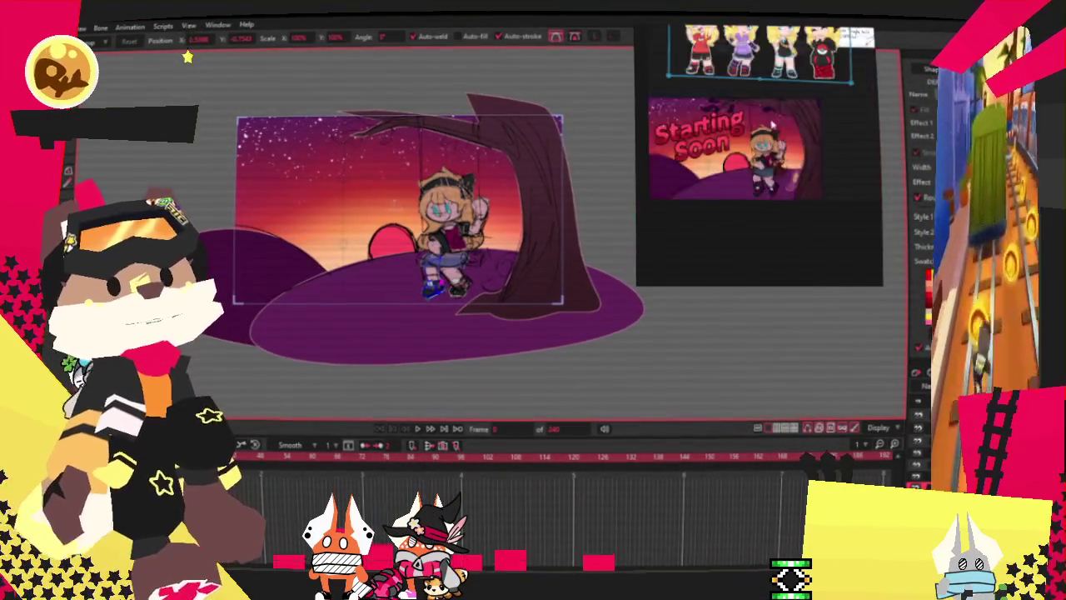
{"action": "scroll", "coordinate": [470, 227], "scroll_direction": "down", "scroll_amount": 1}
{"action": "scroll", "coordinate": [470, 227], "scroll_direction": "up", "scroll_amount": 2}
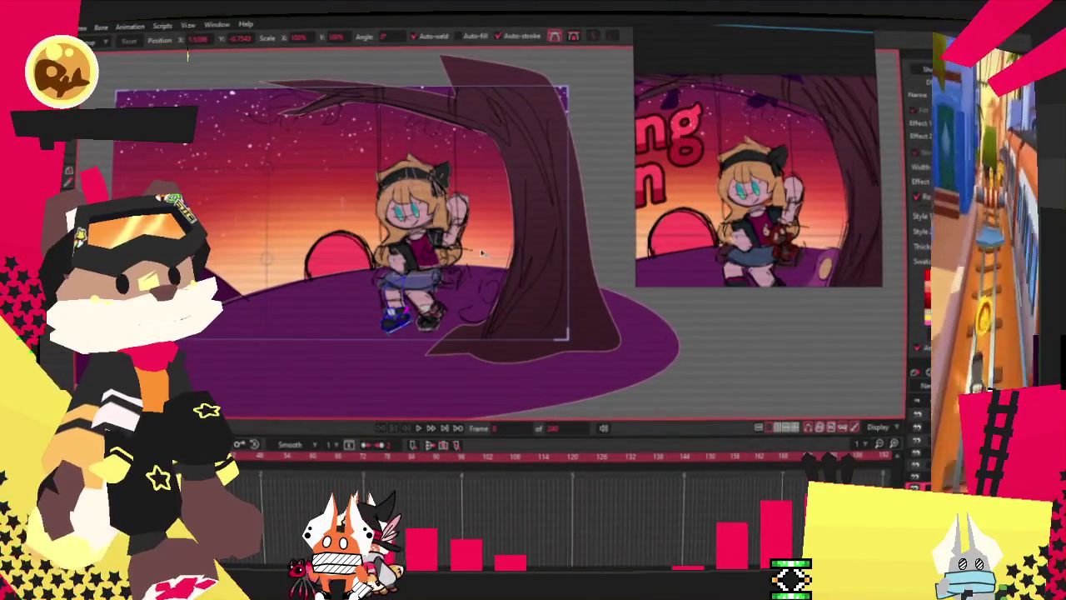
{"action": "scroll", "coordinate": [398, 195], "scroll_direction": "up", "scroll_amount": 1}
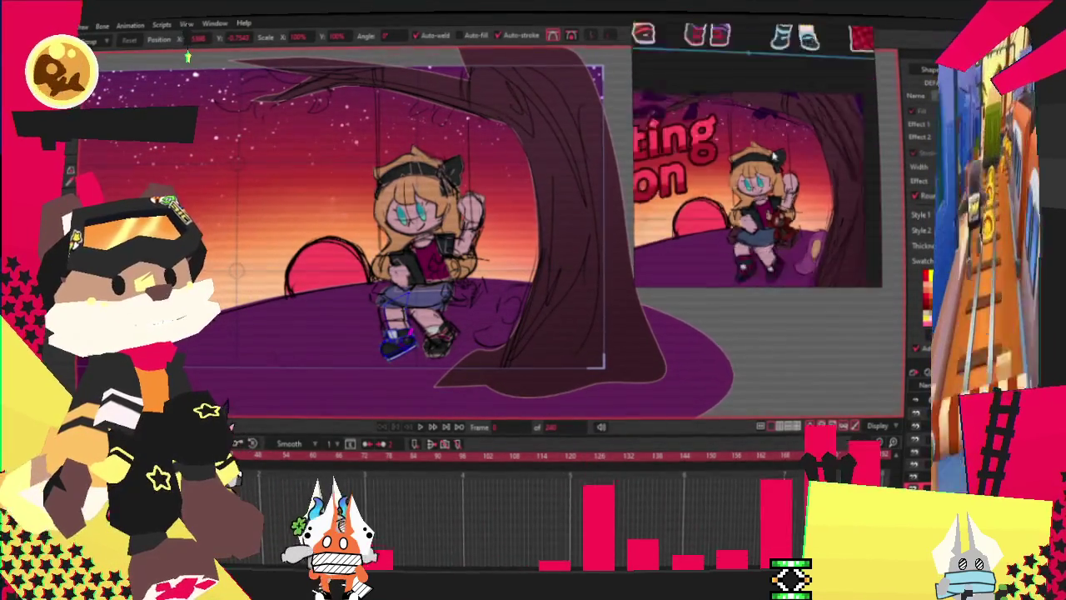
{"action": "scroll", "coordinate": [581, 331], "scroll_direction": "up", "scroll_amount": 1}
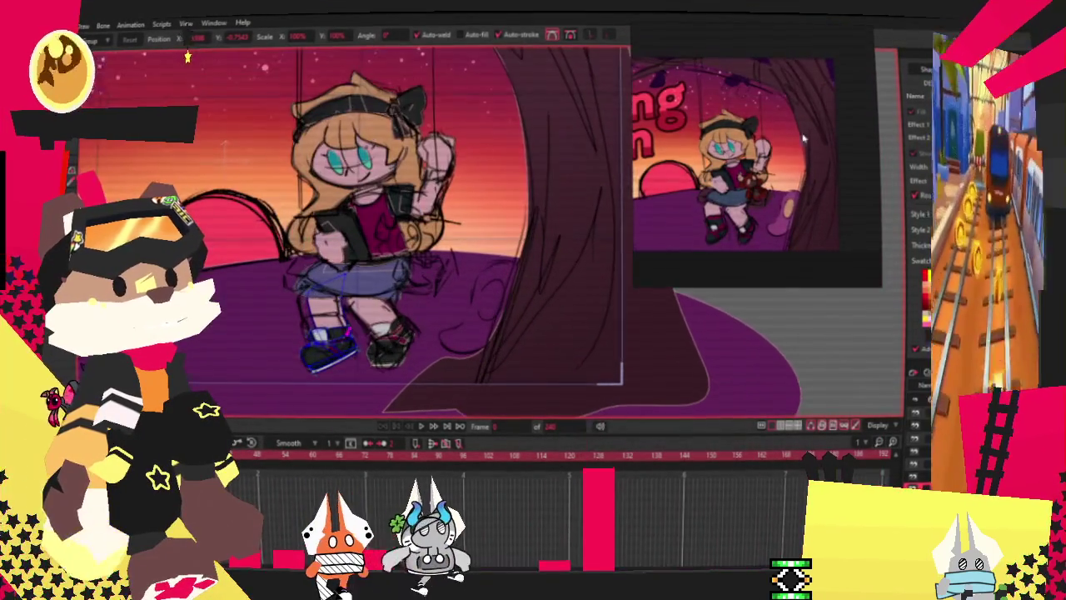
{"action": "scroll", "coordinate": [526, 333], "scroll_direction": "up", "scroll_amount": 2}
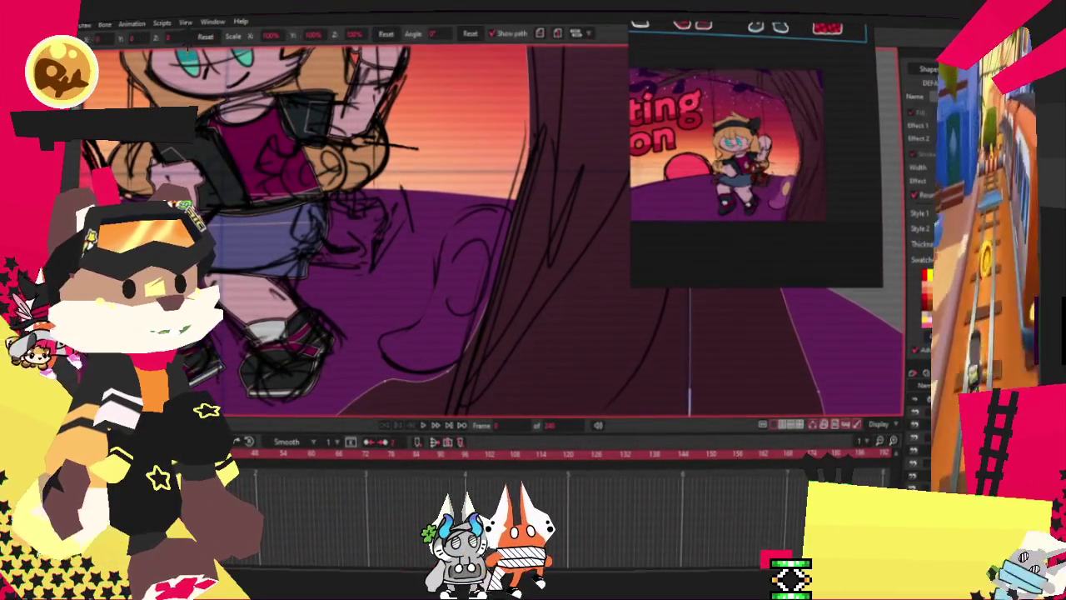
{"action": "scroll", "coordinate": [188, 55], "scroll_direction": "down", "scroll_amount": 2}
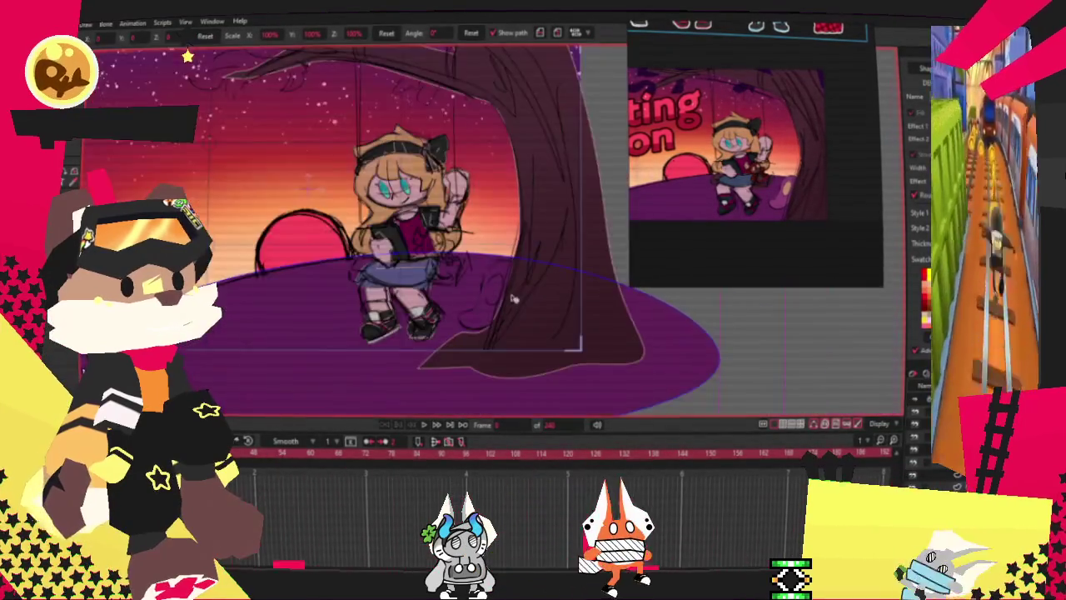
{"action": "scroll", "coordinate": [187, 55], "scroll_direction": "up", "scroll_amount": 1}
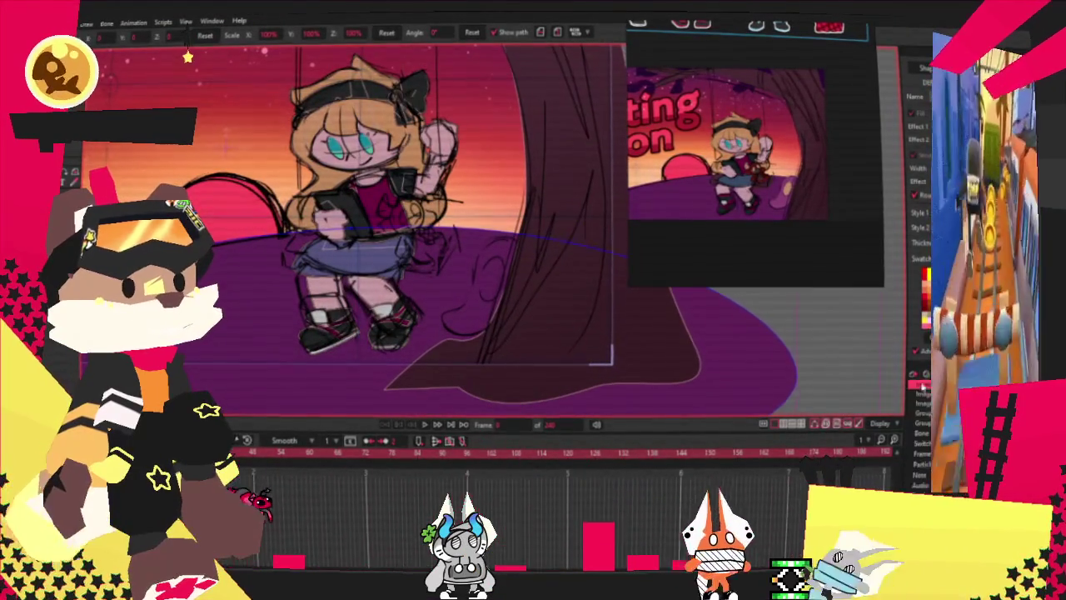
{"action": "scroll", "coordinate": [819, 177], "scroll_direction": "down", "scroll_amount": 3}
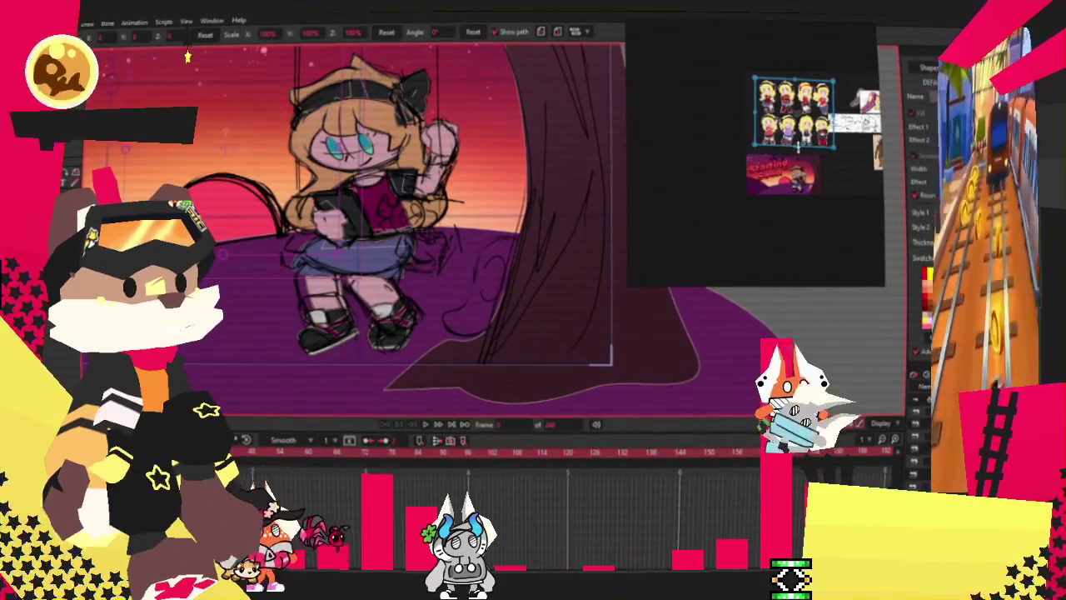
{"action": "scroll", "coordinate": [792, 209], "scroll_direction": "up", "scroll_amount": 2}
{"action": "scroll", "coordinate": [785, 233], "scroll_direction": "up", "scroll_amount": 2}
{"action": "scroll", "coordinate": [785, 232], "scroll_direction": "up", "scroll_amount": 2}
{"action": "scroll", "coordinate": [189, 55], "scroll_direction": "up", "scroll_amount": 3}
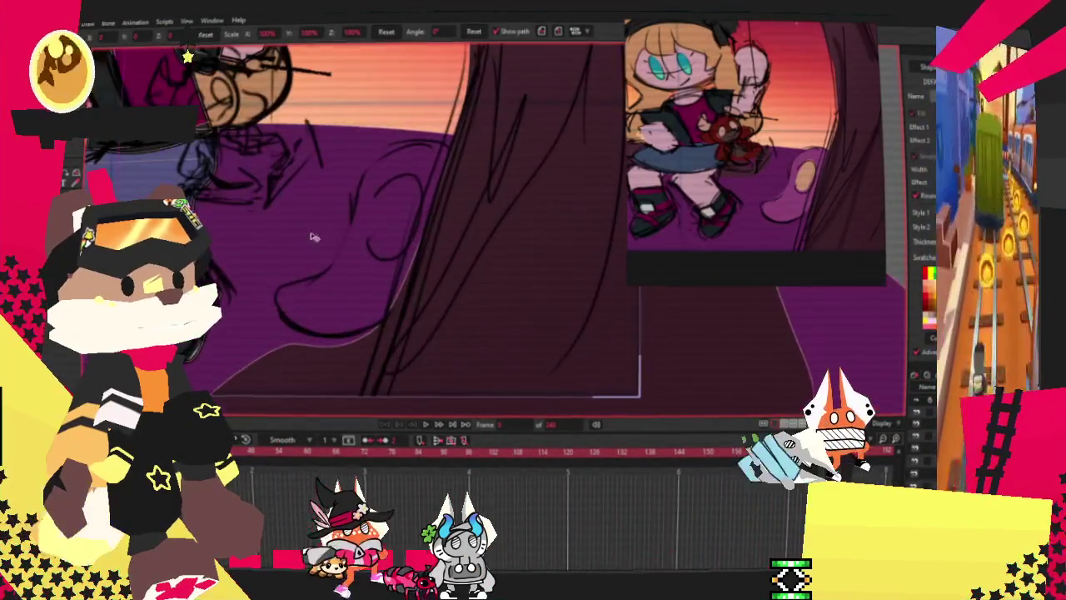
Draw a rectangle over the sketch beside the trunk and drag its corners to slant it.
{"action": "key", "text": "r"}
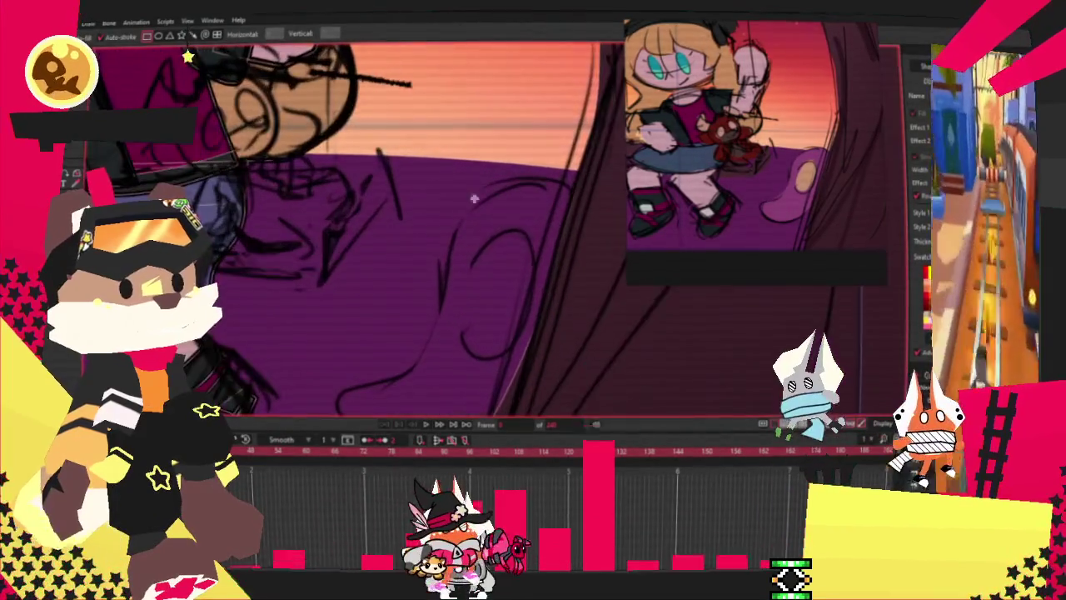
{"action": "scroll", "coordinate": [533, 198], "scroll_direction": "up", "scroll_amount": 2}
{"action": "left_click_drag", "start_coordinate": [502, 164], "coordinate": [295, 372]}
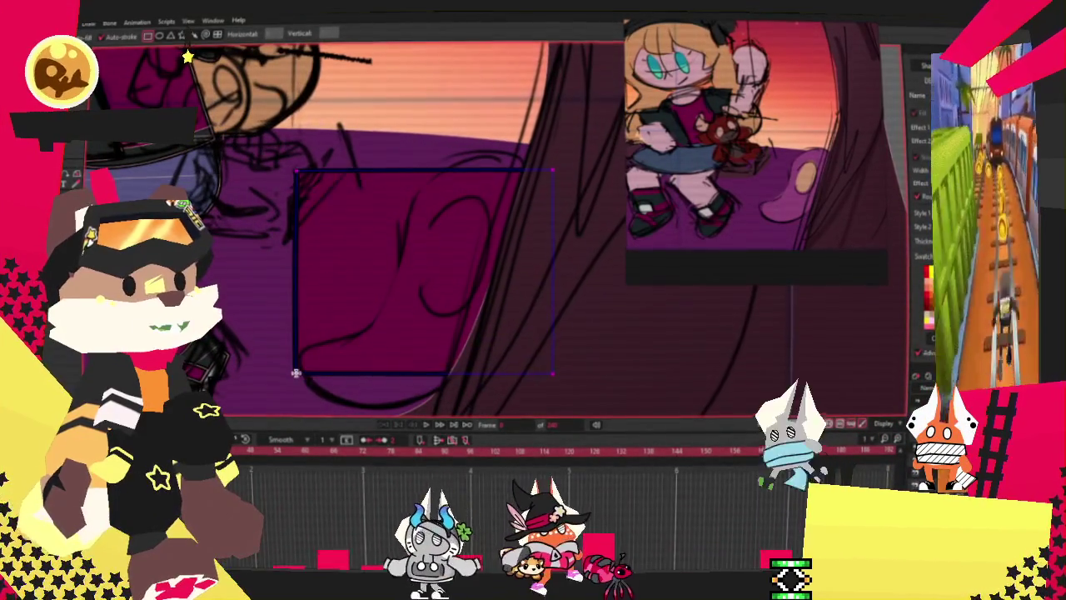
{"action": "key", "text": "t"}
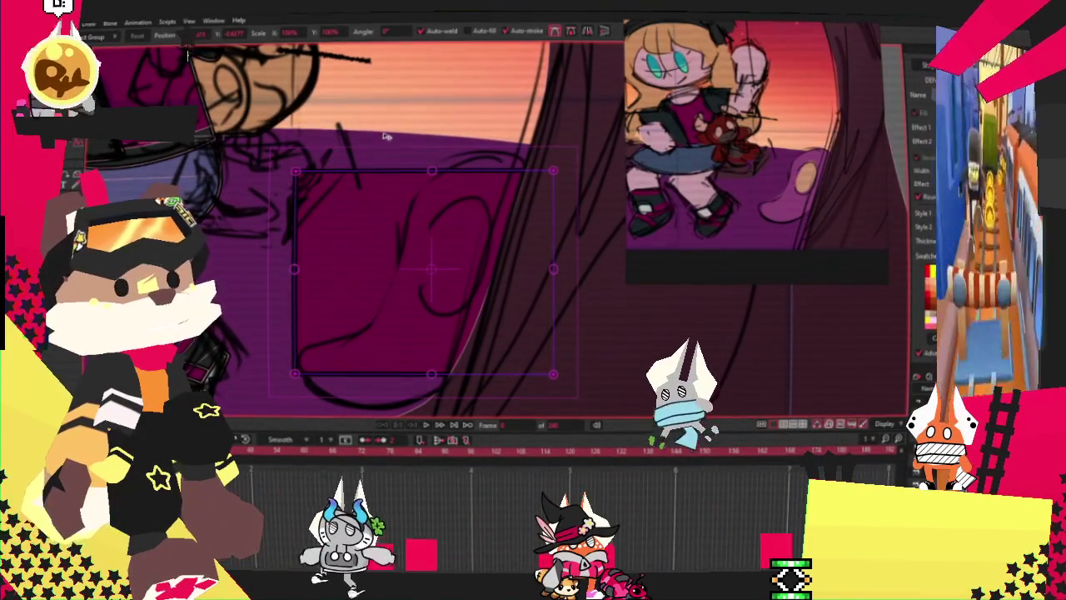
{"action": "left_click_drag", "start_coordinate": [302, 175], "coordinate": [472, 155]}
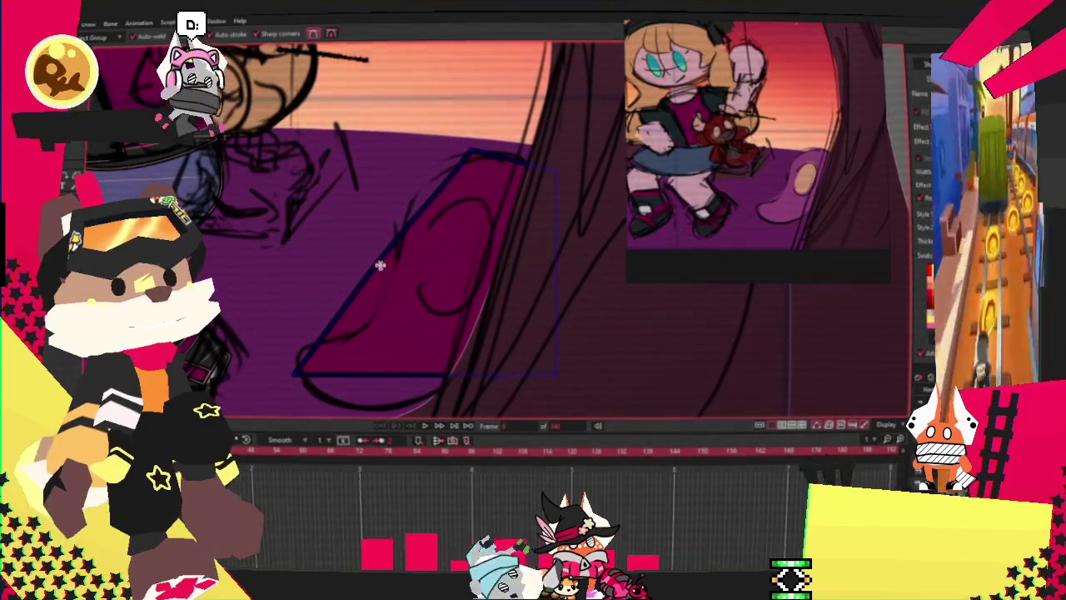
{"action": "left_click_drag", "start_coordinate": [374, 374], "coordinate": [403, 429]}
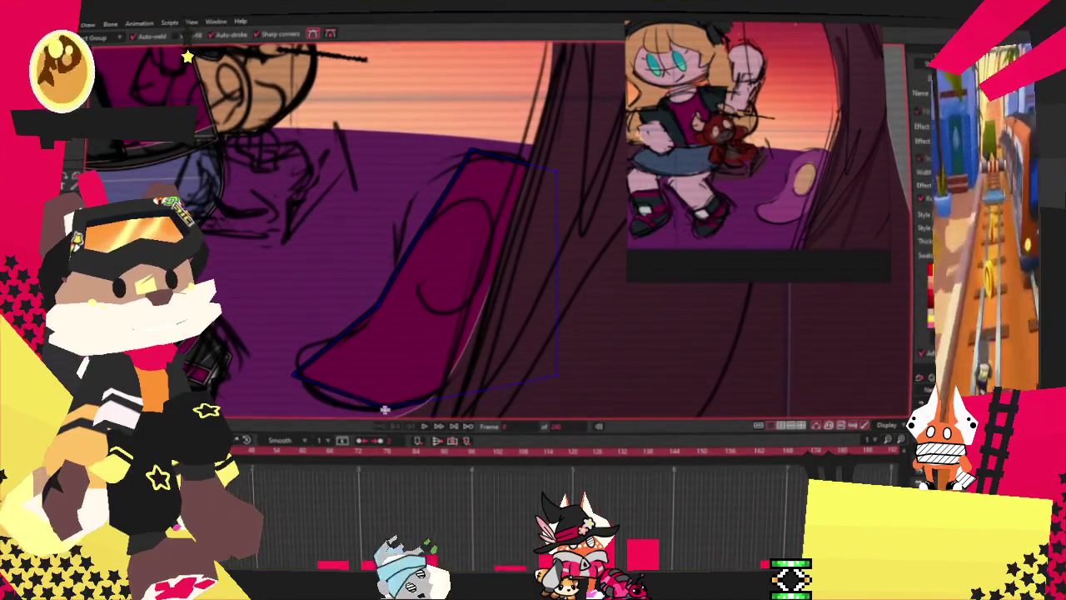
{"action": "scroll", "coordinate": [385, 409], "scroll_direction": "down", "scroll_amount": 3}
{"action": "scroll", "coordinate": [329, 243], "scroll_direction": "up", "scroll_amount": 2}
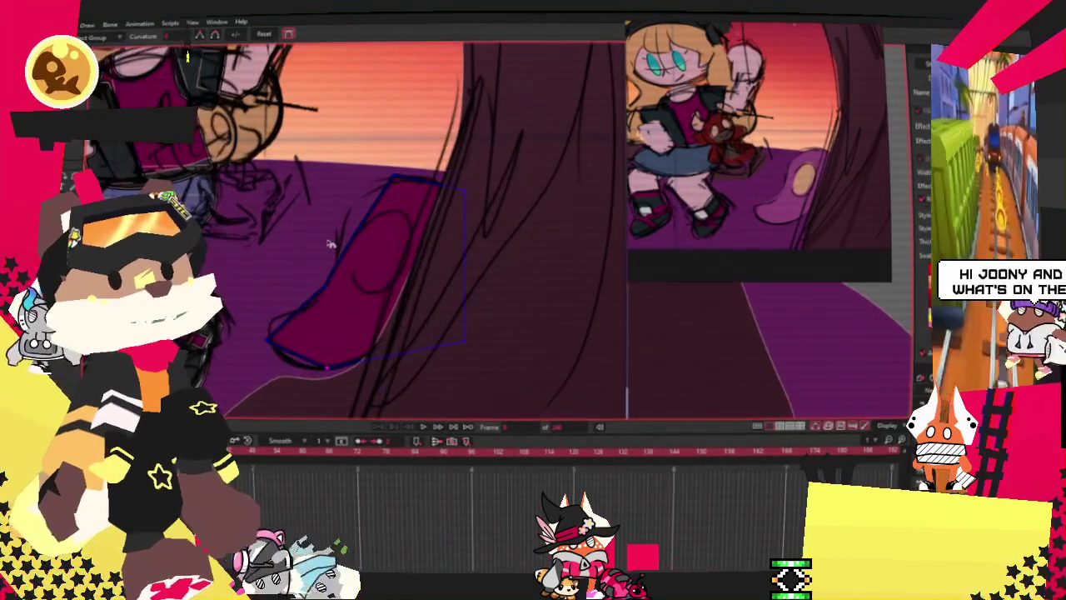
{"action": "scroll", "coordinate": [325, 279], "scroll_direction": "up", "scroll_amount": 2}
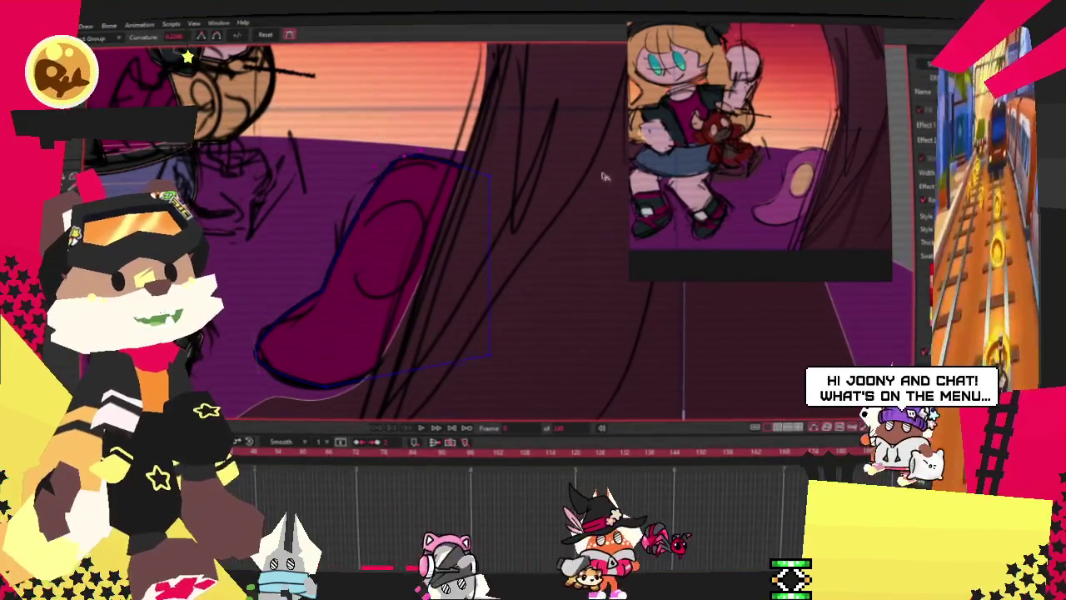
{"action": "key", "text": "s"}
{"action": "scroll", "coordinate": [358, 266], "scroll_direction": "up", "scroll_amount": 2}
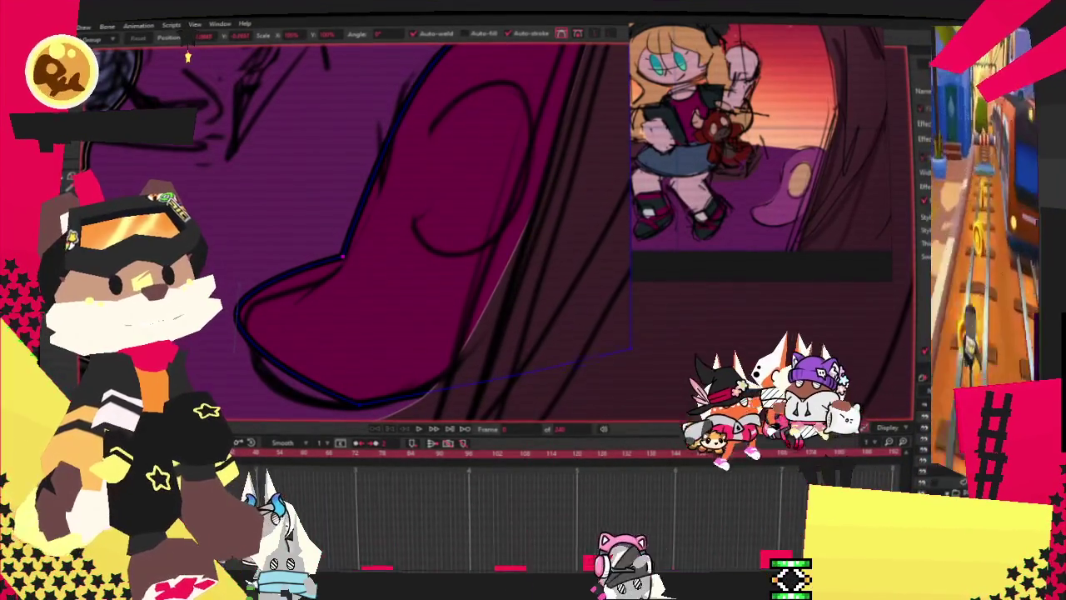
Round the slanted shape's corners with the Curvature tool to match the sketch.
{"action": "key", "text": "c"}
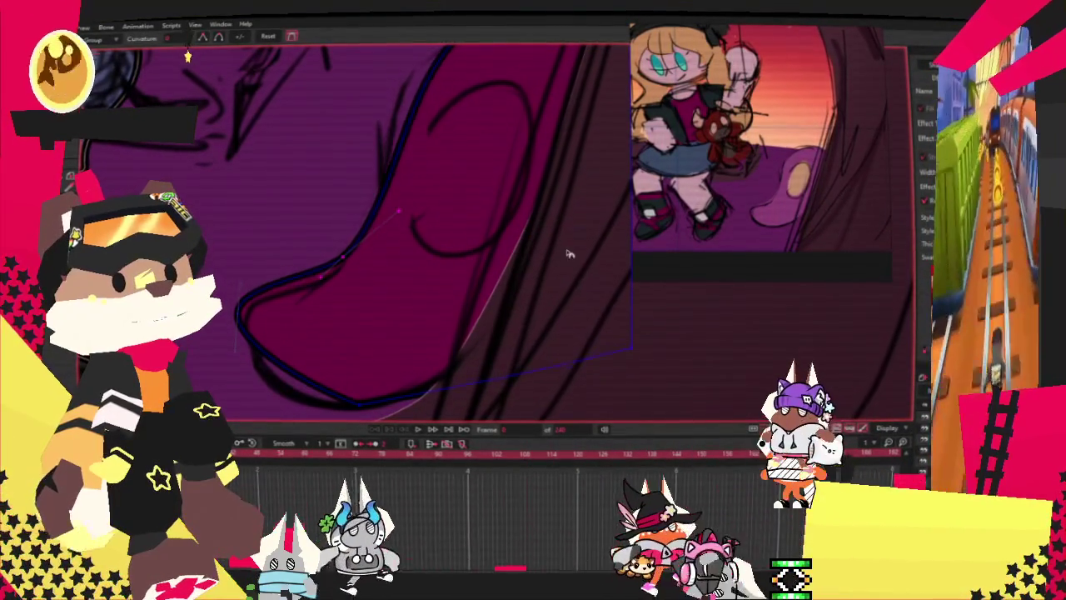
{"action": "scroll", "coordinate": [417, 333], "scroll_direction": "down", "scroll_amount": 2}
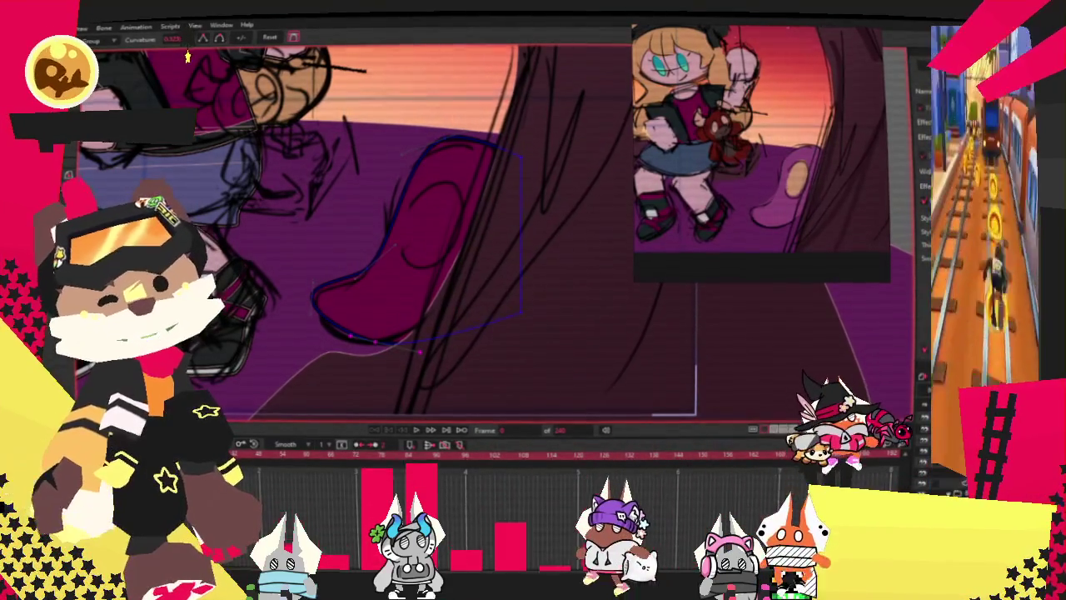
{"action": "key", "text": "t"}
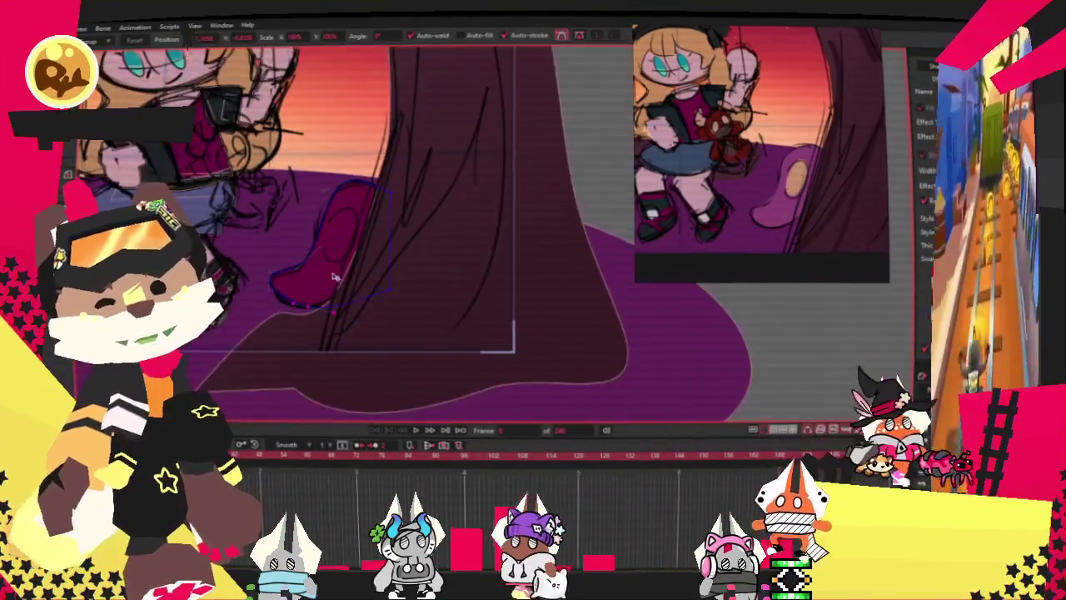
{"action": "scroll", "coordinate": [352, 174], "scroll_direction": "down", "scroll_amount": 1}
{"action": "scroll", "coordinate": [352, 174], "scroll_direction": "up", "scroll_amount": 2}
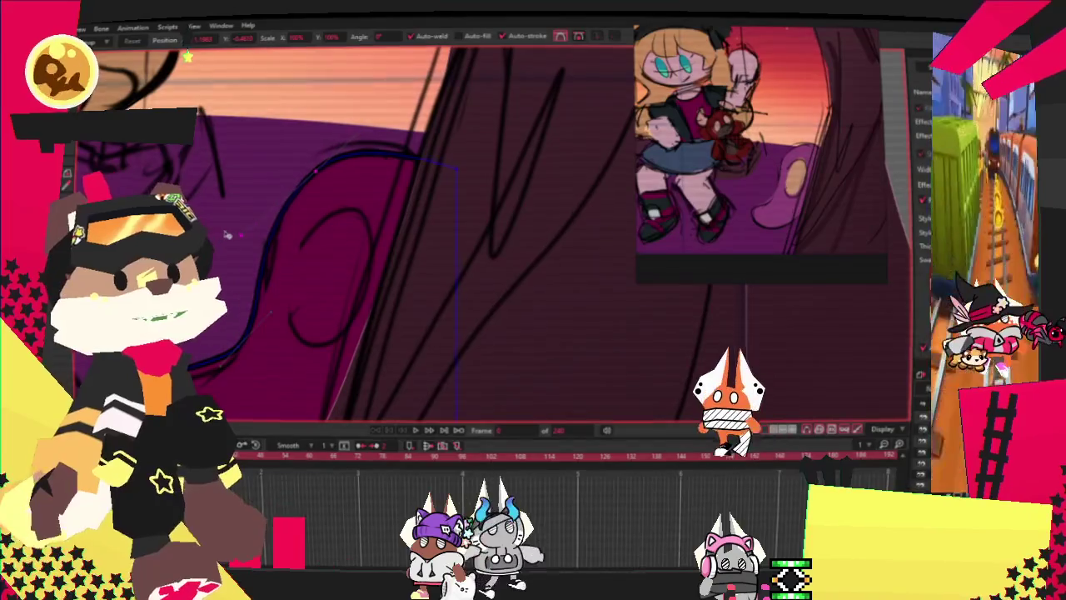
{"action": "scroll", "coordinate": [260, 213], "scroll_direction": "up", "scroll_amount": 2}
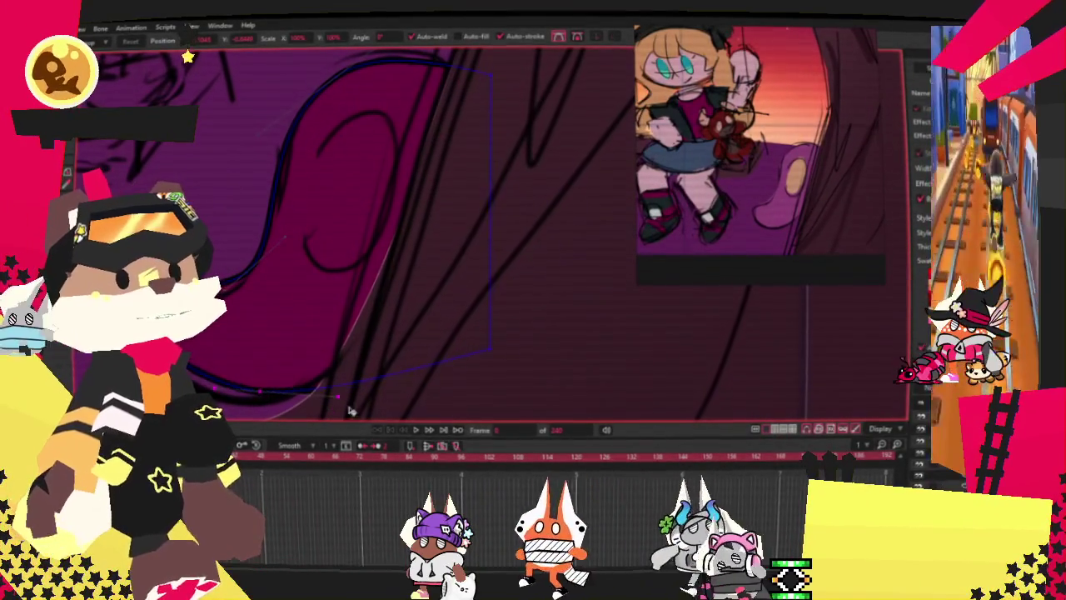
{"action": "scroll", "coordinate": [188, 56], "scroll_direction": "down", "scroll_amount": 3}
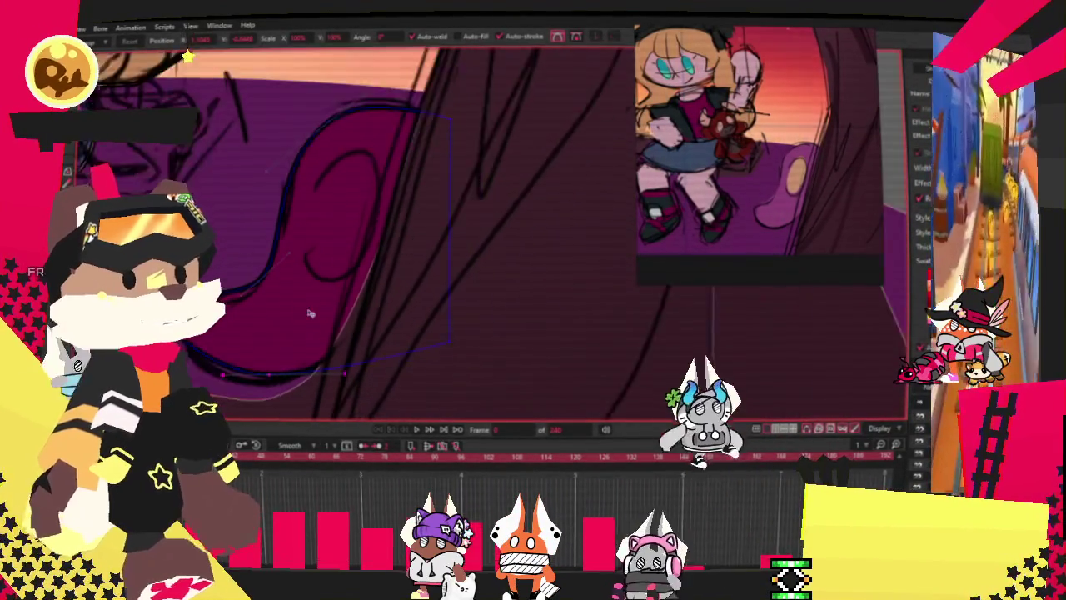
{"action": "scroll", "coordinate": [448, 261], "scroll_direction": "up", "scroll_amount": 1}
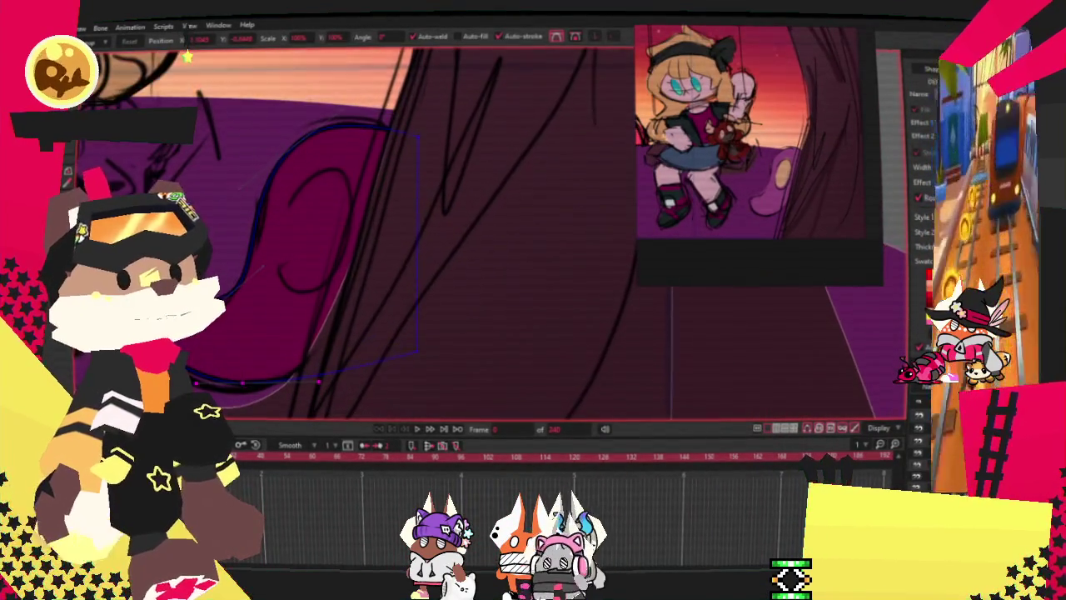
{"action": "scroll", "coordinate": [764, 218], "scroll_direction": "up", "scroll_amount": 2}
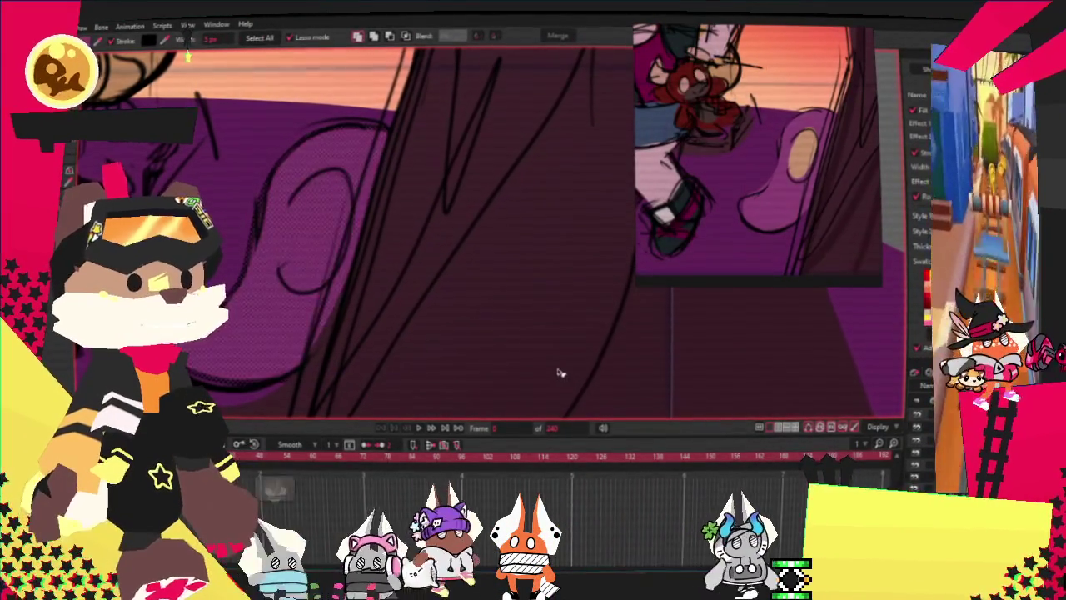
{"action": "scroll", "coordinate": [559, 371], "scroll_direction": "down", "scroll_amount": 1}
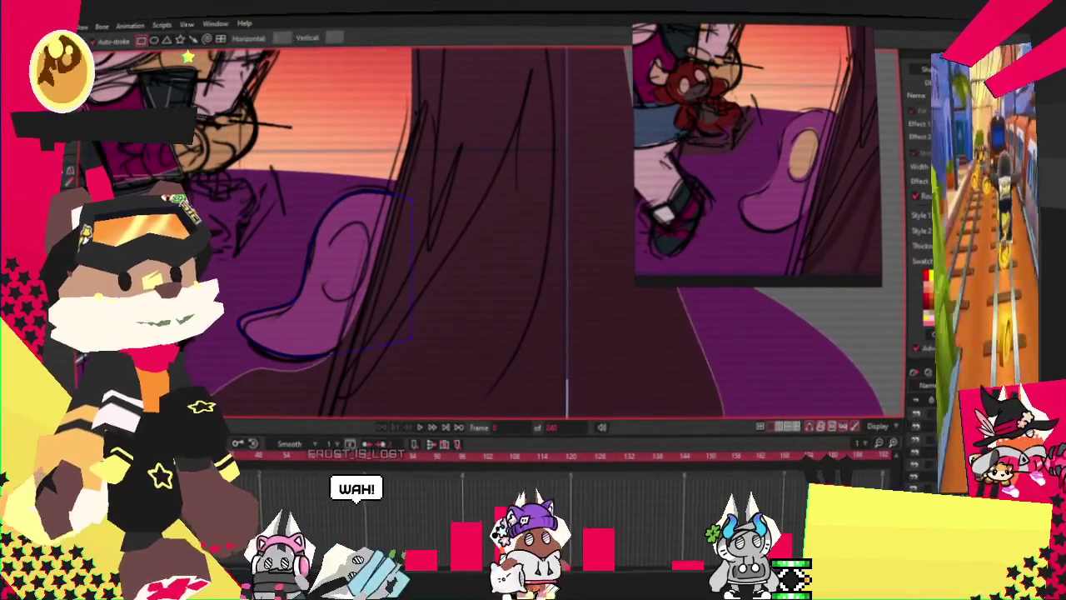
{"action": "key", "text": "r"}
{"action": "scroll", "coordinate": [357, 223], "scroll_direction": "up", "scroll_amount": 1}
Draw an oval inside the pink shape, fill it beige, and nudge it slightly right and down.
{"action": "scroll", "coordinate": [356, 223], "scroll_direction": "up", "scroll_amount": 1}
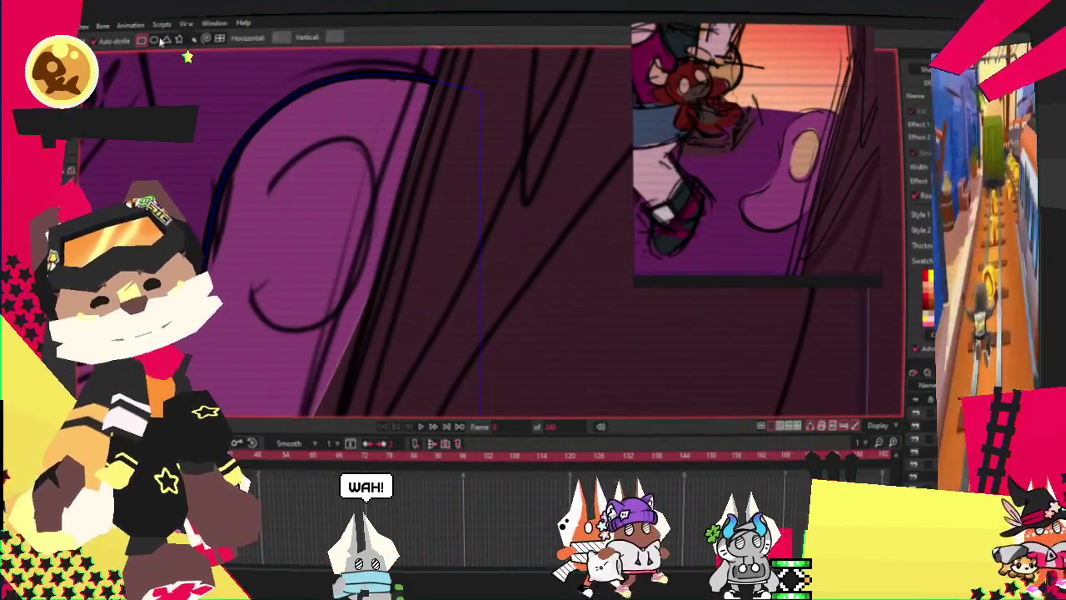
{"action": "left_click_drag", "start_coordinate": [259, 147], "coordinate": [258, 149]}
{"action": "key", "text": "g"}
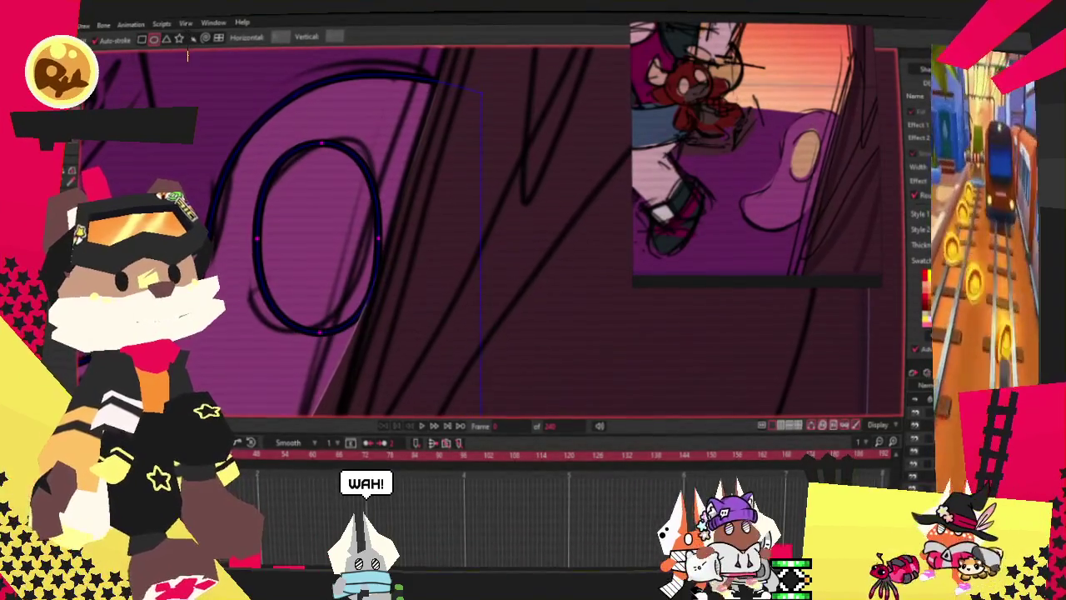
{"action": "key", "text": "ctrl+a"}
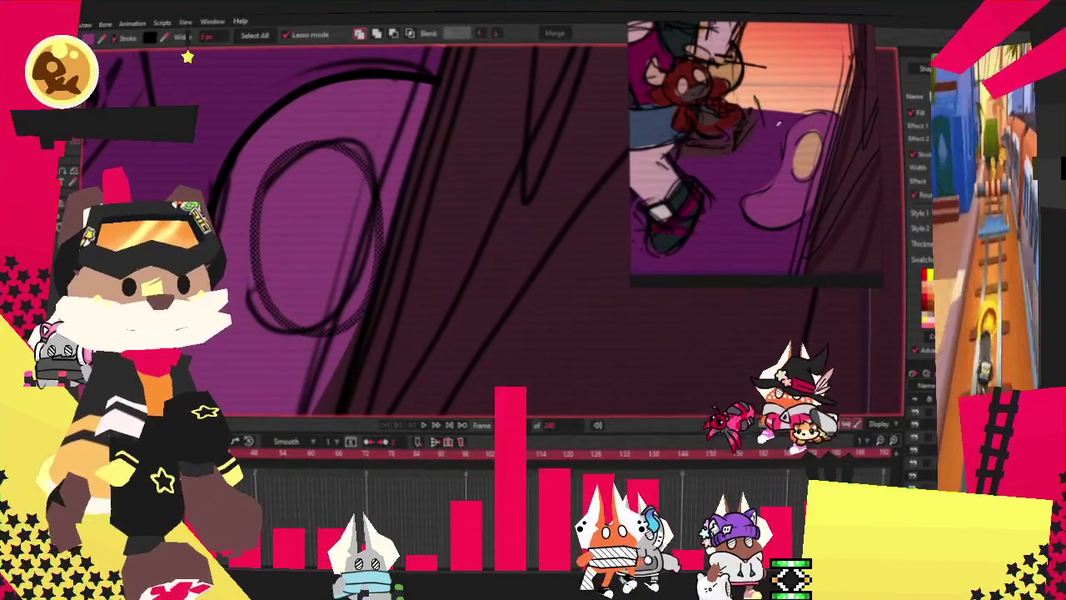
{"action": "key", "text": "space"}
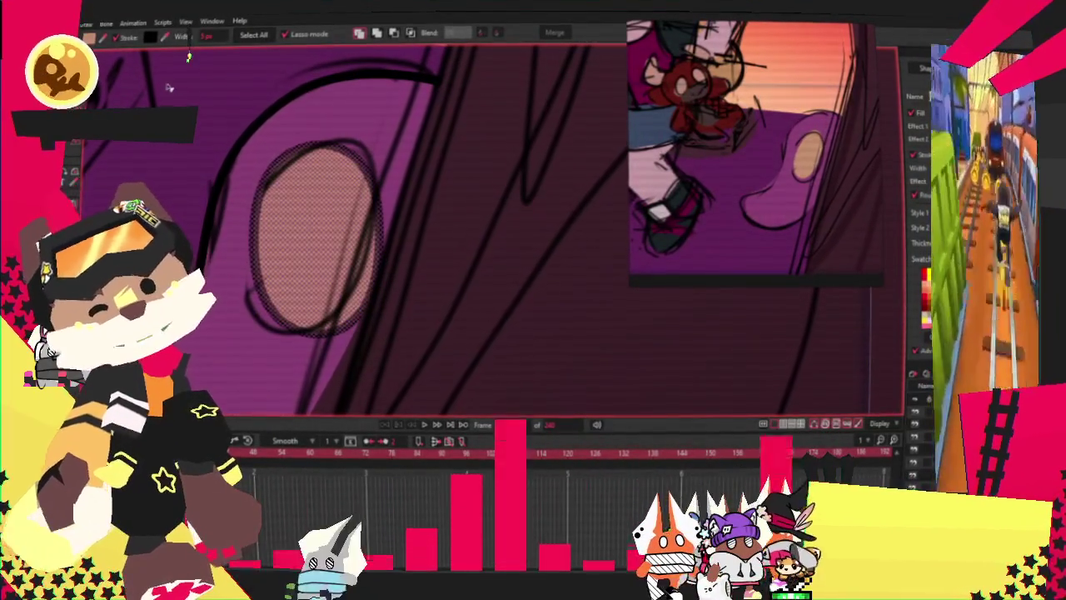
{"action": "key", "text": "t"}
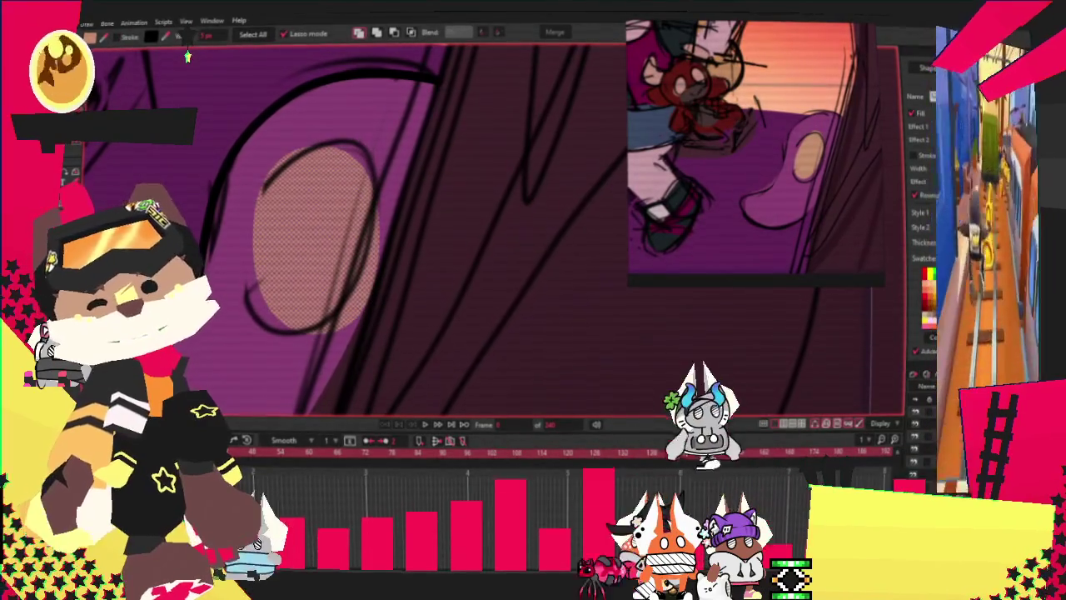
{"action": "scroll", "coordinate": [505, 314], "scroll_direction": "up", "scroll_amount": 2}
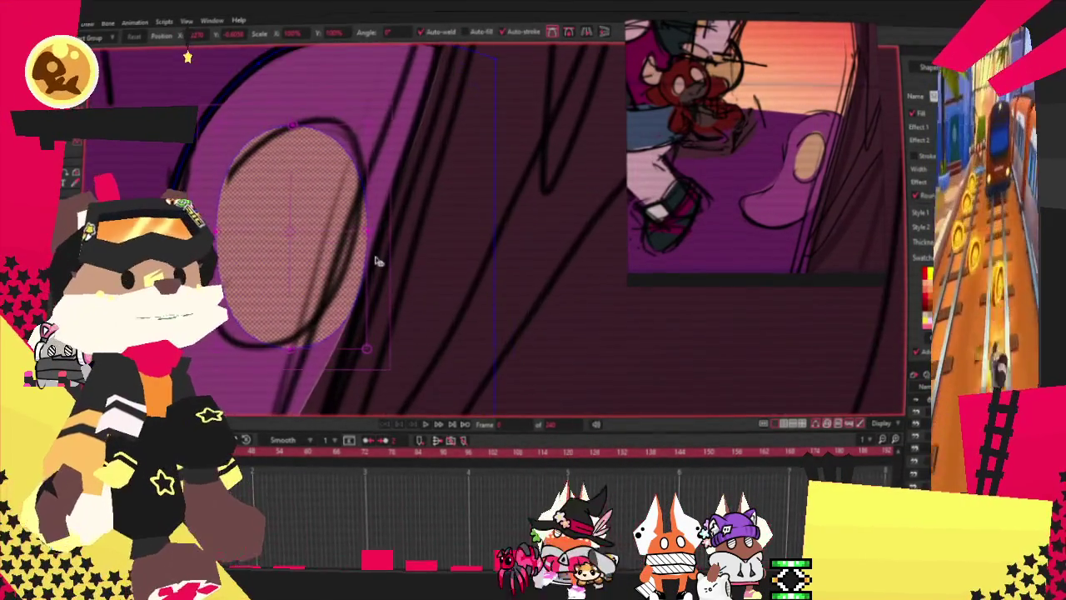
{"action": "left_click_drag", "start_coordinate": [316, 289], "coordinate": [326, 299]}
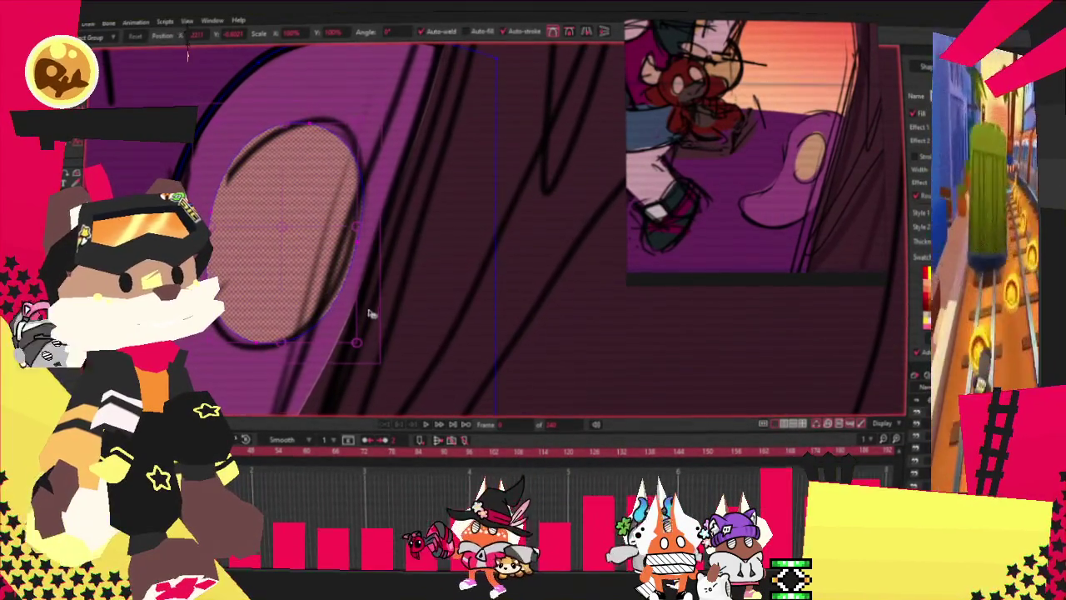
{"action": "scroll", "coordinate": [366, 314], "scroll_direction": "down", "scroll_amount": 2}
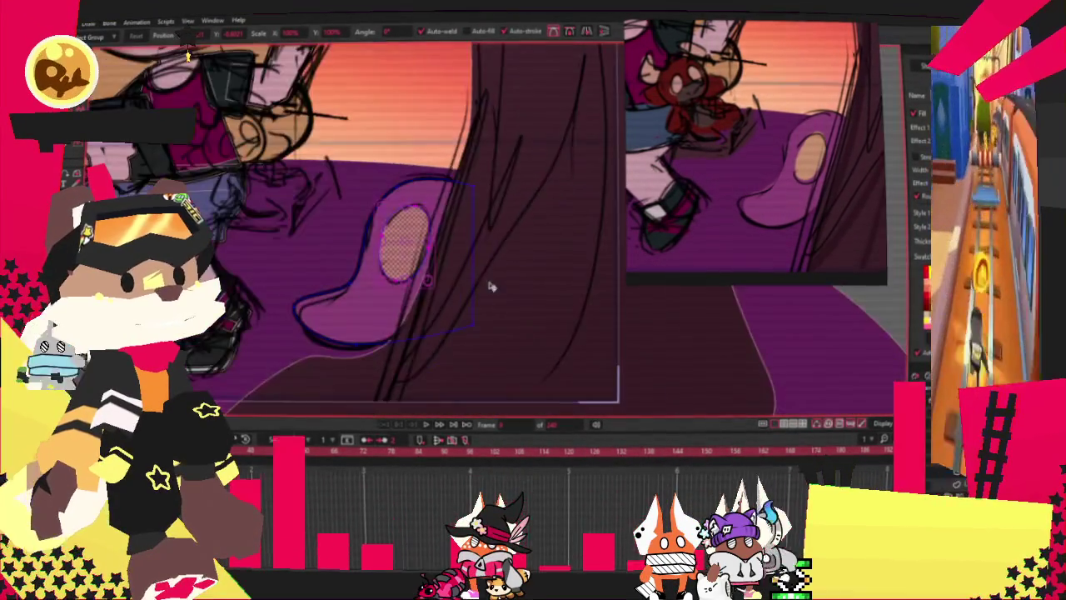
{"action": "scroll", "coordinate": [489, 286], "scroll_direction": "down", "scroll_amount": 1}
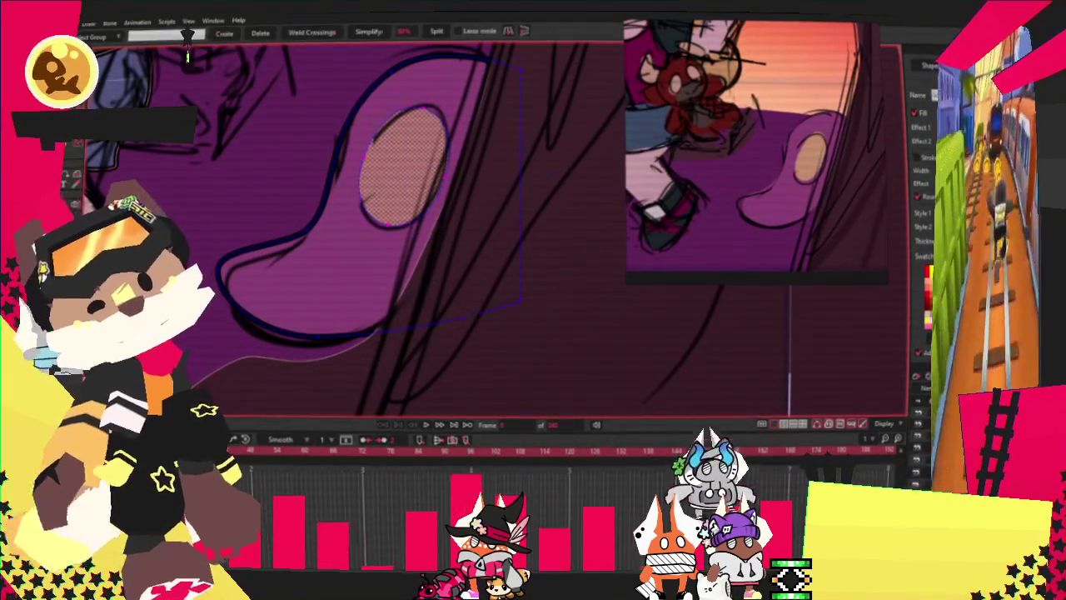
Adjust the curvature of the outline points around the purple shape so they follow the sketch.
{"action": "scroll", "coordinate": [313, 210], "scroll_direction": "down", "scroll_amount": 1}
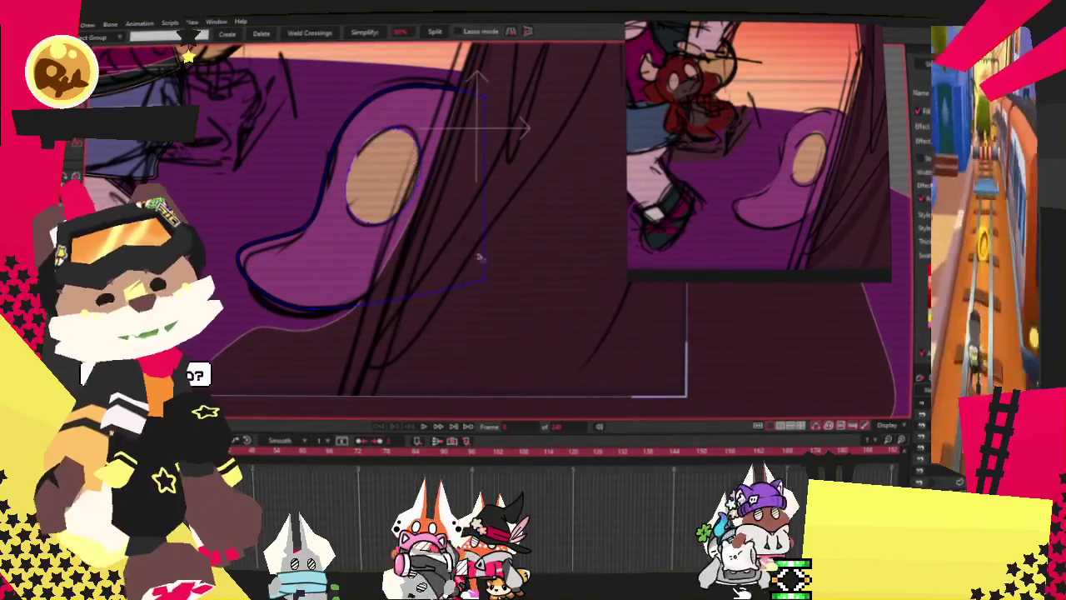
{"action": "key", "text": "shift+t"}
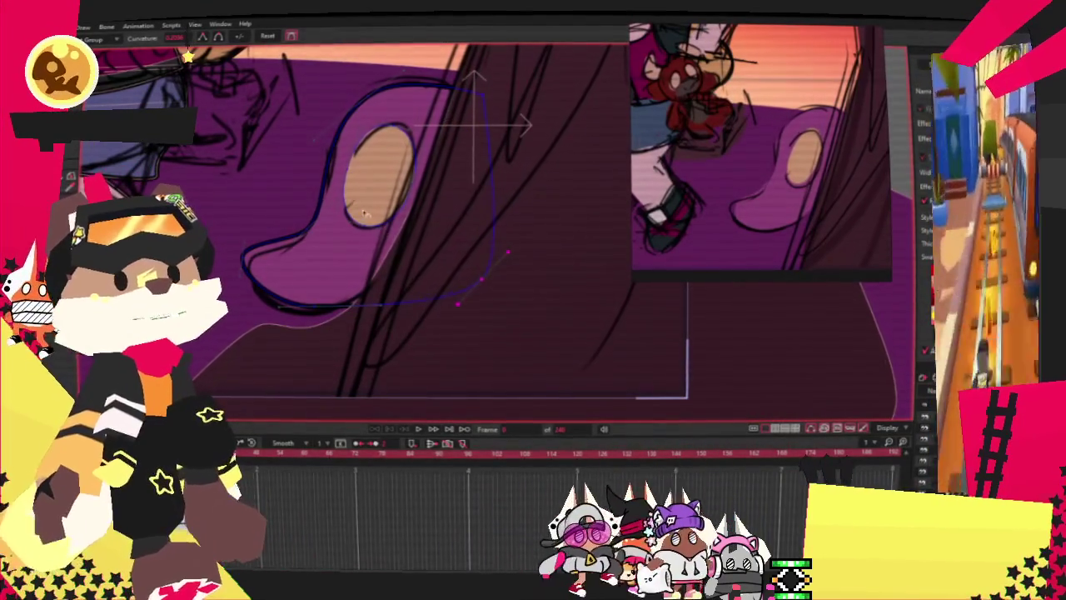
{"action": "scroll", "coordinate": [267, 269], "scroll_direction": "up", "scroll_amount": 2}
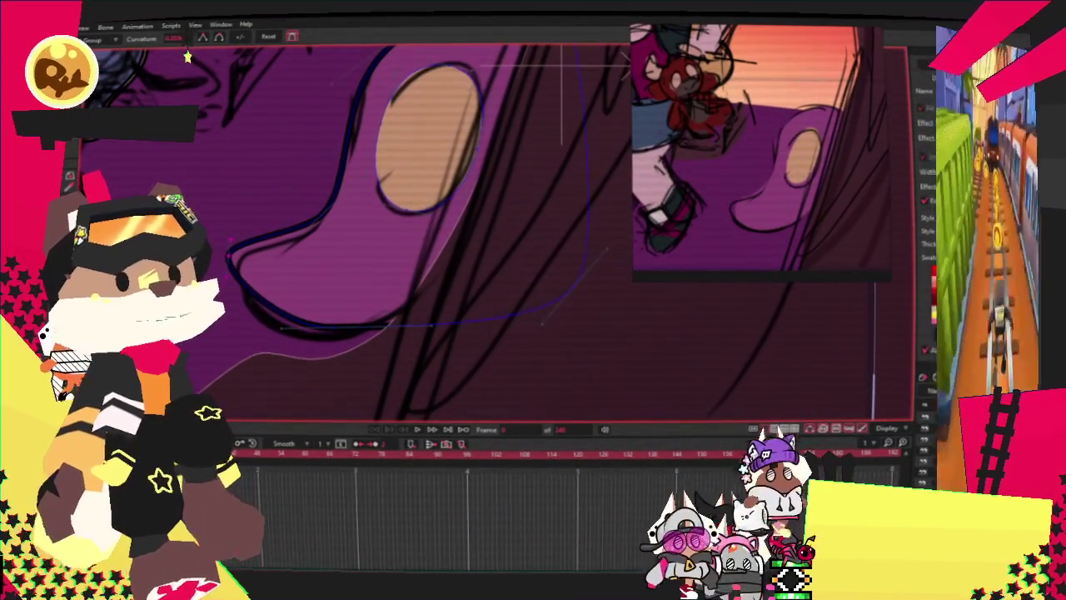
{"action": "scroll", "coordinate": [369, 250], "scroll_direction": "down", "scroll_amount": 2}
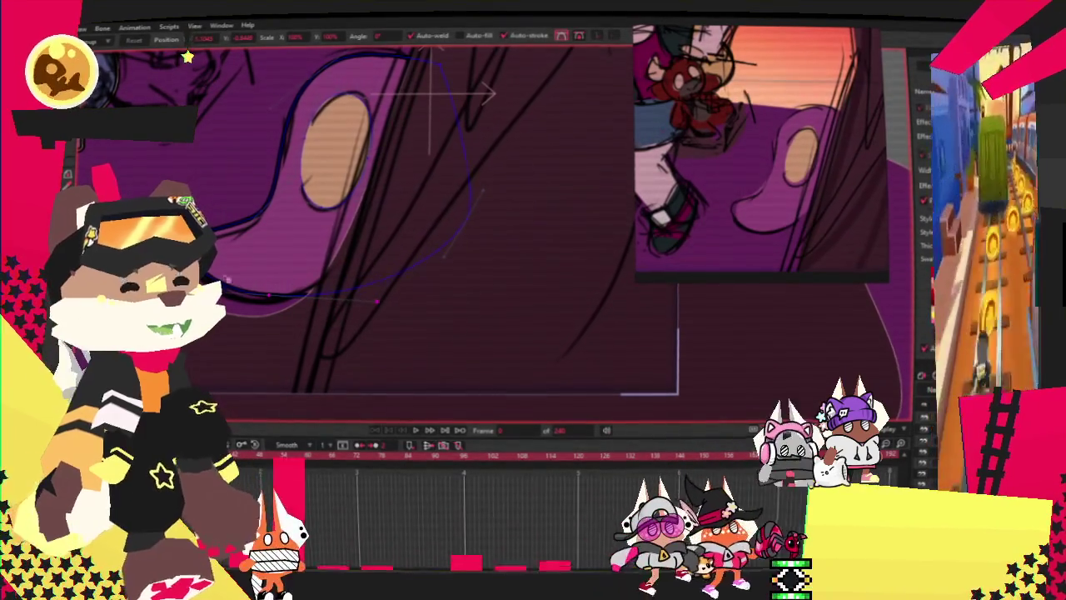
{"action": "scroll", "coordinate": [286, 279], "scroll_direction": "down", "scroll_amount": 1}
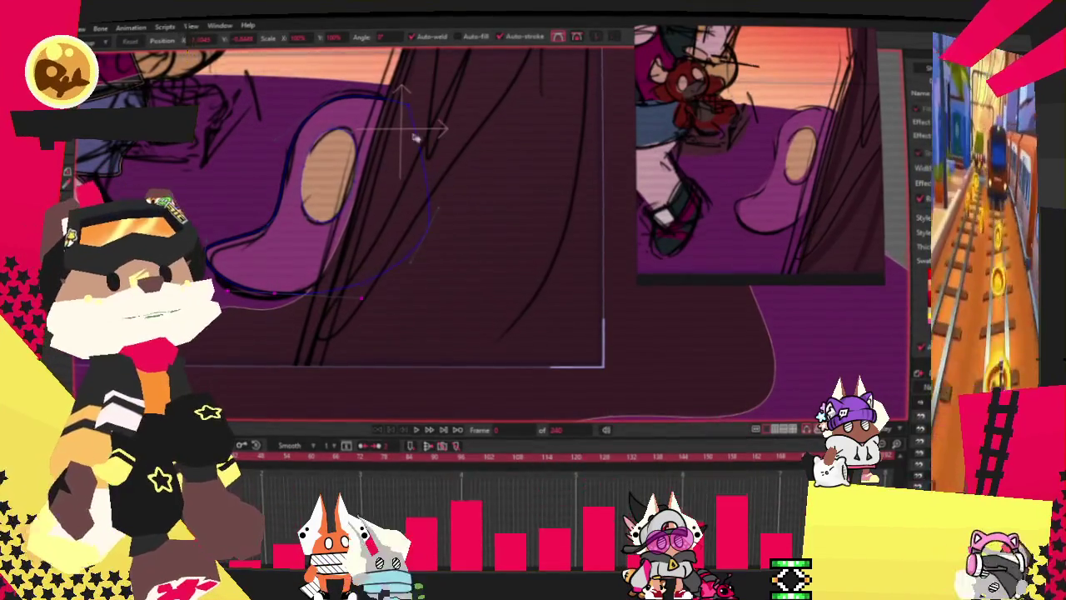
{"action": "scroll", "coordinate": [414, 137], "scroll_direction": "up", "scroll_amount": 1}
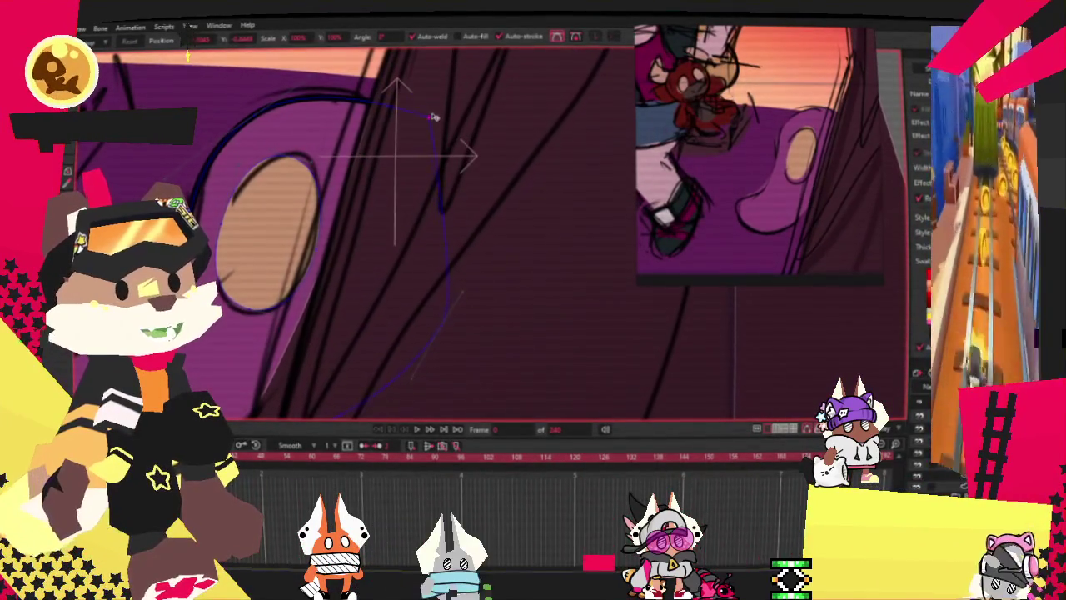
{"action": "scroll", "coordinate": [438, 160], "scroll_direction": "down", "scroll_amount": 3}
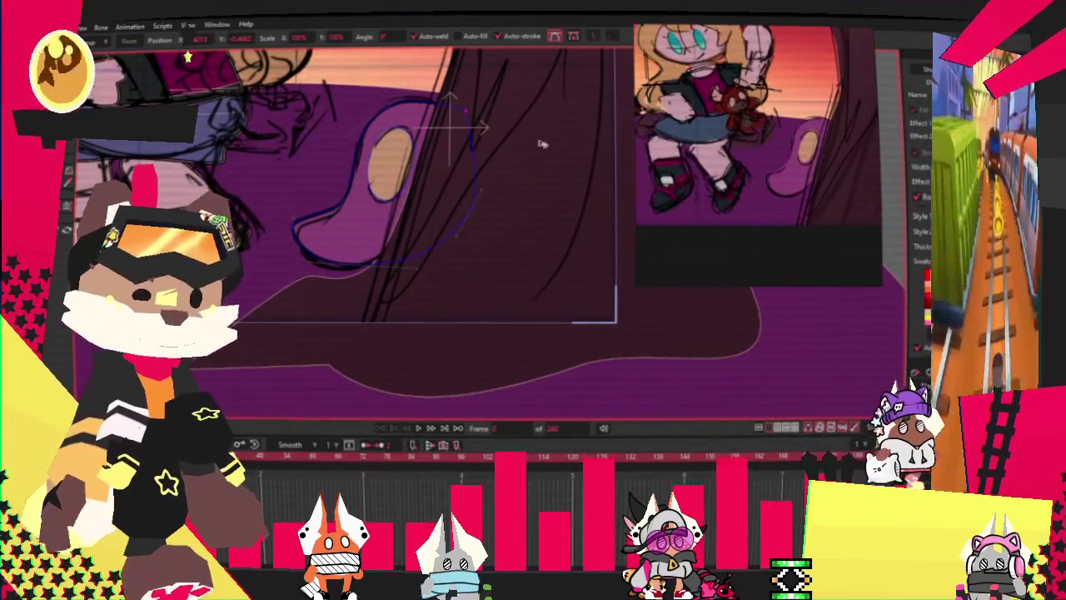
{"action": "scroll", "coordinate": [467, 166], "scroll_direction": "down", "scroll_amount": 2}
{"action": "scroll", "coordinate": [542, 183], "scroll_direction": "down", "scroll_amount": 2}
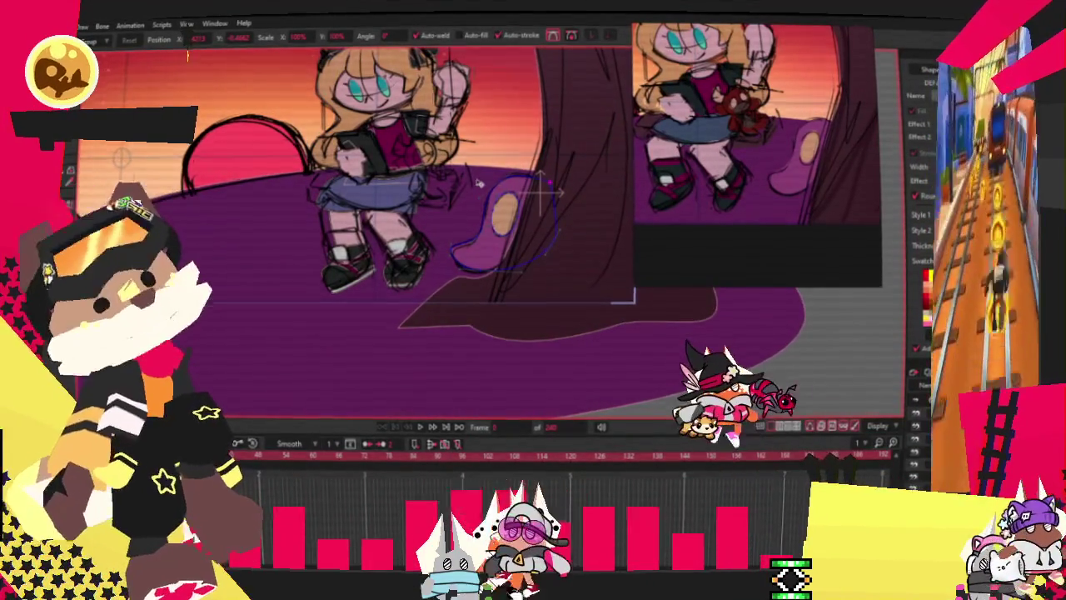
Draw an ellipse across the girl's skirt, then zoom out to show the whole scene.
{"action": "scroll", "coordinate": [354, 237], "scroll_direction": "up", "scroll_amount": 2}
{"action": "scroll", "coordinate": [354, 237], "scroll_direction": "up", "scroll_amount": 2}
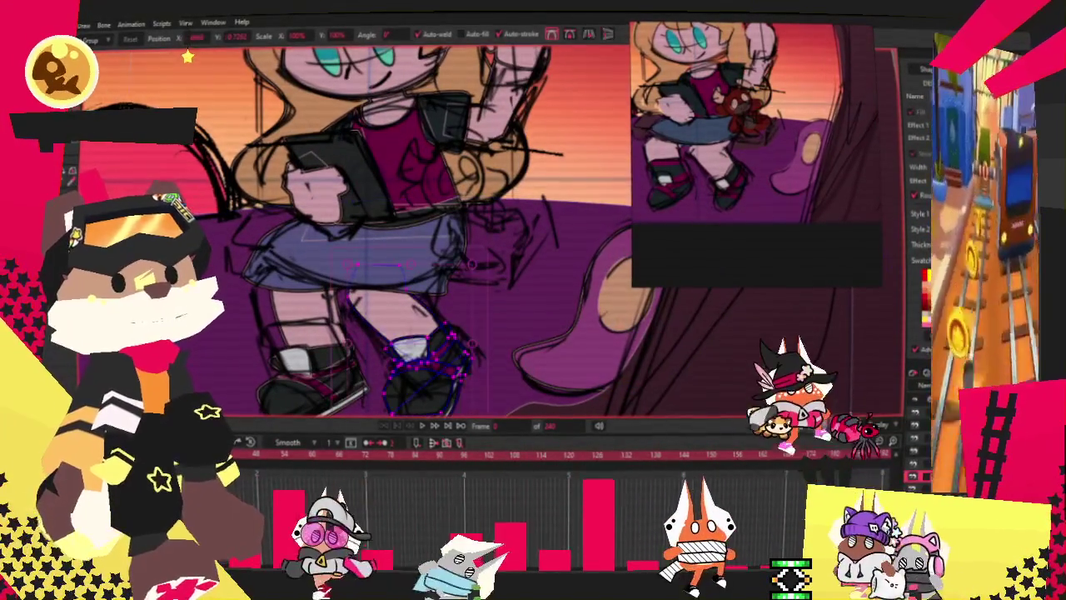
{"action": "key", "text": "ctrl+a"}
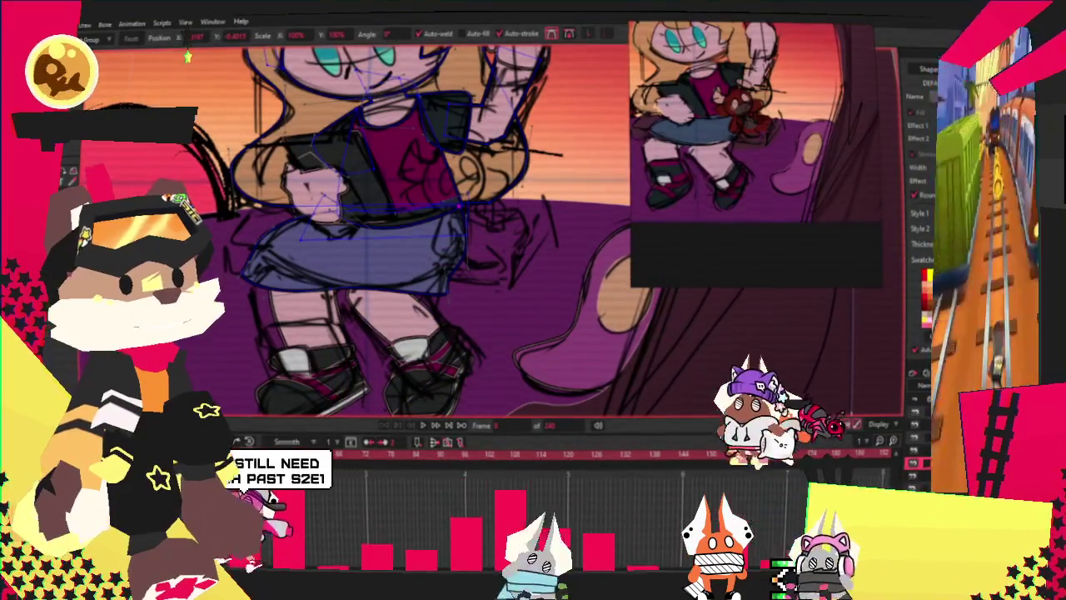
{"action": "left_click", "coordinate": [313, 366]}
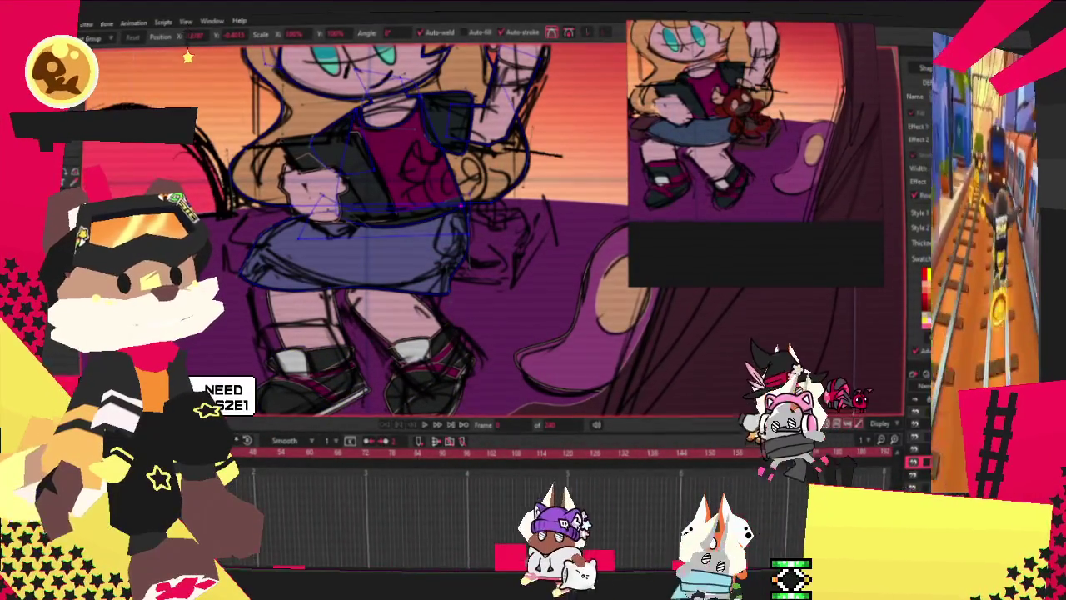
{"action": "key", "text": "g"}
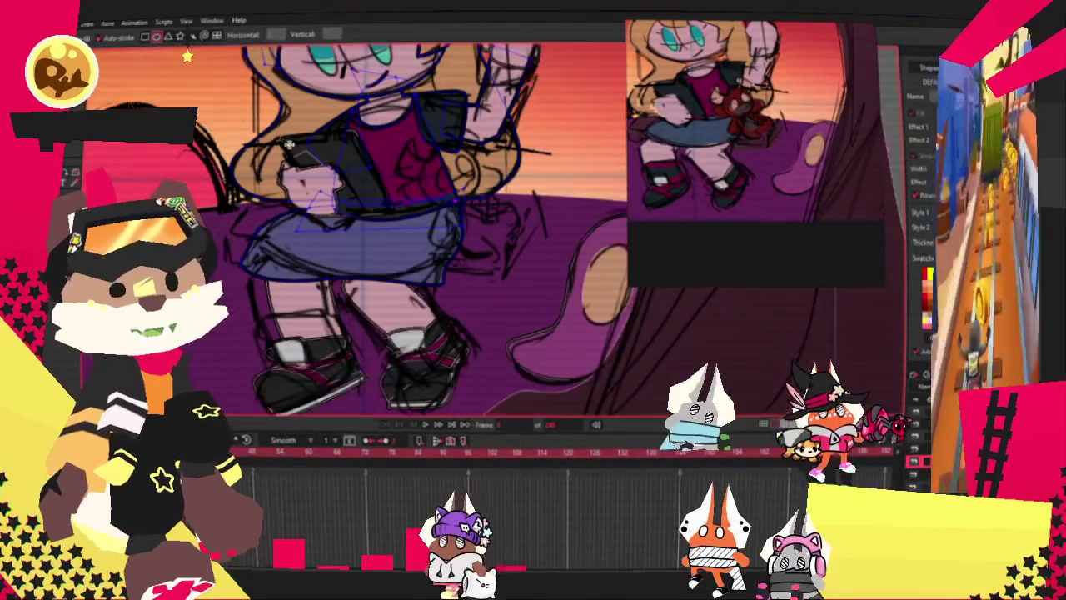
{"action": "left_click_drag", "start_coordinate": [293, 158], "coordinate": [461, 384]}
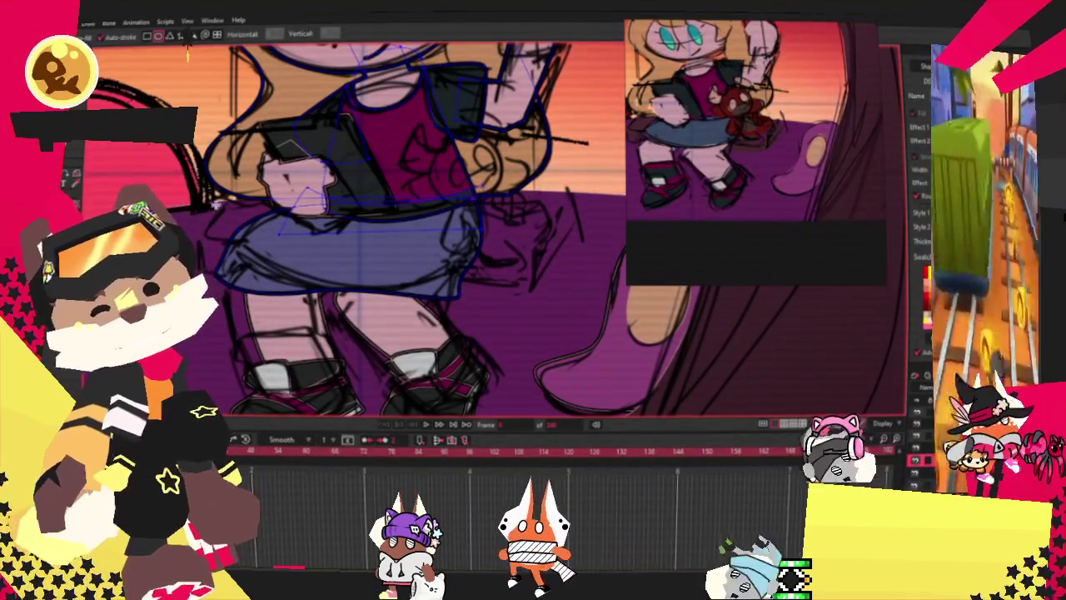
{"action": "left_click_drag", "start_coordinate": [213, 199], "coordinate": [549, 287]}
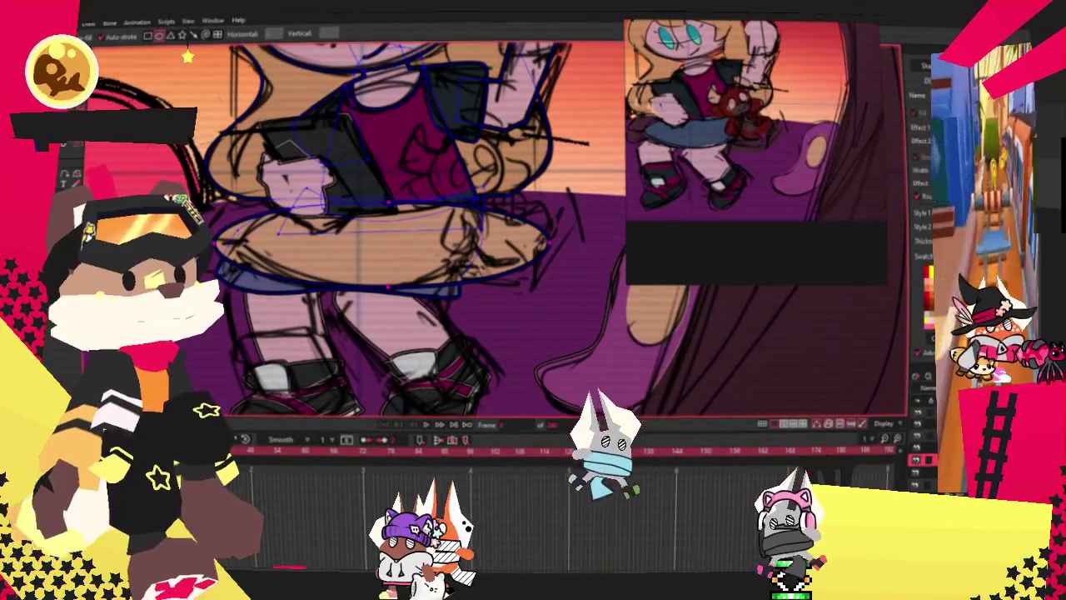
{"action": "key", "text": "alt+s"}
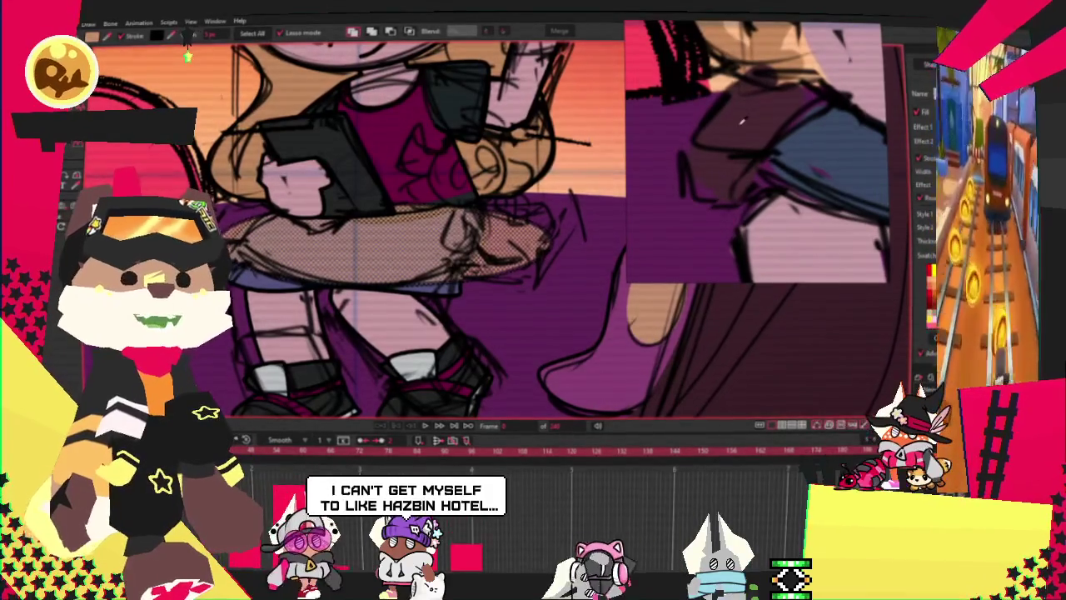
{"action": "key", "text": "ctrl+minus"}
{"action": "key", "text": "ctrl+minus"}
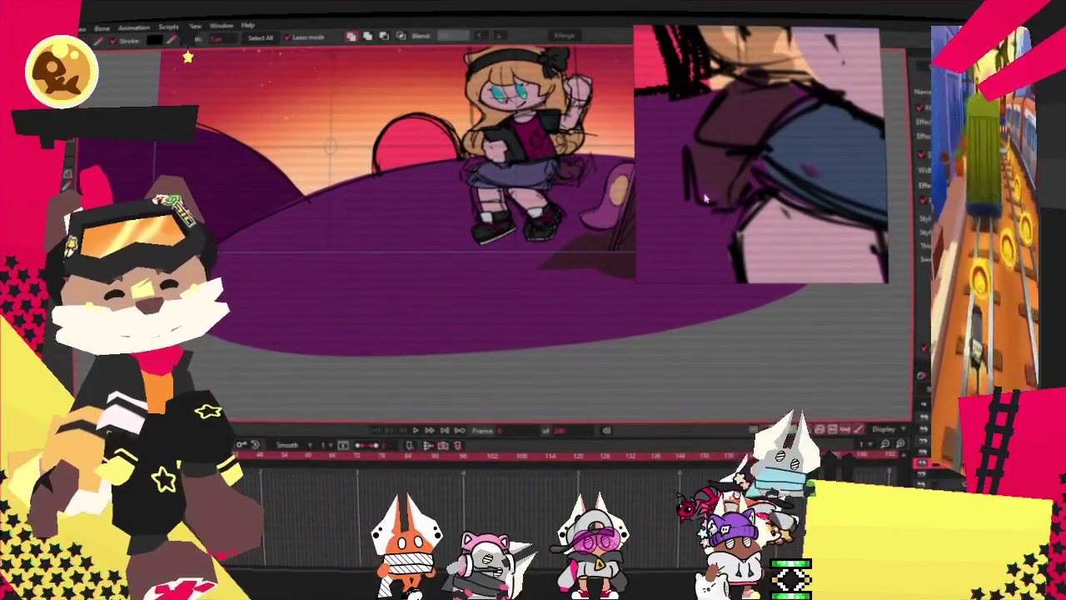
Trace a new pointed outline near the skirt and pull its corner up to the sketch line.
{"action": "scroll", "coordinate": [417, 249], "scroll_direction": "up", "scroll_amount": 2}
{"action": "scroll", "coordinate": [416, 250], "scroll_direction": "up", "scroll_amount": 2}
{"action": "scroll", "coordinate": [417, 250], "scroll_direction": "up", "scroll_amount": 1}
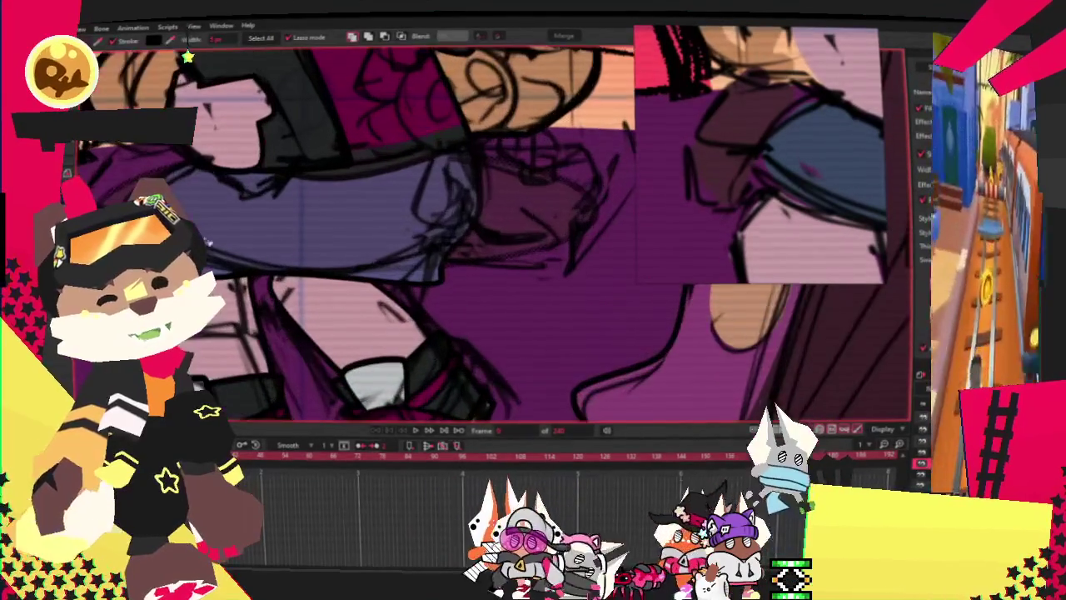
{"action": "key", "text": "a"}
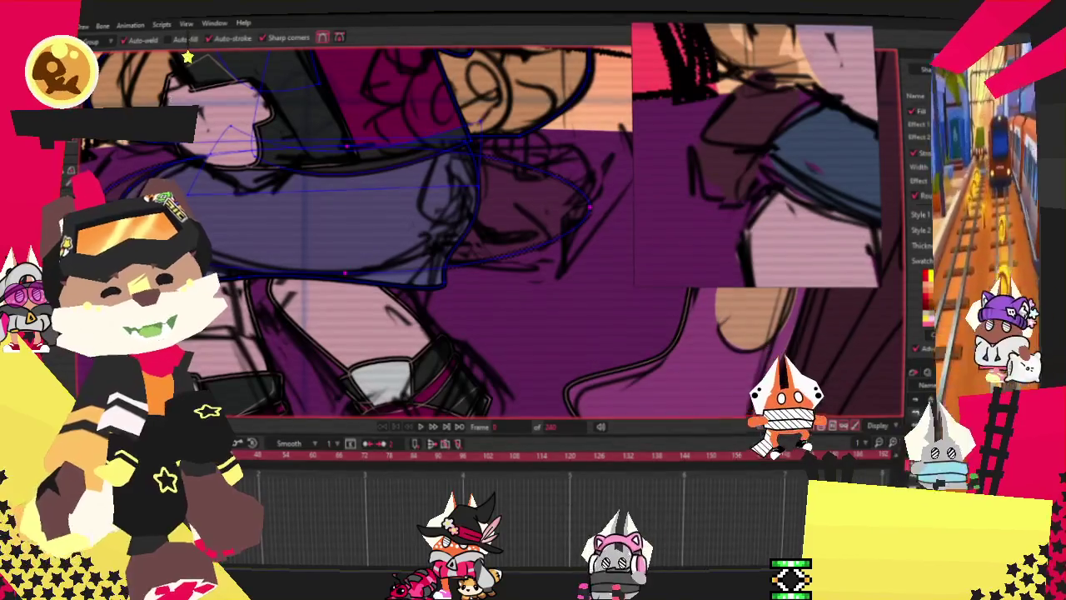
{"action": "scroll", "coordinate": [414, 220], "scroll_direction": "up", "scroll_amount": 3}
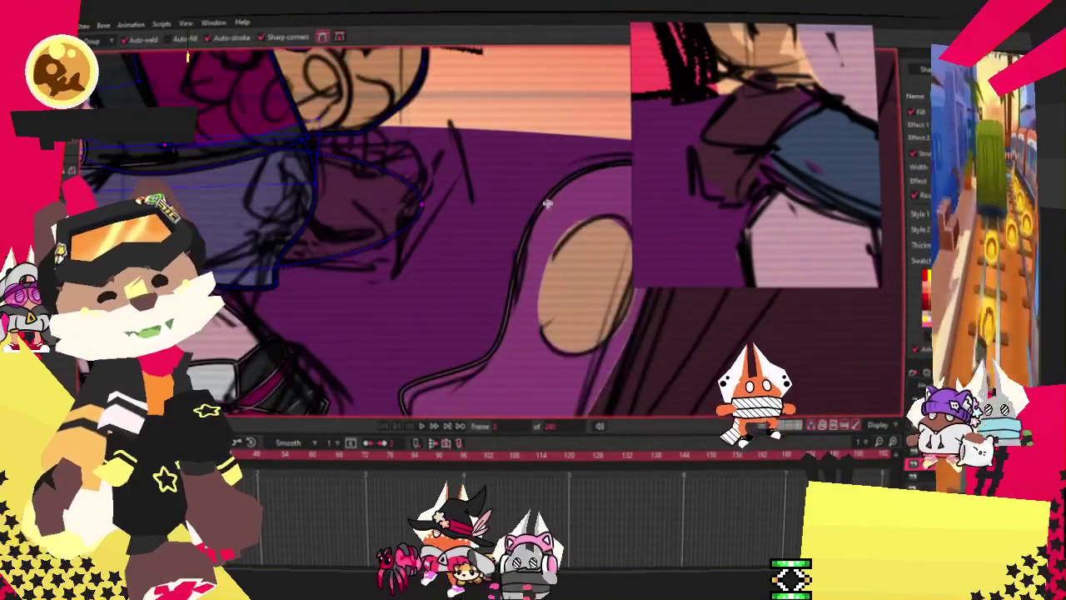
{"action": "scroll", "coordinate": [366, 283], "scroll_direction": "up", "scroll_amount": 2}
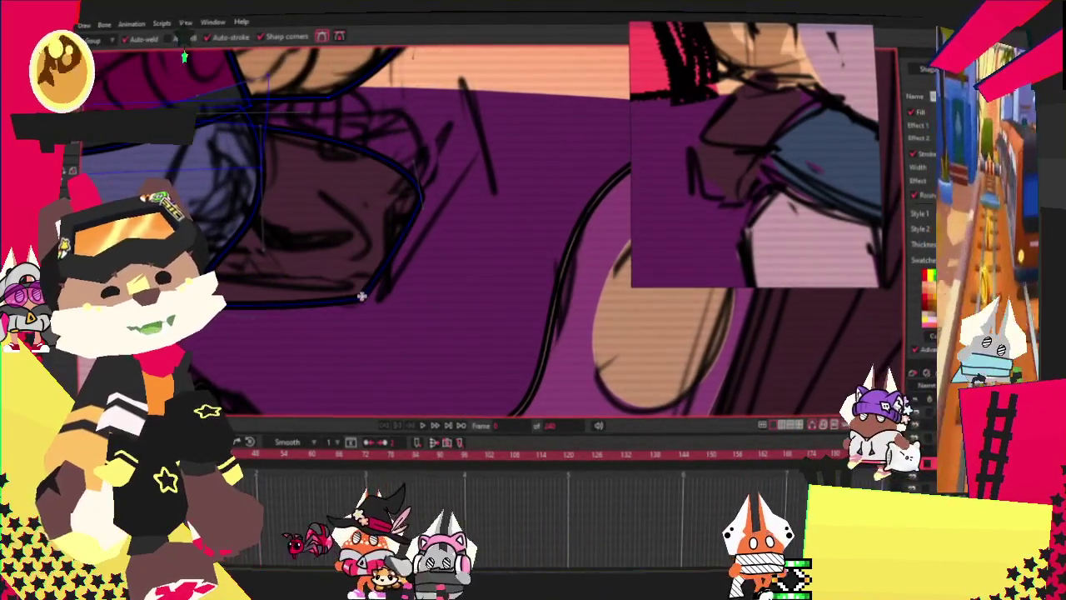
{"action": "left_click_drag", "start_coordinate": [420, 196], "coordinate": [445, 159]}
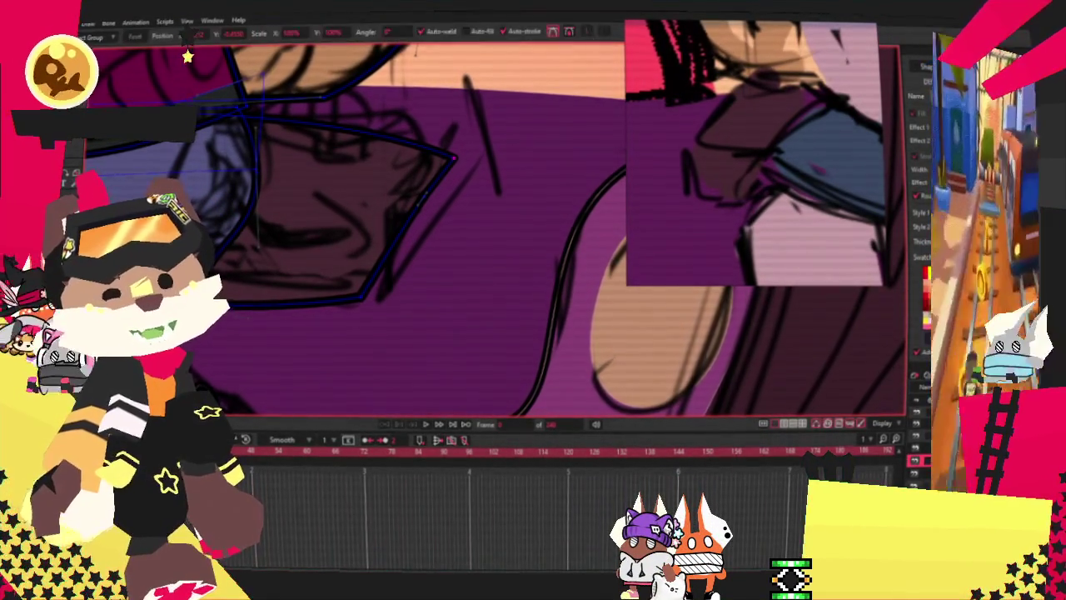
{"action": "scroll", "coordinate": [348, 178], "scroll_direction": "up", "scroll_amount": 1}
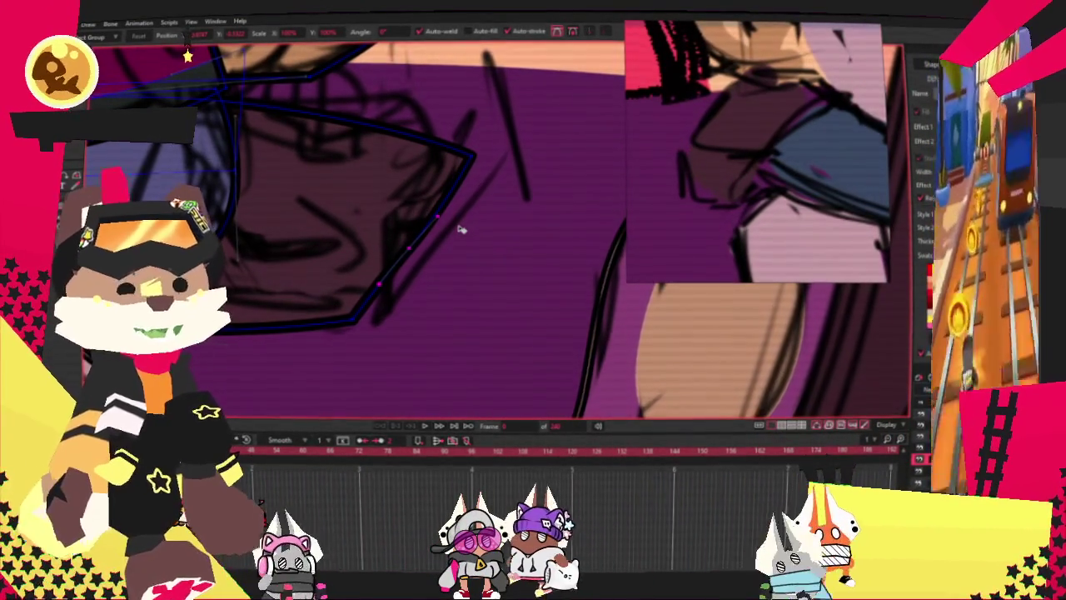
Select the newly traced shape and shift it slightly to the right.
{"action": "left_click", "coordinate": [468, 171]}
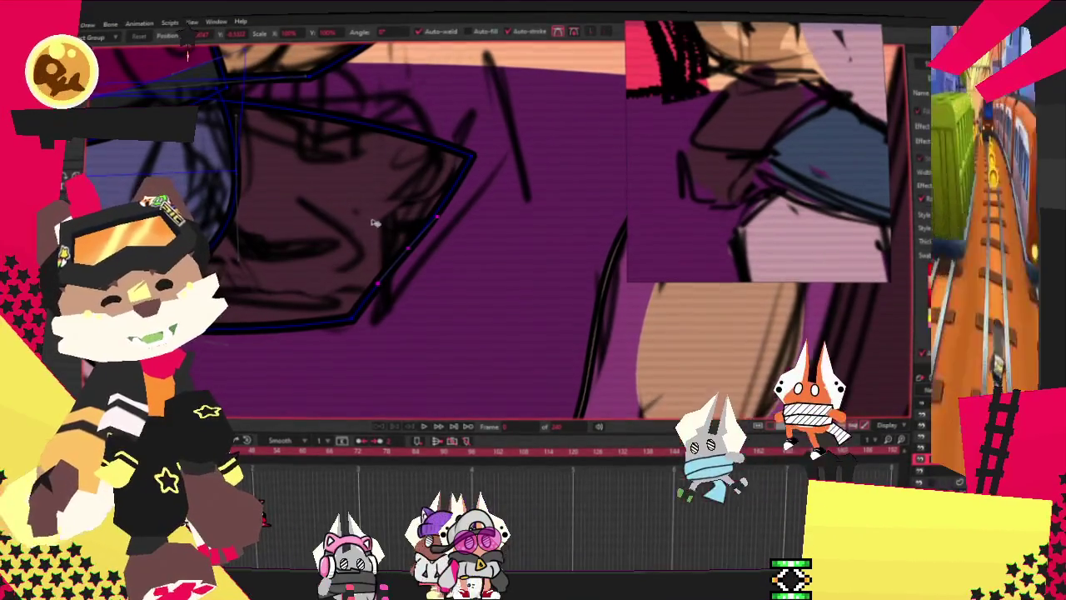
{"action": "left_click_drag", "start_coordinate": [358, 225], "coordinate": [386, 222]}
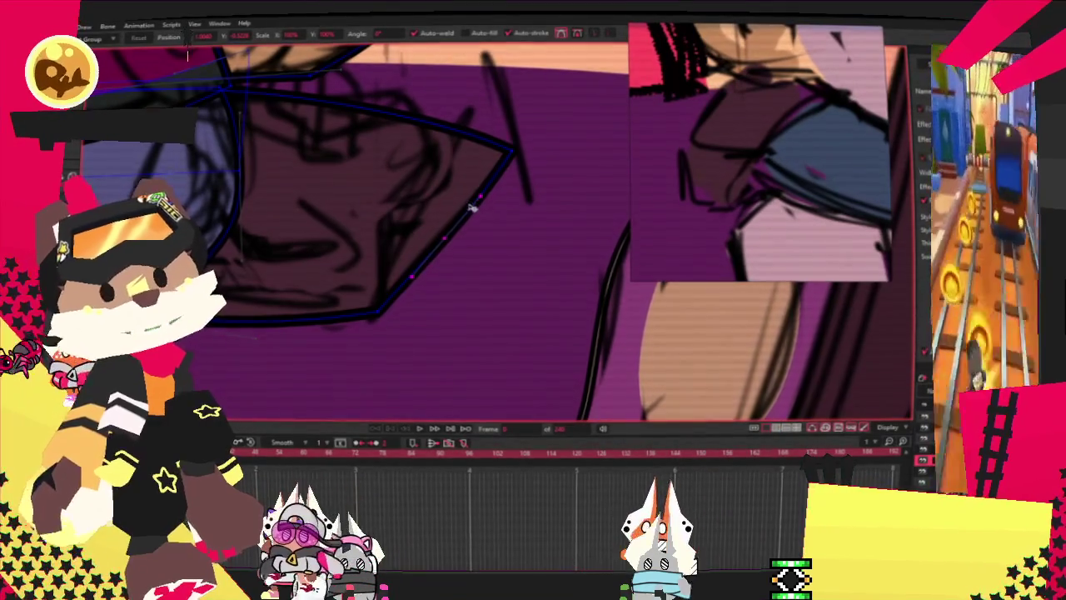
{"action": "scroll", "coordinate": [286, 204], "scroll_direction": "down", "scroll_amount": 3}
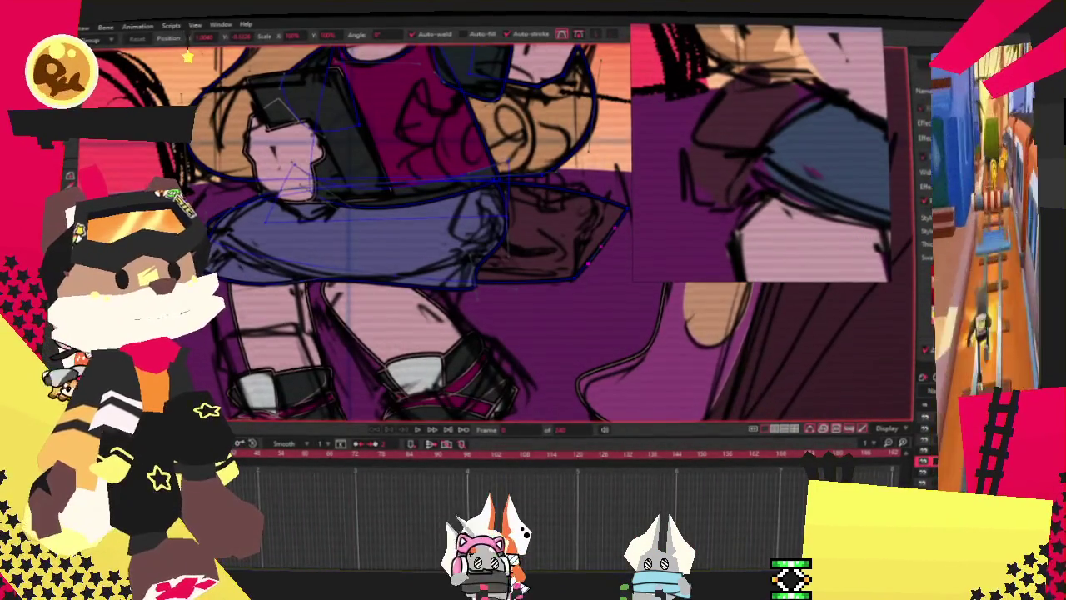
{"action": "scroll", "coordinate": [187, 57], "scroll_direction": "up", "scroll_amount": 2}
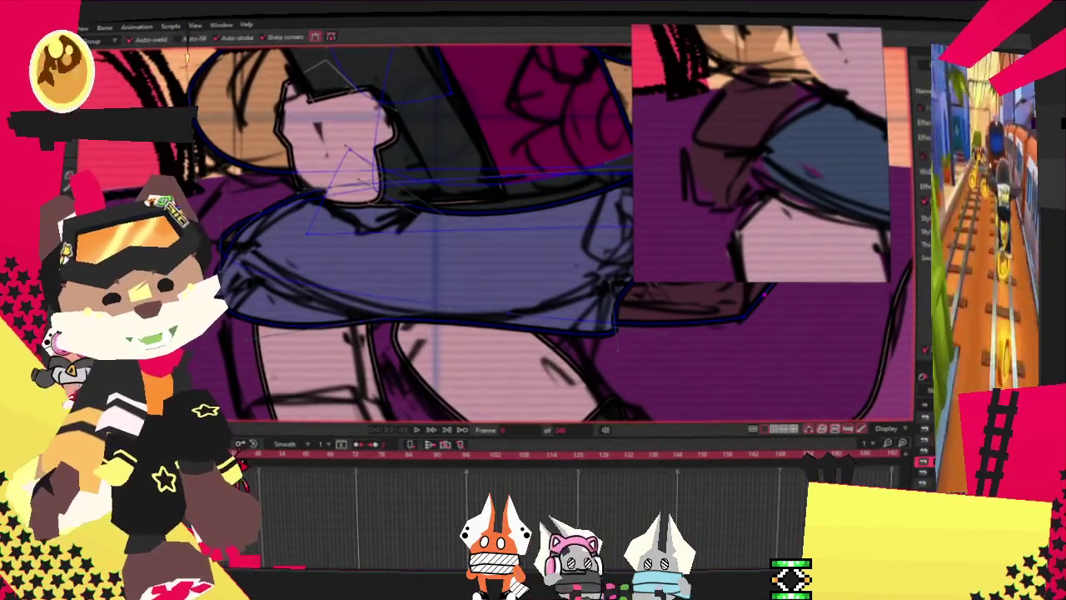
{"action": "scroll", "coordinate": [244, 269], "scroll_direction": "up", "scroll_amount": 2}
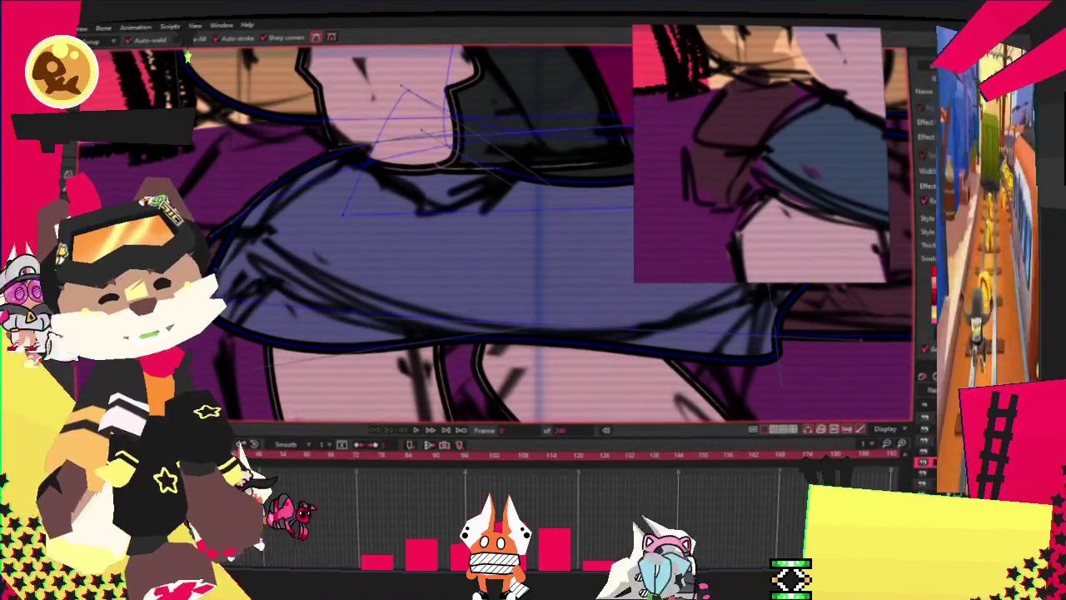
{"action": "scroll", "coordinate": [221, 227], "scroll_direction": "up", "scroll_amount": 2}
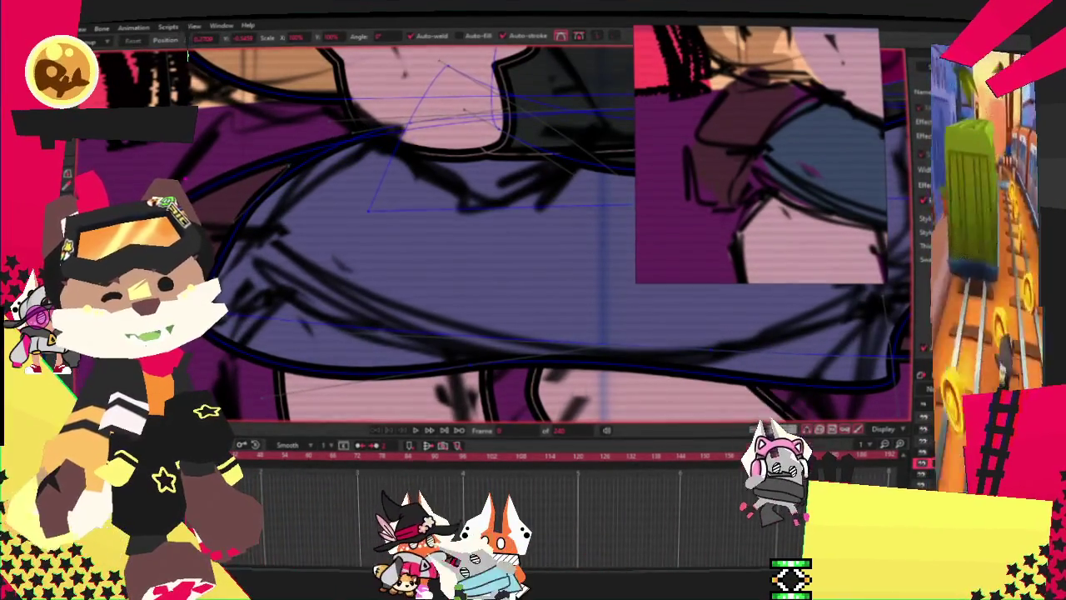
{"action": "scroll", "coordinate": [360, 221], "scroll_direction": "down", "scroll_amount": 2}
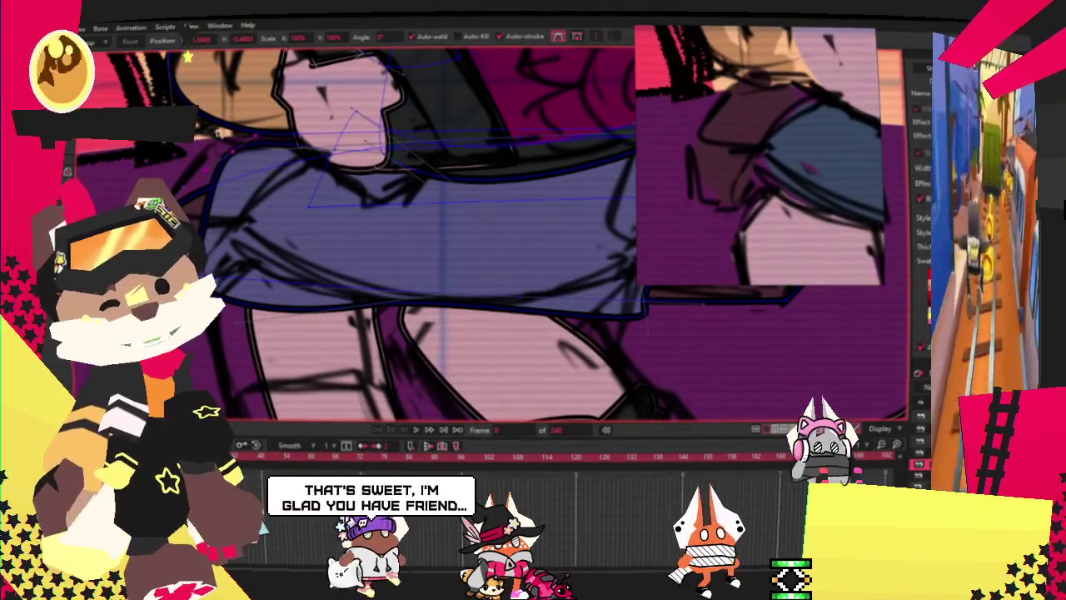
{"action": "scroll", "coordinate": [492, 234], "scroll_direction": "up", "scroll_amount": 2}
{"action": "scroll", "coordinate": [492, 233], "scroll_direction": "up", "scroll_amount": 2}
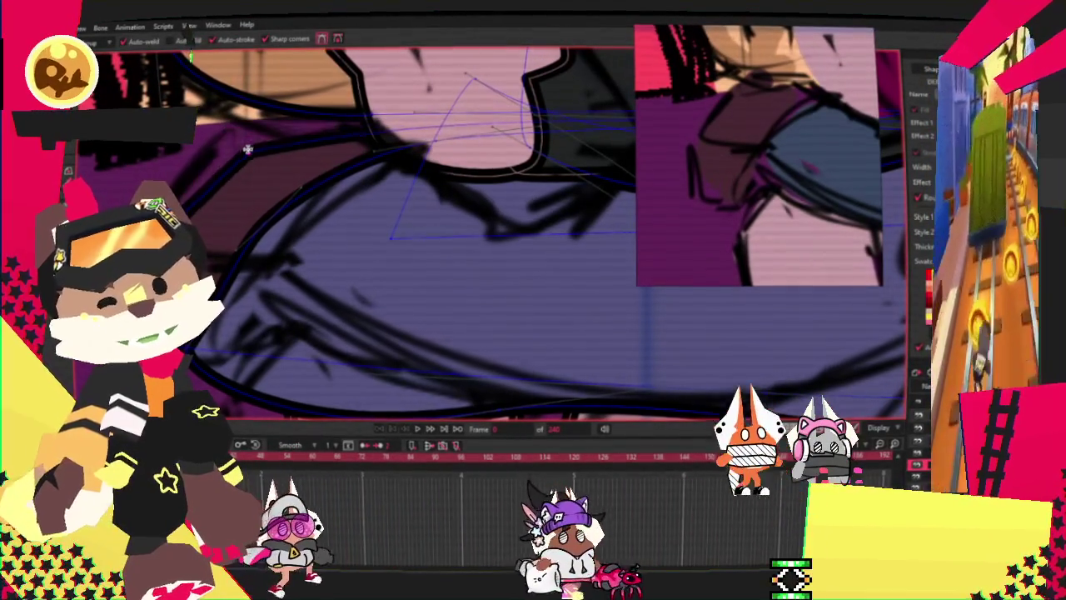
{"action": "scroll", "coordinate": [247, 149], "scroll_direction": "down", "scroll_amount": 2}
{"action": "scroll", "coordinate": [204, 147], "scroll_direction": "down", "scroll_amount": 2}
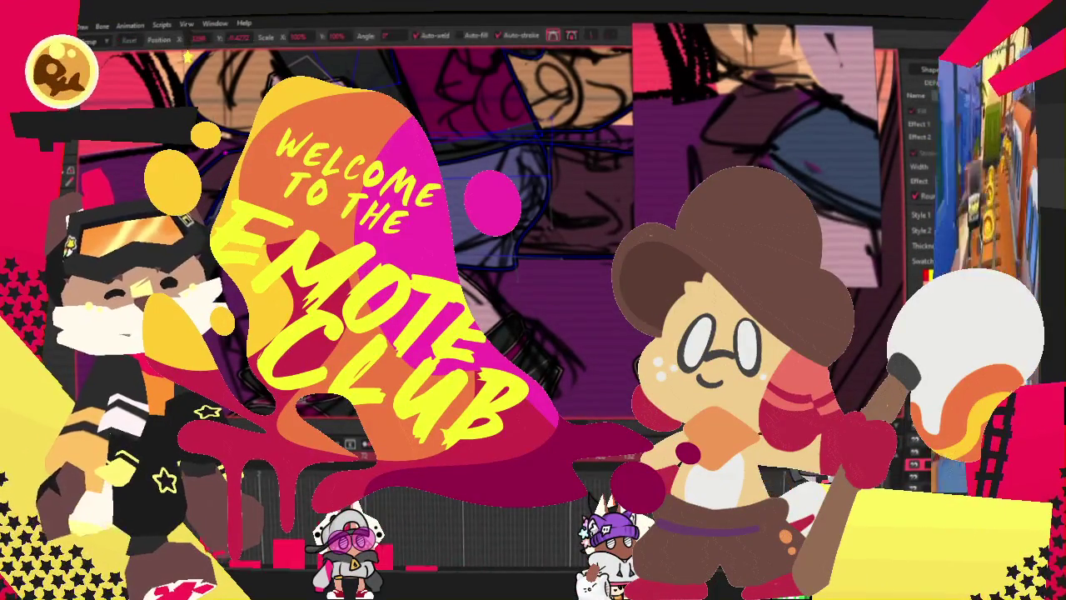
{"action": "scroll", "coordinate": [560, 172], "scroll_direction": "up", "scroll_amount": 2}
{"action": "scroll", "coordinate": [560, 173], "scroll_direction": "up", "scroll_amount": 2}
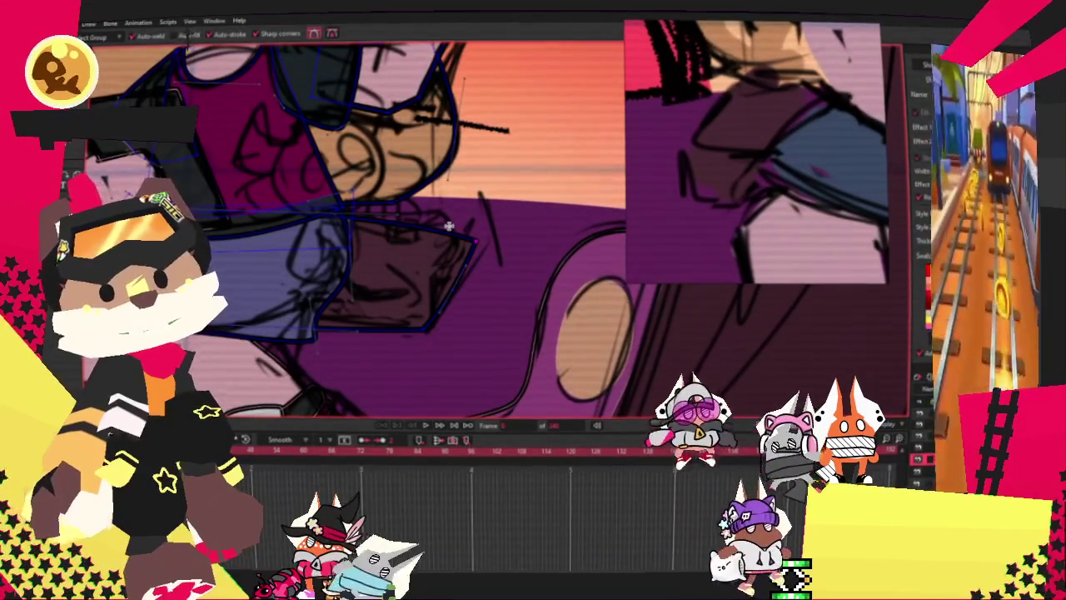
{"action": "key", "text": "period"}
{"action": "key", "text": "period"}
{"action": "scroll", "coordinate": [450, 220], "scroll_direction": "up", "scroll_amount": 2}
{"action": "scroll", "coordinate": [452, 226], "scroll_direction": "up", "scroll_amount": 2}
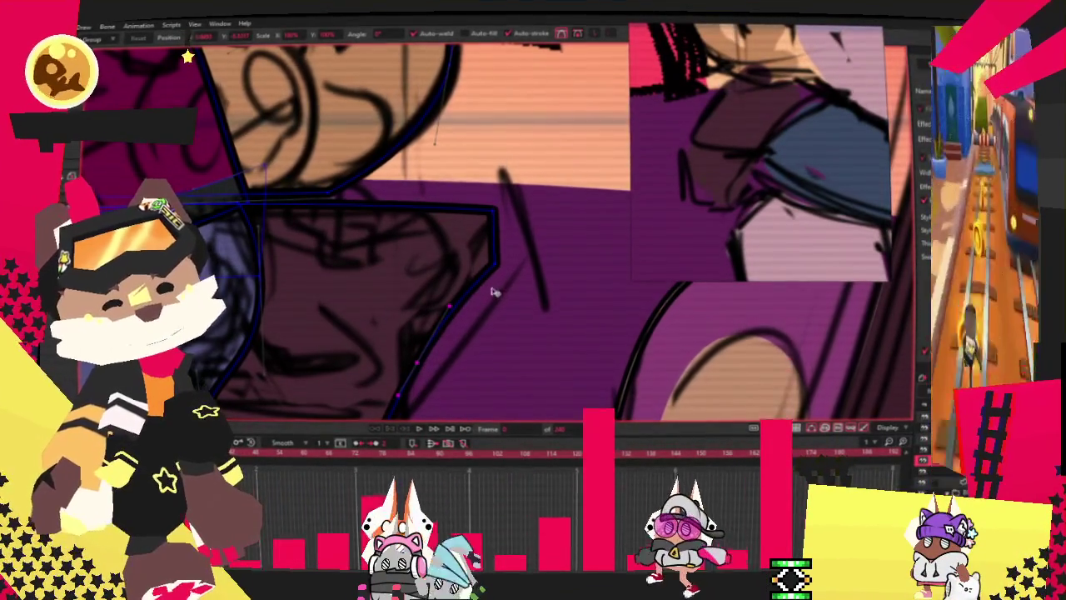
{"action": "scroll", "coordinate": [493, 292], "scroll_direction": "down", "scroll_amount": 2}
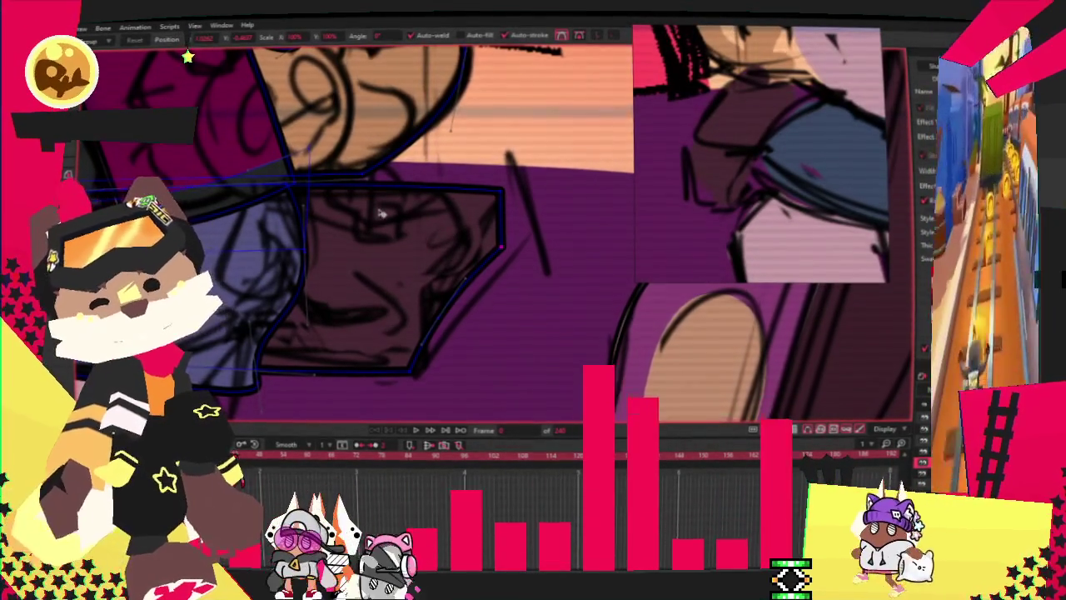
{"action": "scroll", "coordinate": [442, 206], "scroll_direction": "down", "scroll_amount": 2}
{"action": "scroll", "coordinate": [441, 206], "scroll_direction": "up", "scroll_amount": 2}
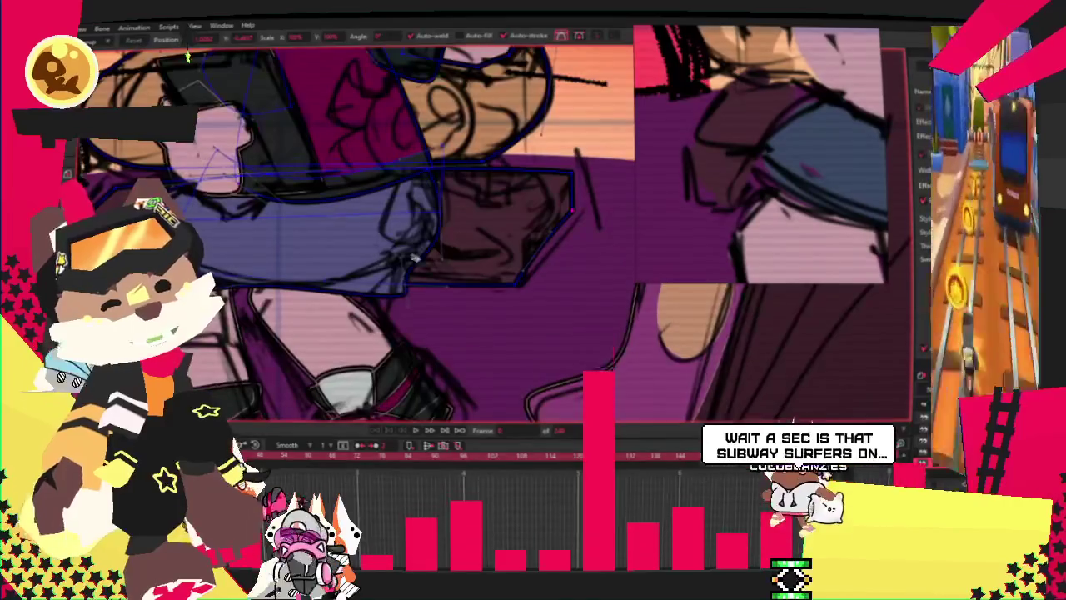
{"action": "scroll", "coordinate": [454, 250], "scroll_direction": "up", "scroll_amount": 2}
{"action": "scroll", "coordinate": [454, 250], "scroll_direction": "up", "scroll_amount": 1}
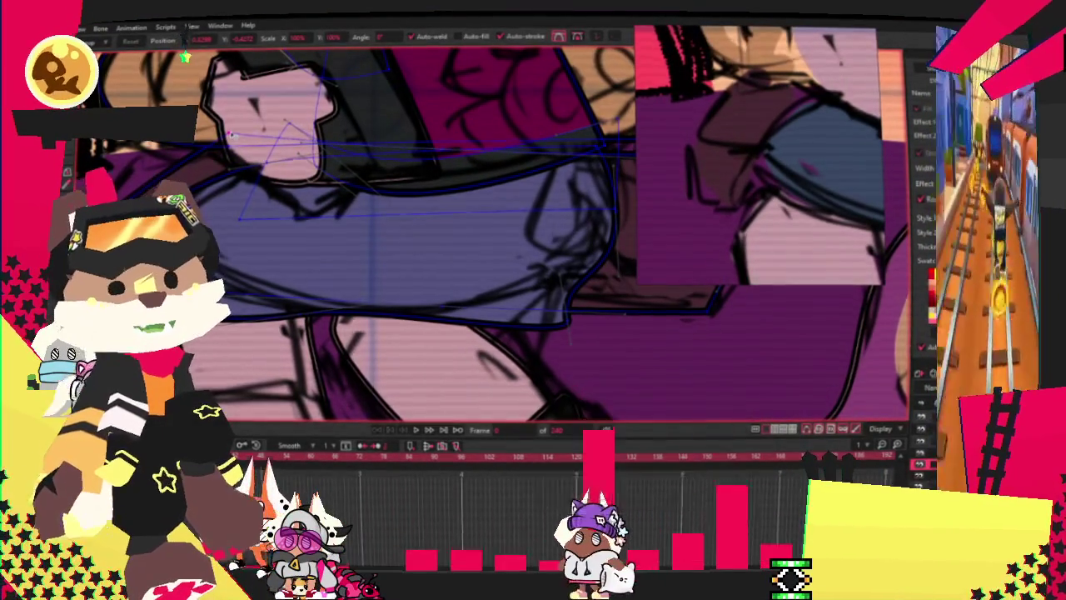
{"action": "scroll", "coordinate": [223, 150], "scroll_direction": "down", "scroll_amount": 1}
{"action": "scroll", "coordinate": [217, 153], "scroll_direction": "down", "scroll_amount": 1}
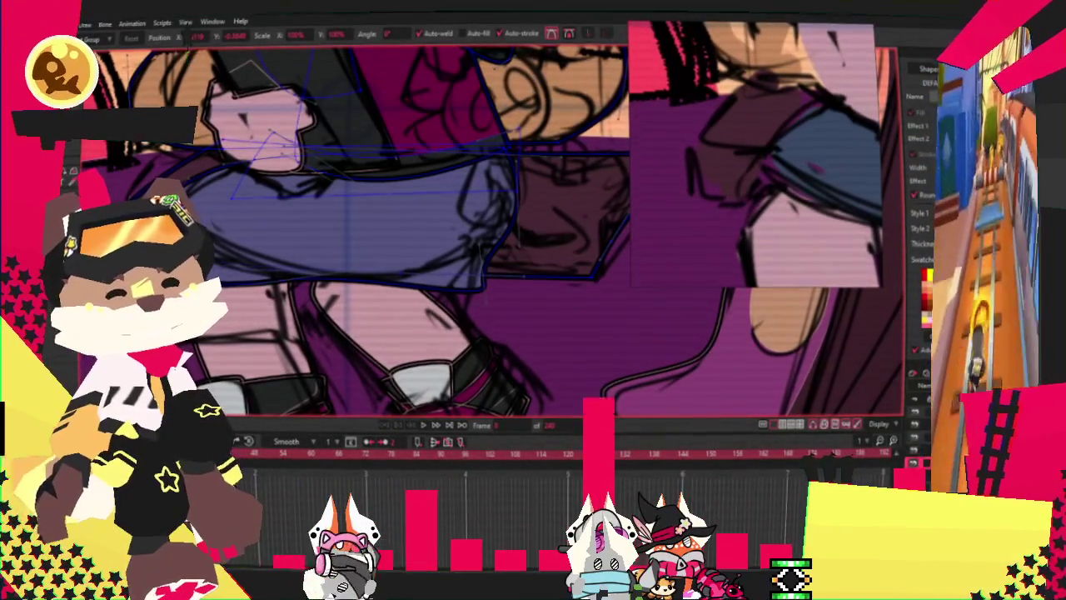
{"action": "key", "text": "2"}
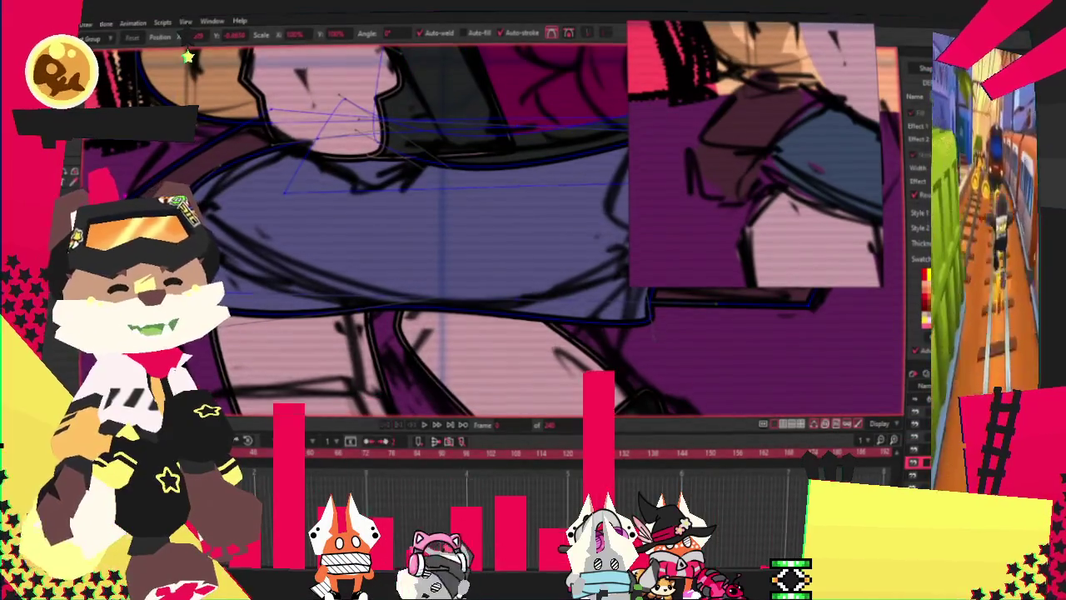
{"action": "scroll", "coordinate": [511, 279], "scroll_direction": "down", "scroll_amount": 3}
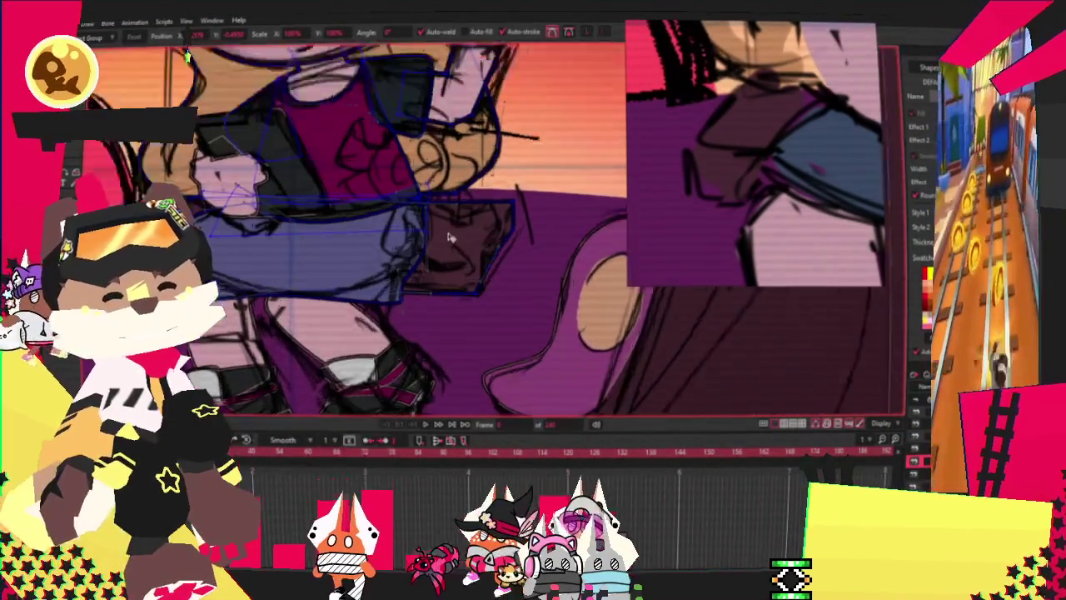
{"action": "scroll", "coordinate": [450, 238], "scroll_direction": "up", "scroll_amount": 2}
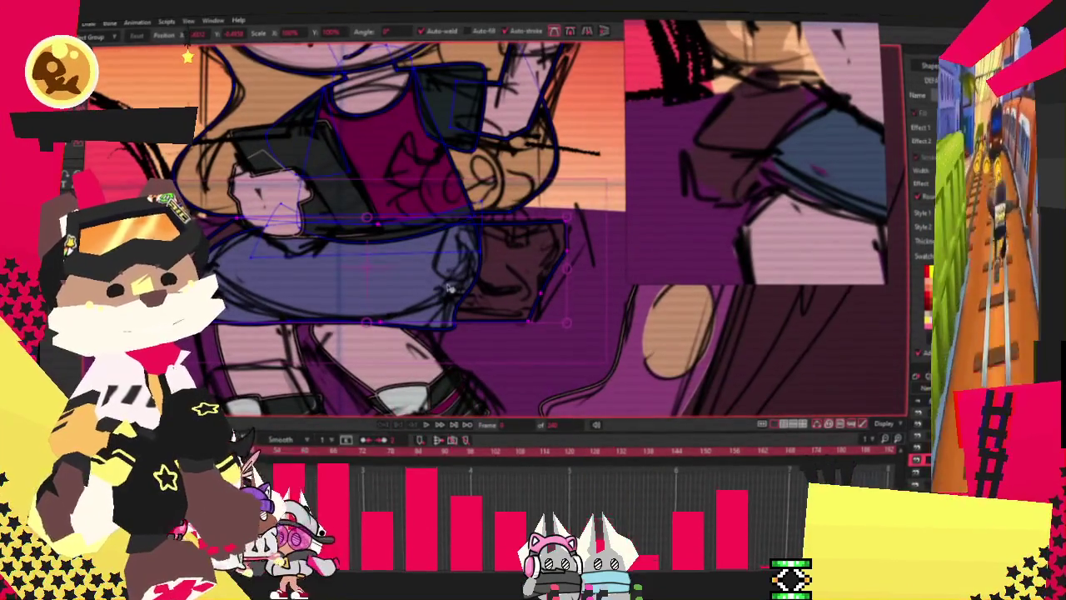
{"action": "scroll", "coordinate": [450, 290], "scroll_direction": "up", "scroll_amount": 1}
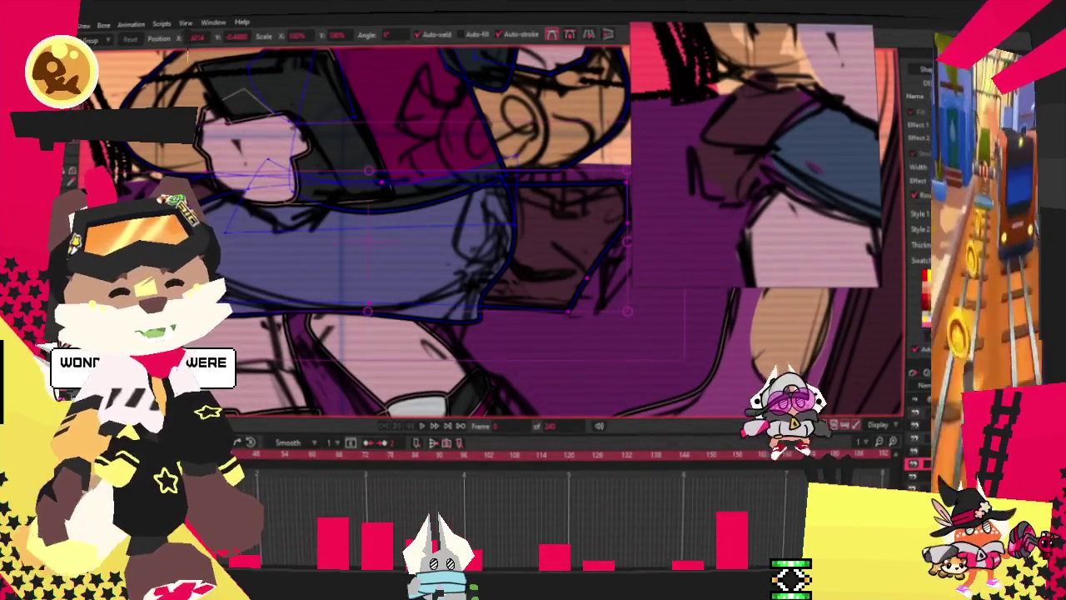
{"action": "scroll", "coordinate": [318, 384], "scroll_direction": "down", "scroll_amount": 3}
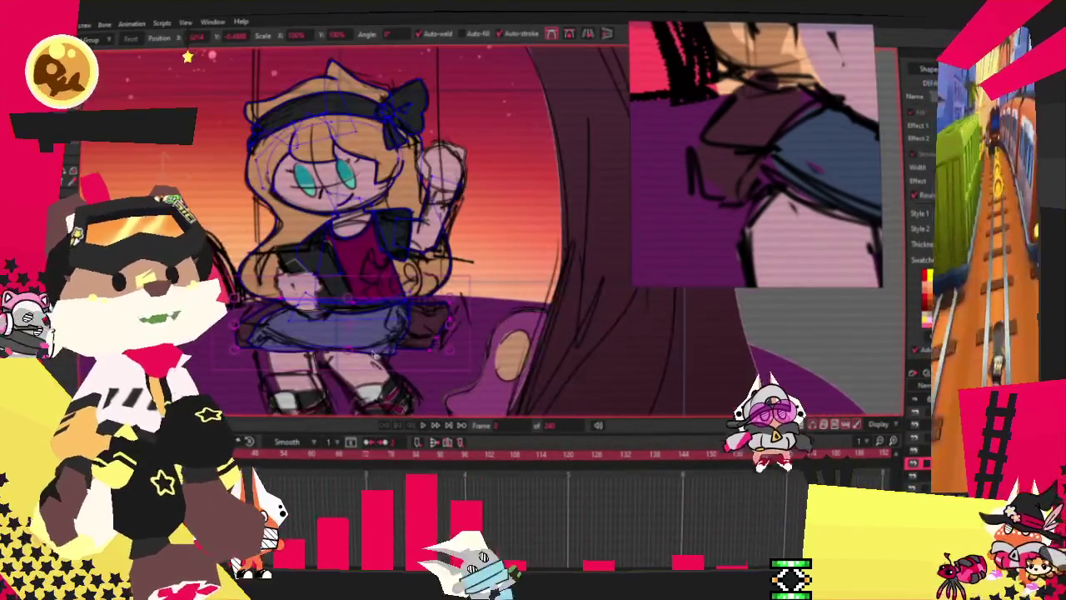
Pull the swing seat's right corner outward and select the seat shape.
{"action": "scroll", "coordinate": [456, 333], "scroll_direction": "up", "scroll_amount": 3}
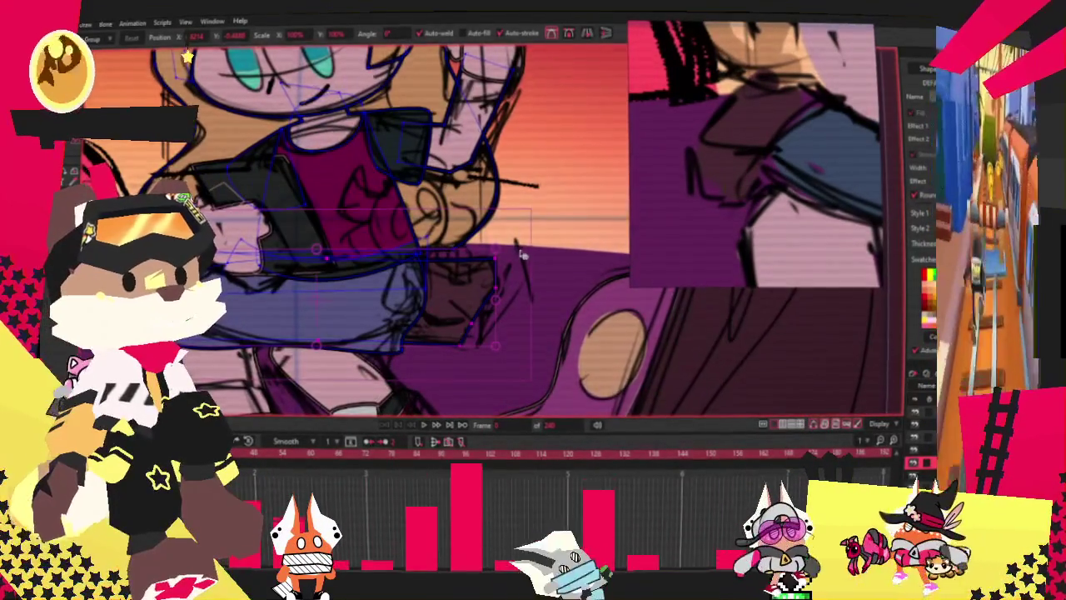
{"action": "scroll", "coordinate": [466, 329], "scroll_direction": "up", "scroll_amount": 2}
{"action": "left_click_drag", "start_coordinate": [489, 323], "coordinate": [517, 329]}
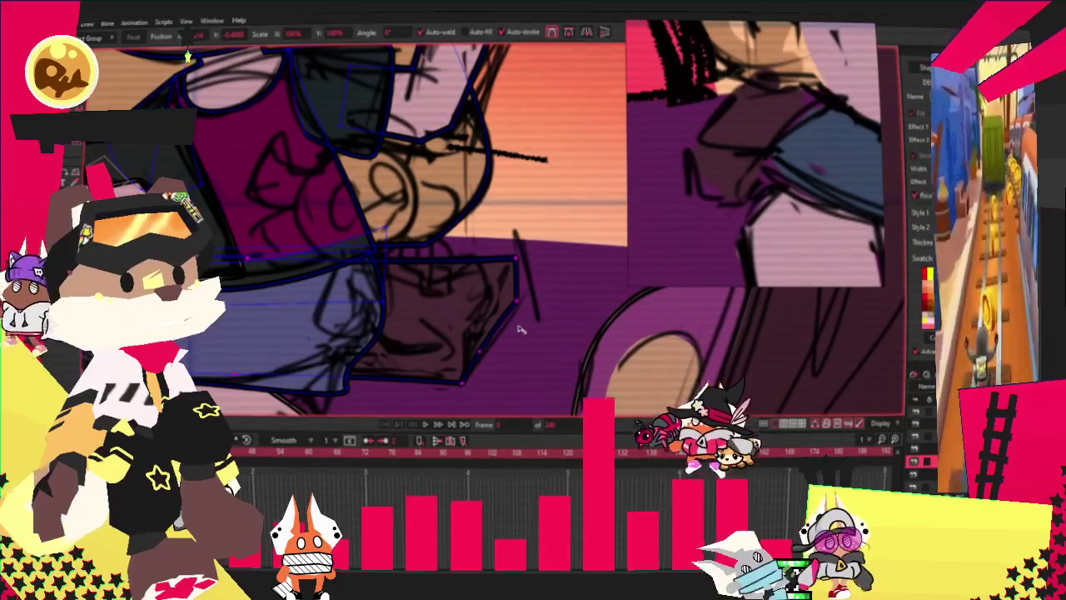
{"action": "left_click", "coordinate": [522, 328]}
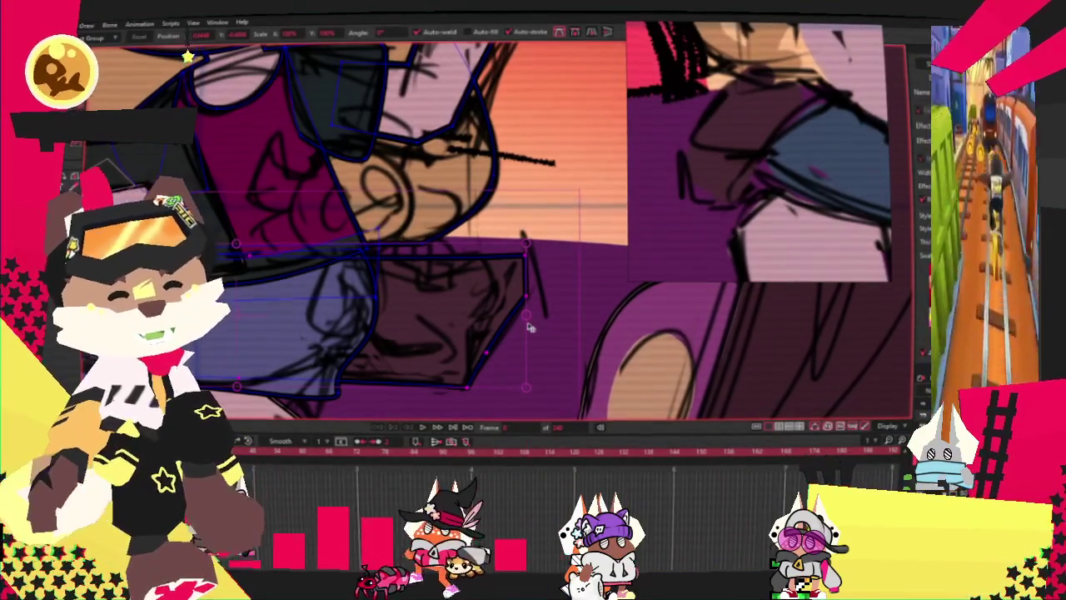
Draw a tall thin rectangle for the swing rope beside the girl's raised arm.
{"action": "scroll", "coordinate": [505, 317], "scroll_direction": "down", "scroll_amount": 5}
{"action": "scroll", "coordinate": [450, 274], "scroll_direction": "down", "scroll_amount": 2}
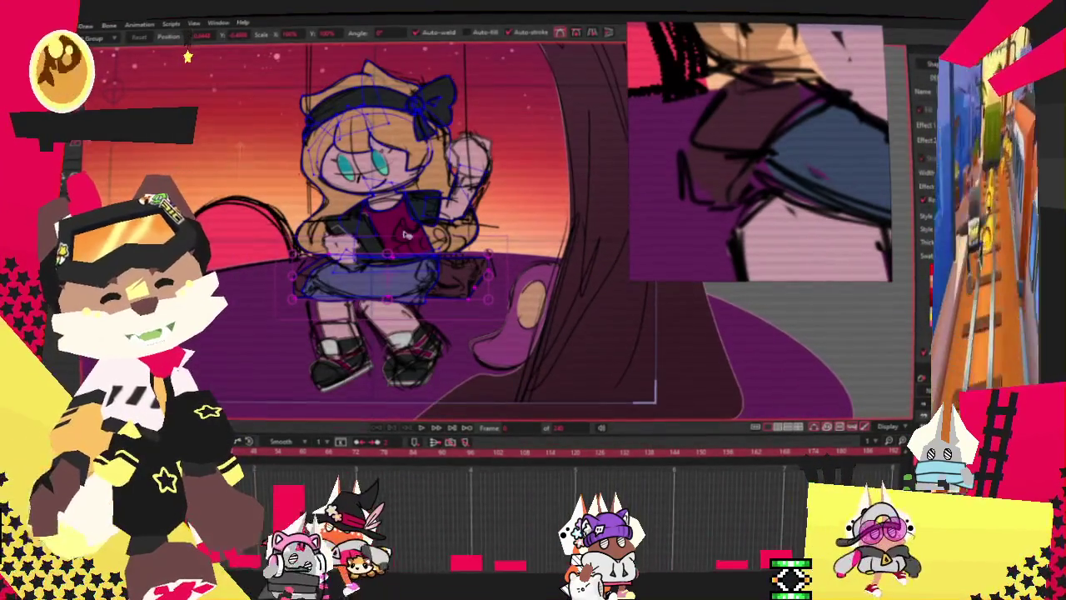
{"action": "scroll", "coordinate": [396, 238], "scroll_direction": "up", "scroll_amount": 1}
{"action": "scroll", "coordinate": [397, 237], "scroll_direction": "up", "scroll_amount": 2}
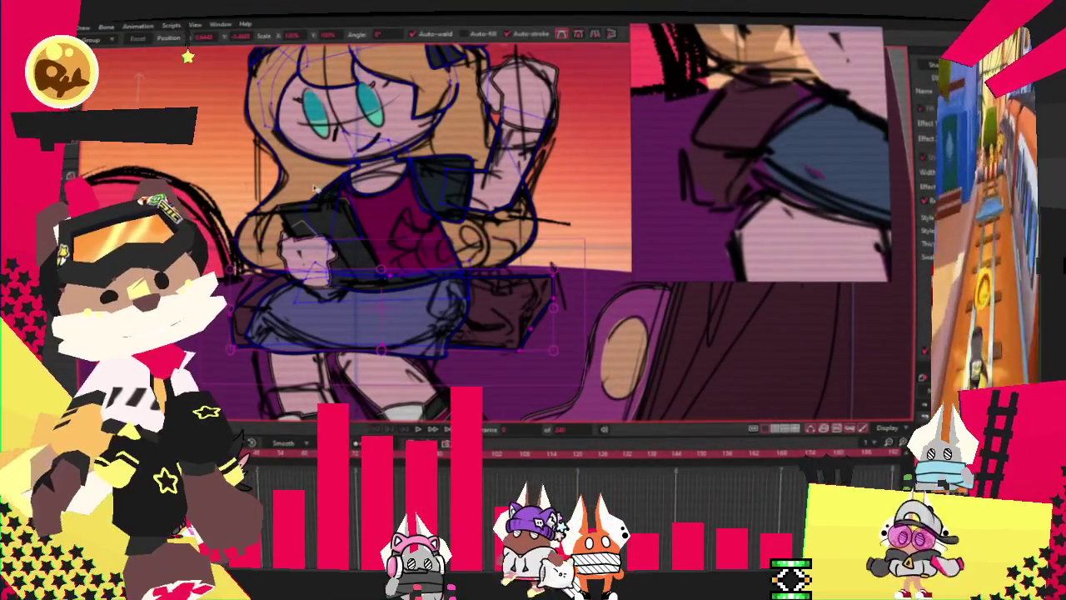
{"action": "scroll", "coordinate": [316, 196], "scroll_direction": "up", "scroll_amount": 1}
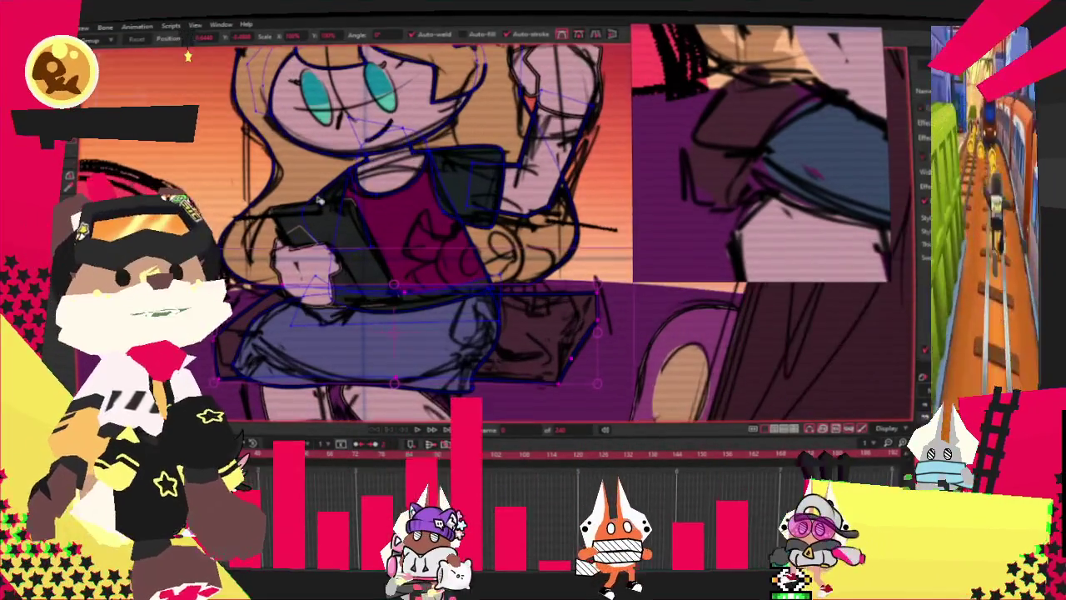
{"action": "scroll", "coordinate": [319, 200], "scroll_direction": "down", "scroll_amount": 2}
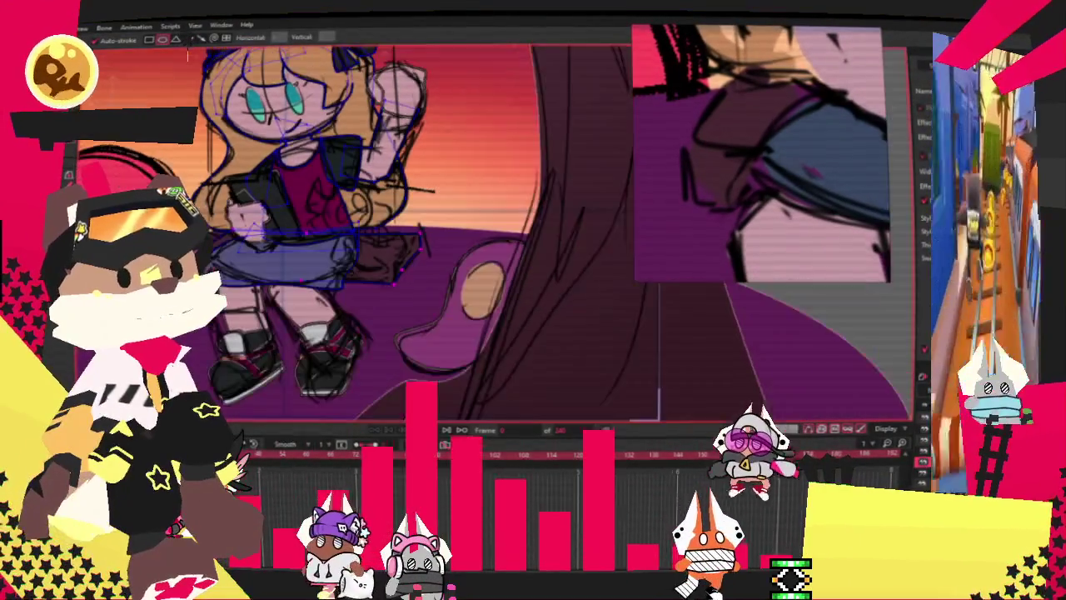
{"action": "scroll", "coordinate": [319, 200], "scroll_direction": "up", "scroll_amount": 2}
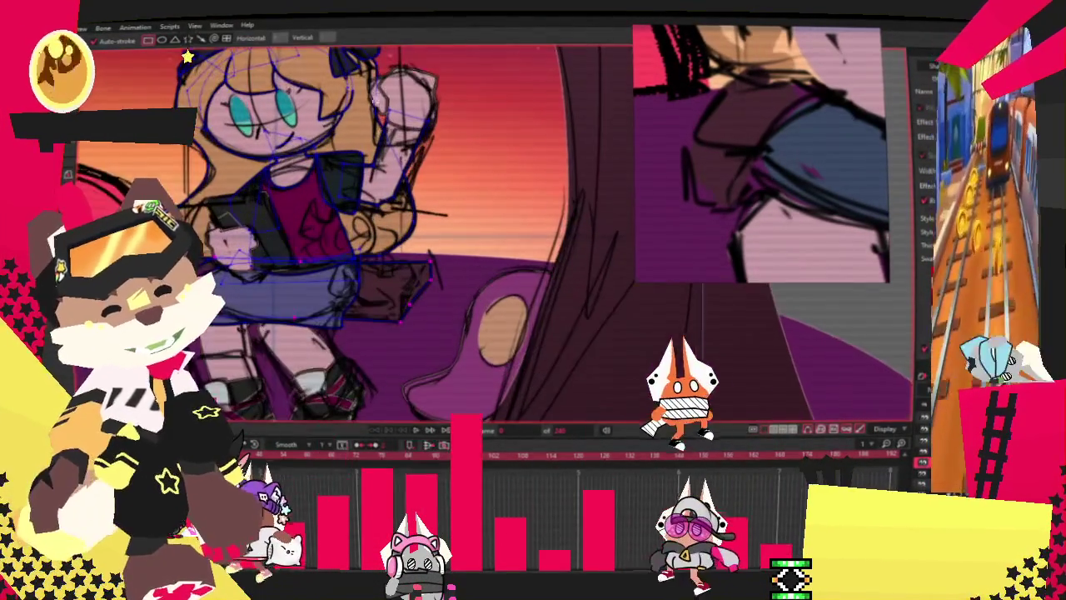
{"action": "left_click_drag", "start_coordinate": [375, 158], "coordinate": [393, 286]}
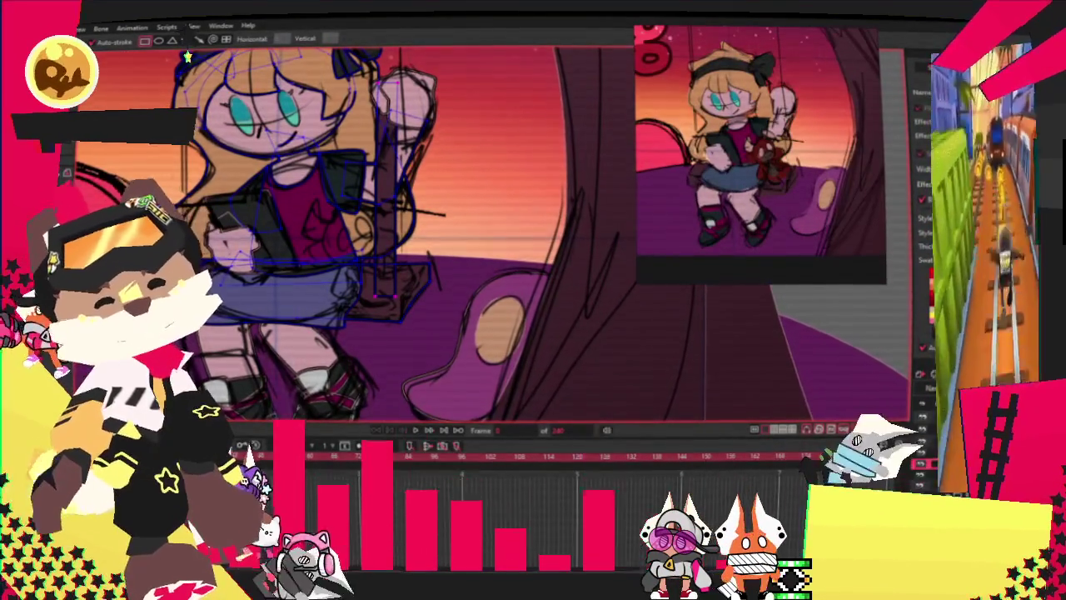
Fill the rope rectangle with a pale greyish-green picked in the Color Picker.
{"action": "key", "text": "alt+s"}
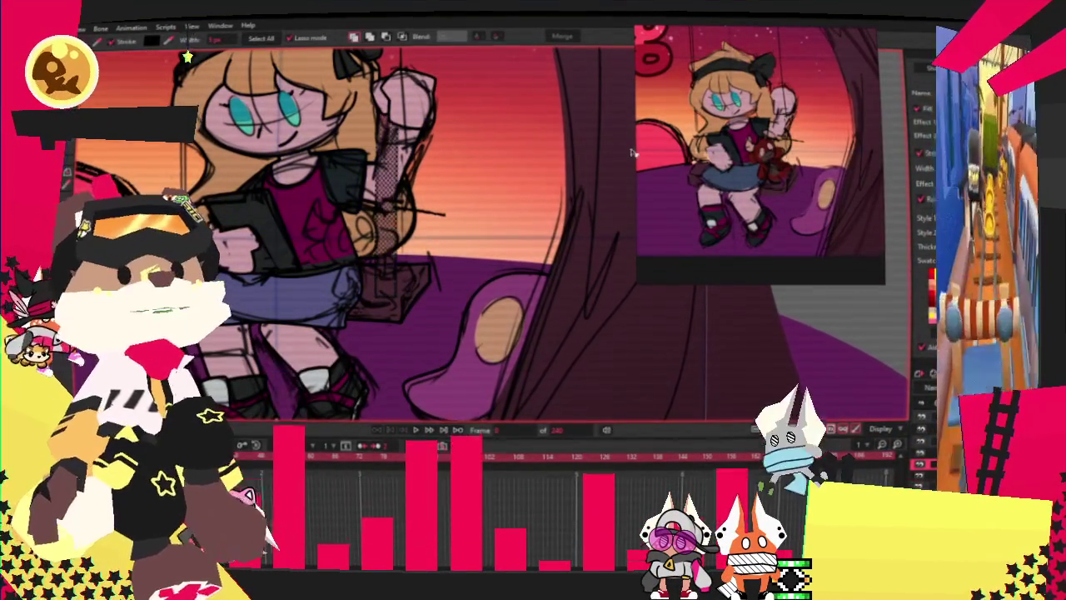
{"action": "left_click", "coordinate": [926, 283]}
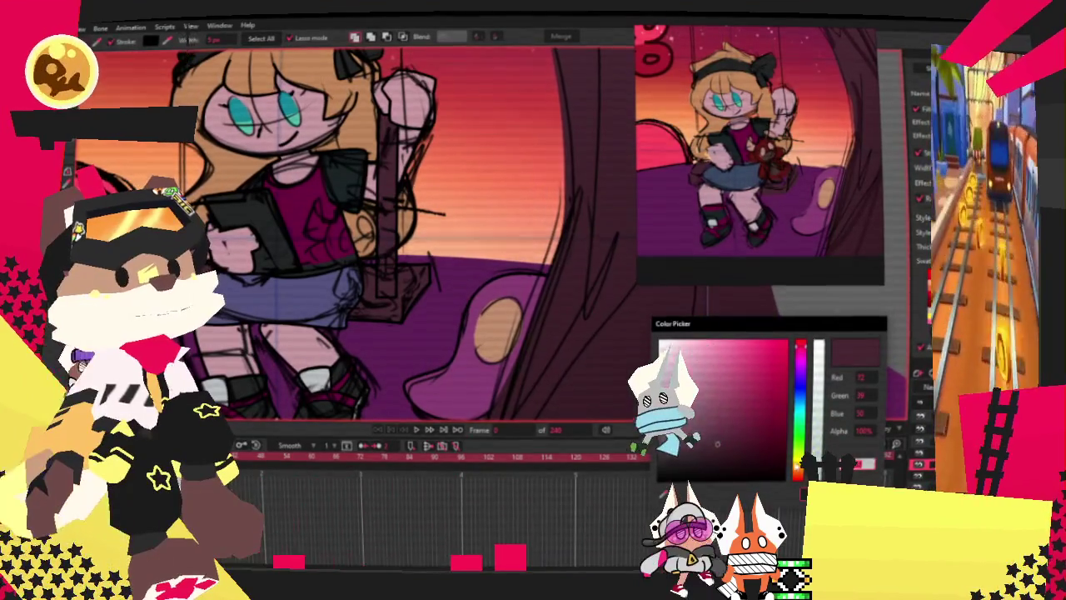
{"action": "left_click", "coordinate": [690, 356]}
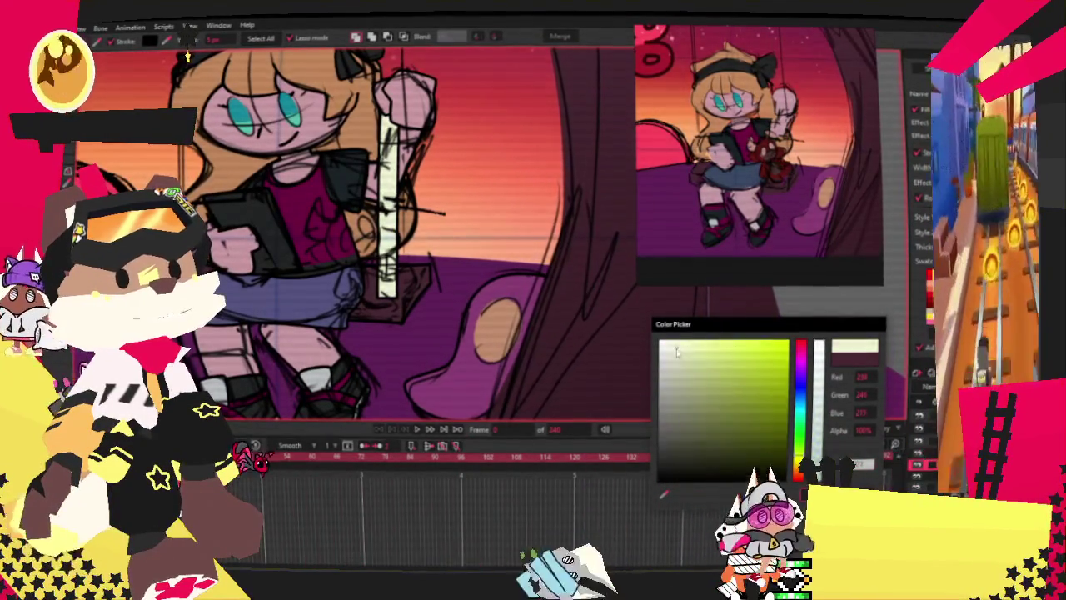
{"action": "left_click_drag", "start_coordinate": [677, 351], "coordinate": [680, 360]}
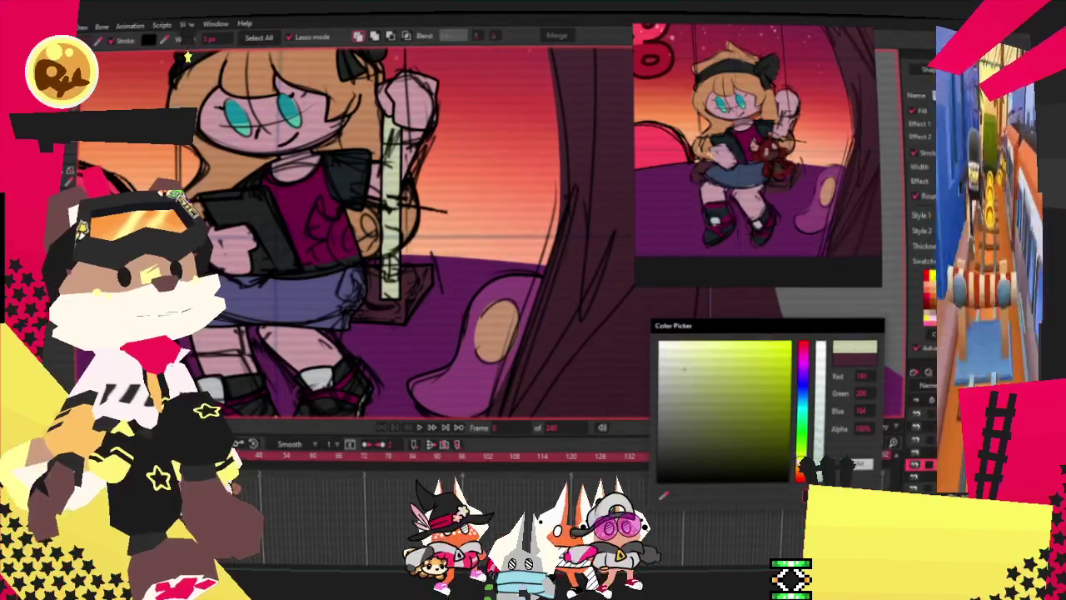
{"action": "left_click", "coordinate": [688, 366]}
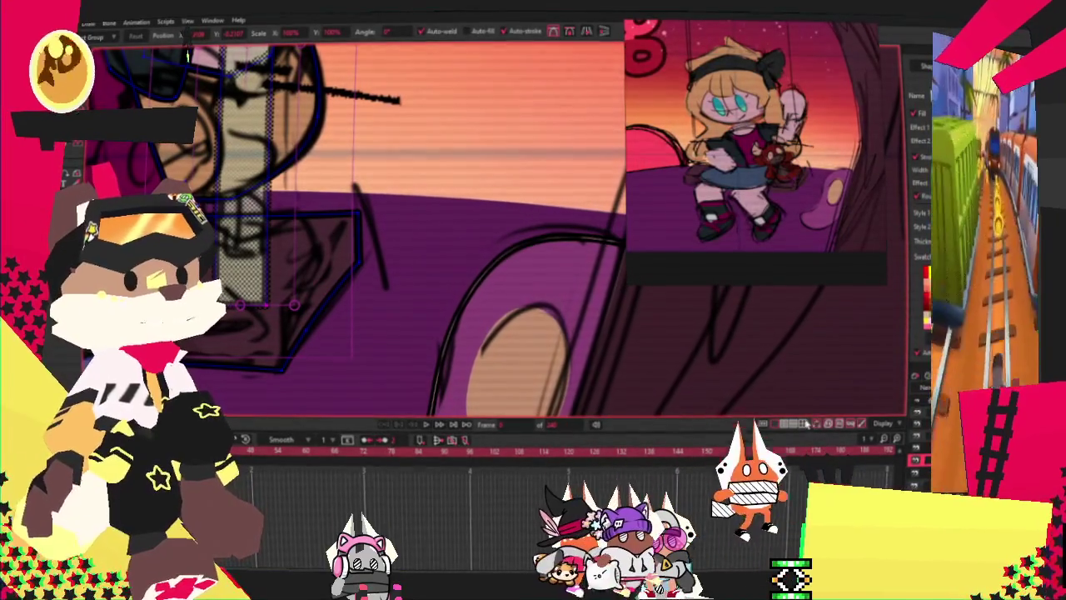
Select the rope outline beside the seat and fill it as a light strip with a black outline.
{"action": "scroll", "coordinate": [464, 269], "scroll_direction": "down", "scroll_amount": 2}
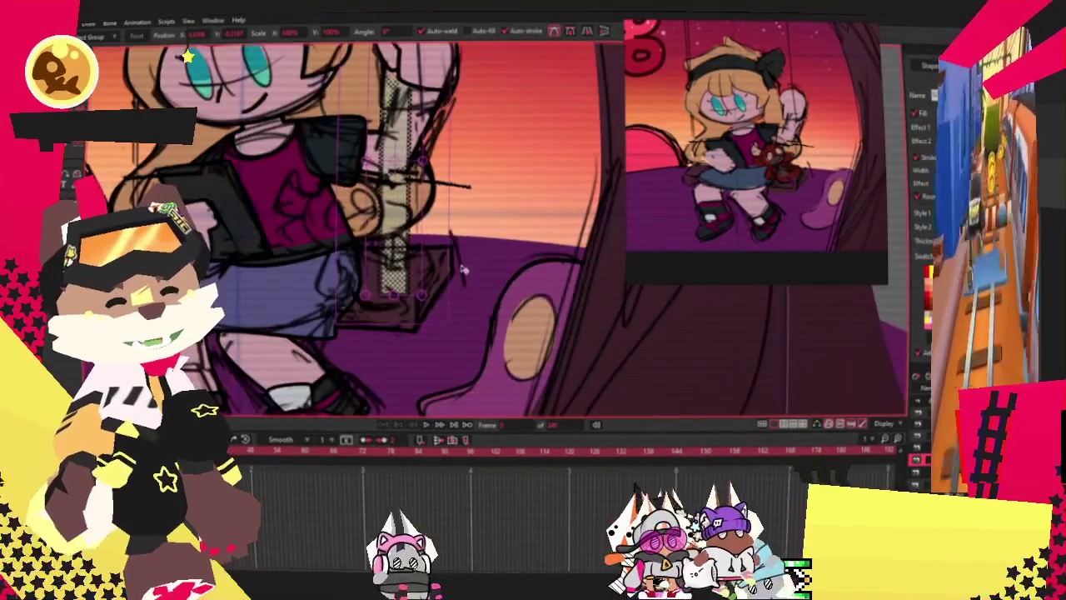
{"action": "left_click", "coordinate": [923, 419]}
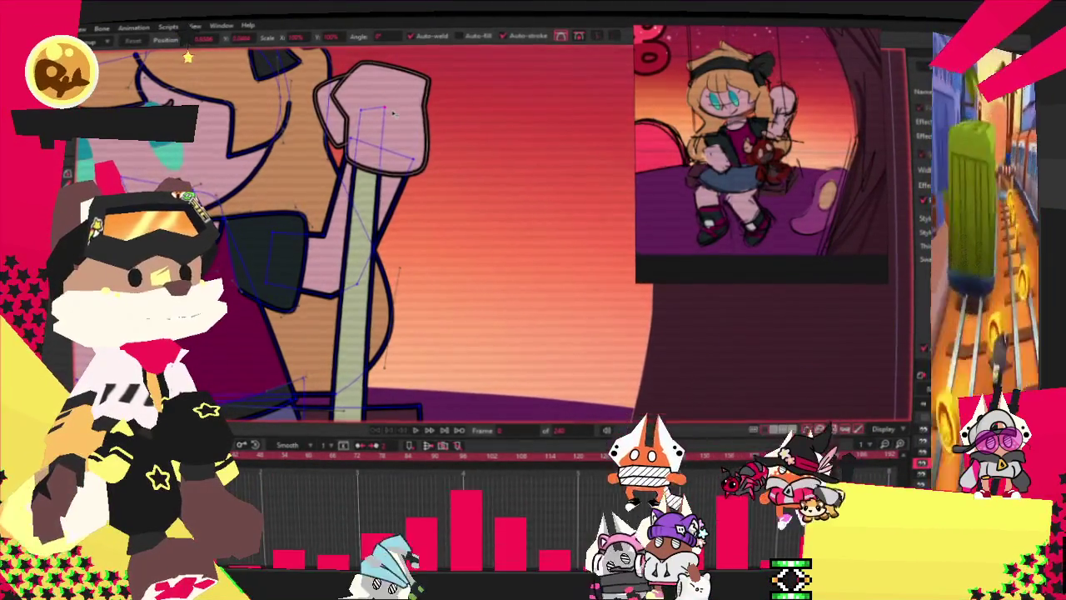
{"action": "scroll", "coordinate": [378, 256], "scroll_direction": "up", "scroll_amount": 5}
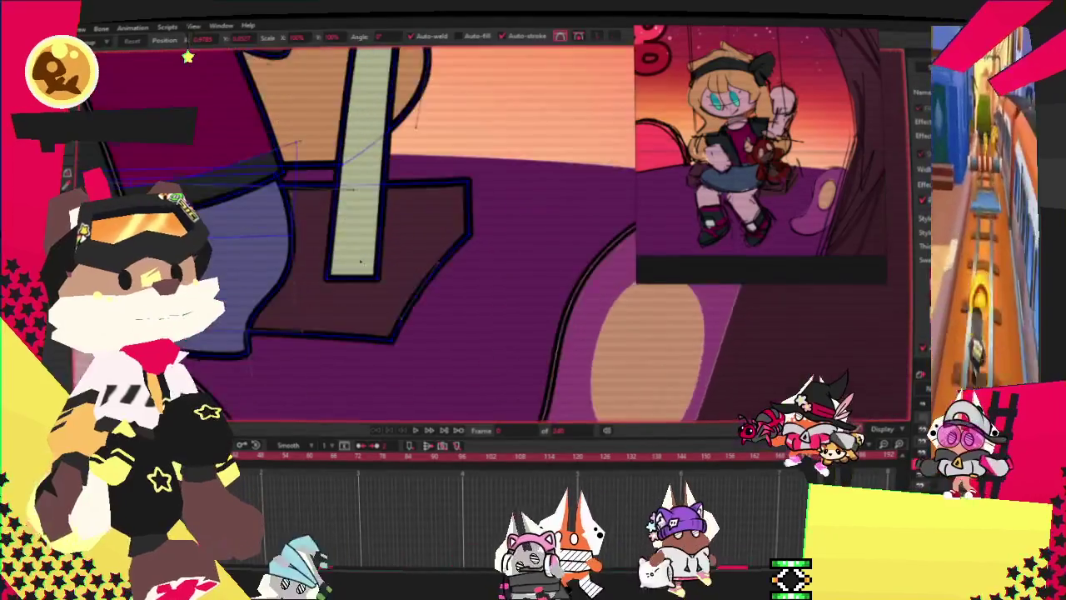
{"action": "left_click", "coordinate": [329, 287]}
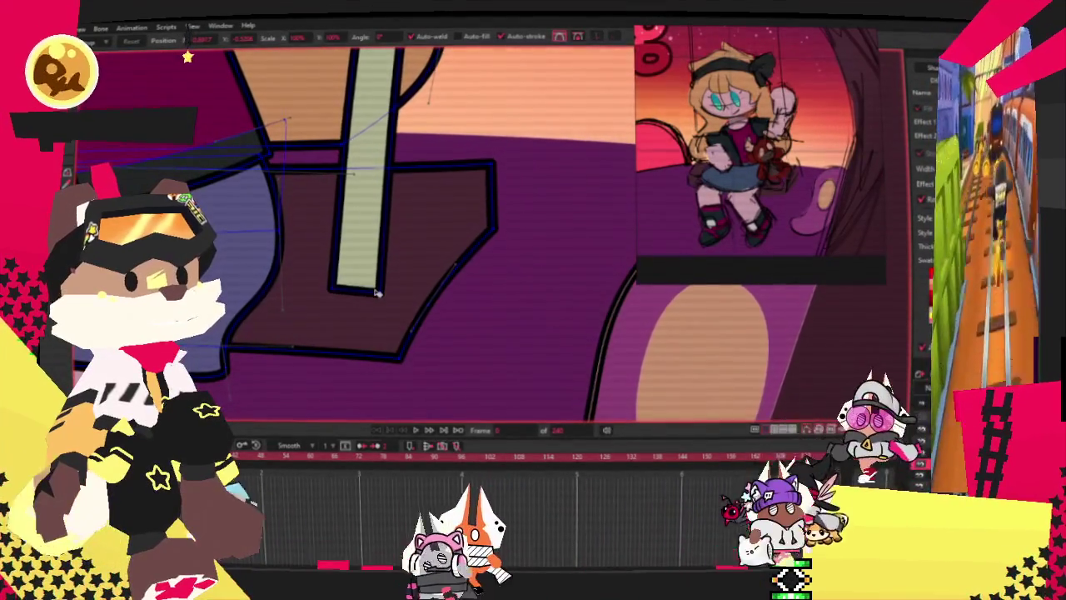
{"action": "scroll", "coordinate": [375, 289], "scroll_direction": "down", "scroll_amount": 2}
{"action": "scroll", "coordinate": [376, 288], "scroll_direction": "down", "scroll_amount": 2}
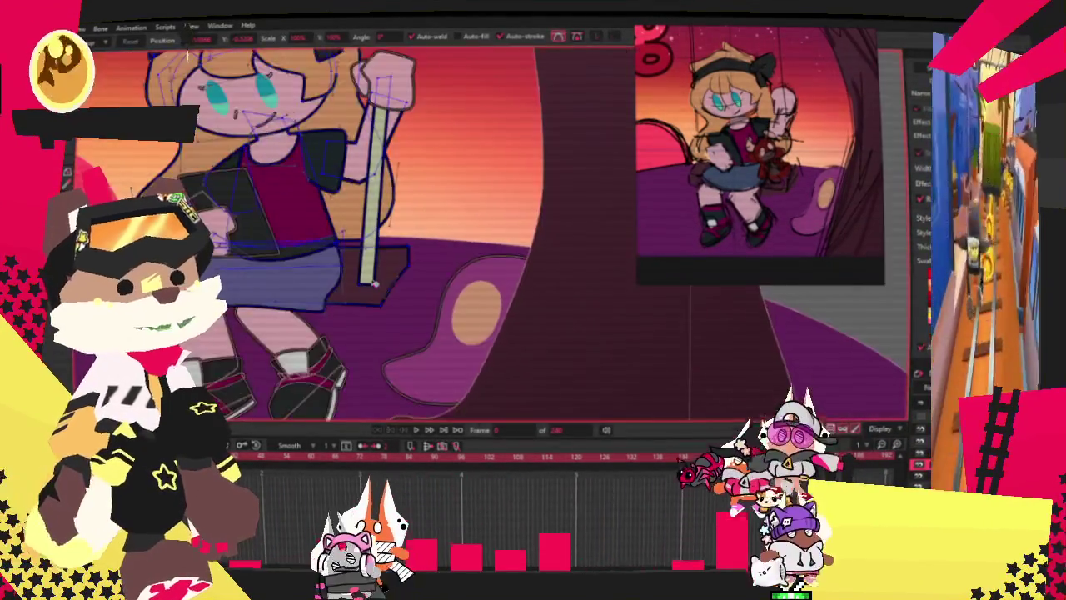
{"action": "scroll", "coordinate": [376, 285], "scroll_direction": "down", "scroll_amount": 1}
{"action": "left_click", "coordinate": [391, 261]}
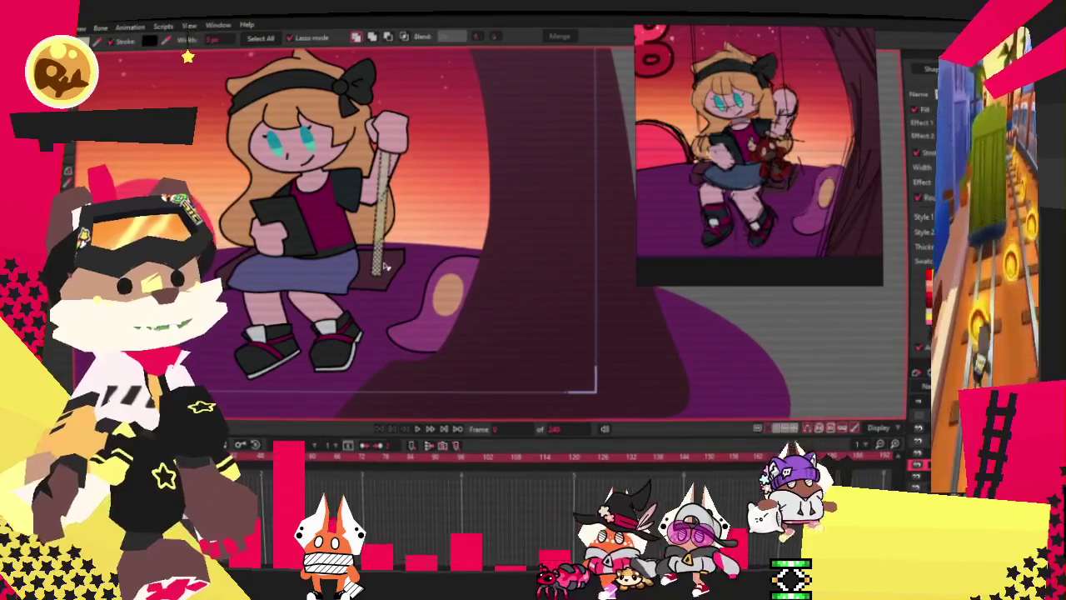
{"action": "scroll", "coordinate": [392, 260], "scroll_direction": "down", "scroll_amount": 1}
{"action": "scroll", "coordinate": [392, 261], "scroll_direction": "down", "scroll_amount": 1}
{"action": "scroll", "coordinate": [371, 212], "scroll_direction": "up", "scroll_amount": 2}
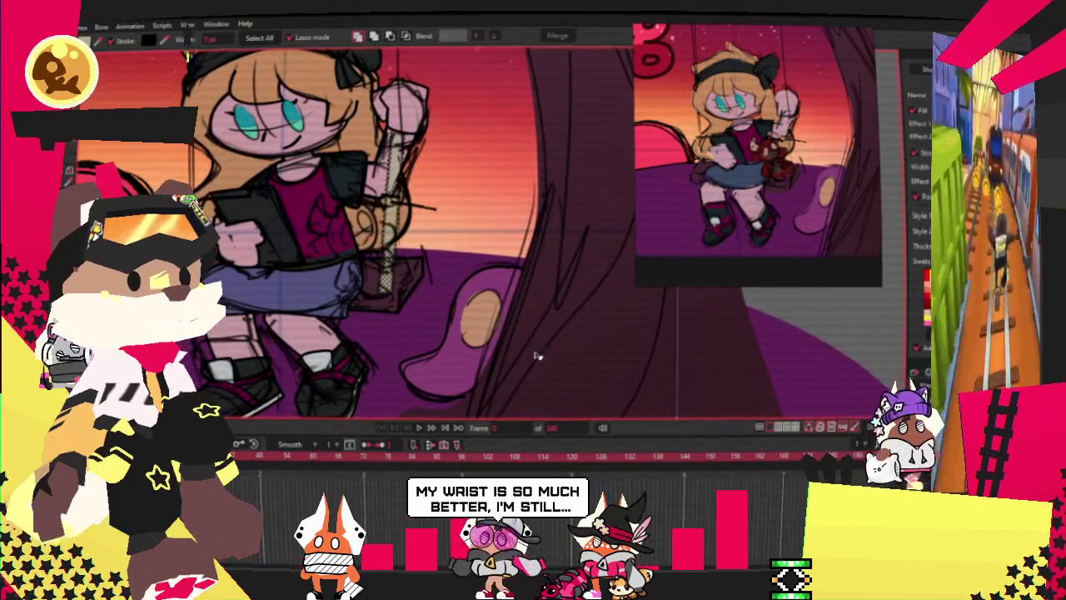
{"action": "scroll", "coordinate": [424, 286], "scroll_direction": "up", "scroll_amount": 2}
{"action": "scroll", "coordinate": [410, 195], "scroll_direction": "up", "scroll_amount": 2}
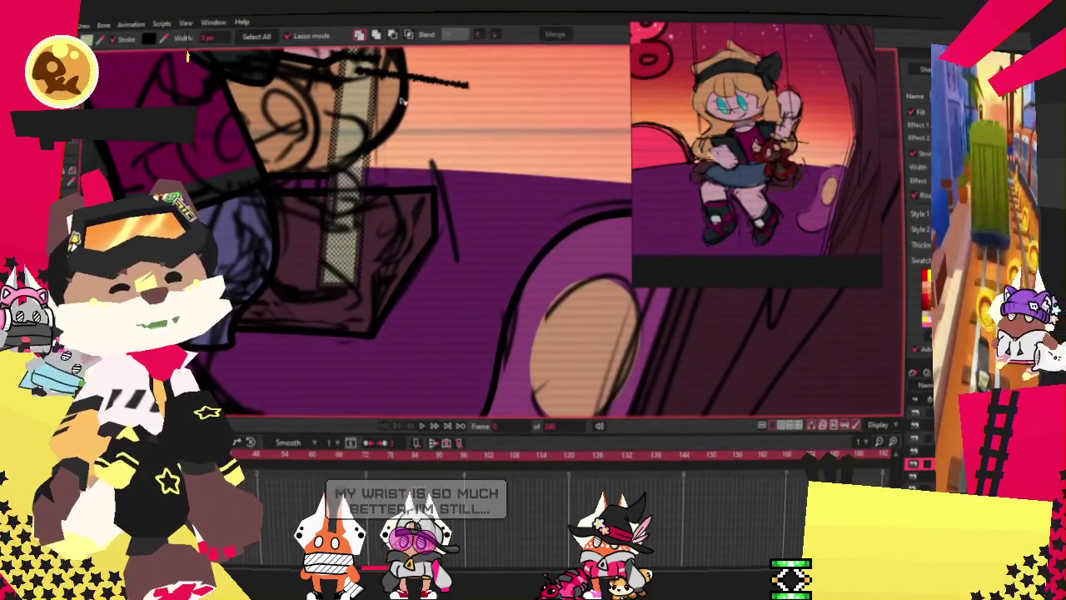
{"action": "scroll", "coordinate": [381, 308], "scroll_direction": "up", "scroll_amount": 1}
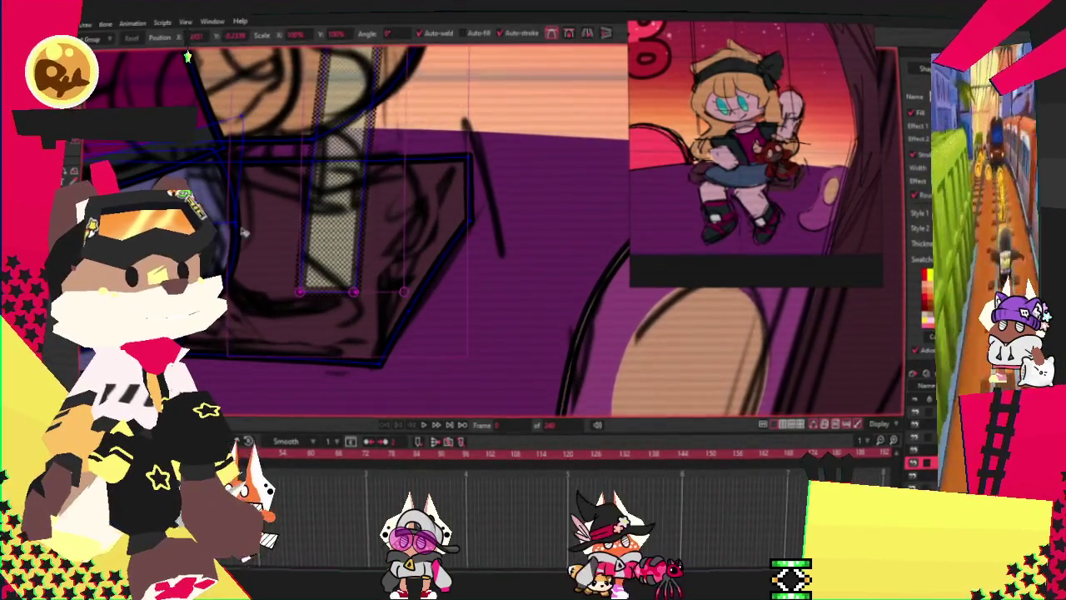
{"action": "scroll", "coordinate": [283, 255], "scroll_direction": "up", "scroll_amount": 1}
{"action": "key", "text": "space"}
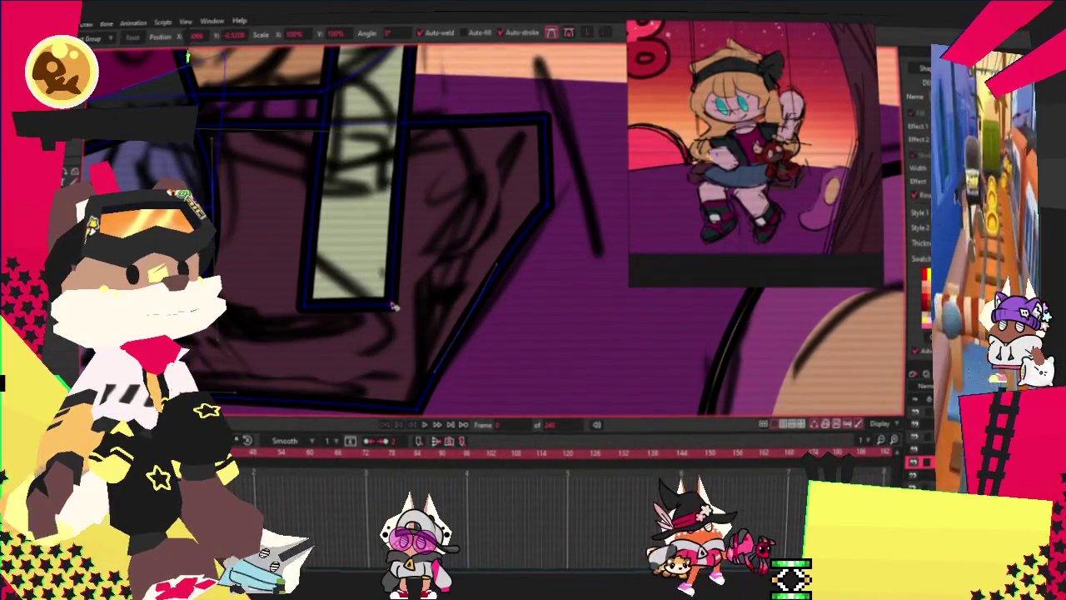
Drag the rope's bottom-left and bottom-right corners to square off its bottom edge.
{"action": "left_click_drag", "start_coordinate": [310, 291], "coordinate": [314, 306]}
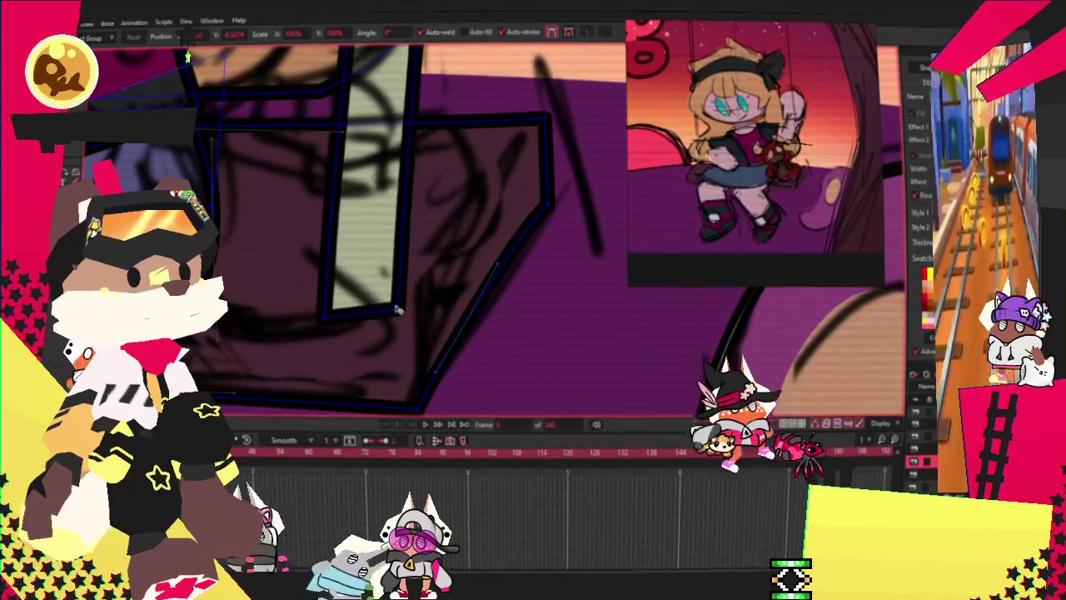
{"action": "left_click_drag", "start_coordinate": [392, 310], "coordinate": [396, 319]}
{"action": "scroll", "coordinate": [396, 319], "scroll_direction": "down", "scroll_amount": 5}
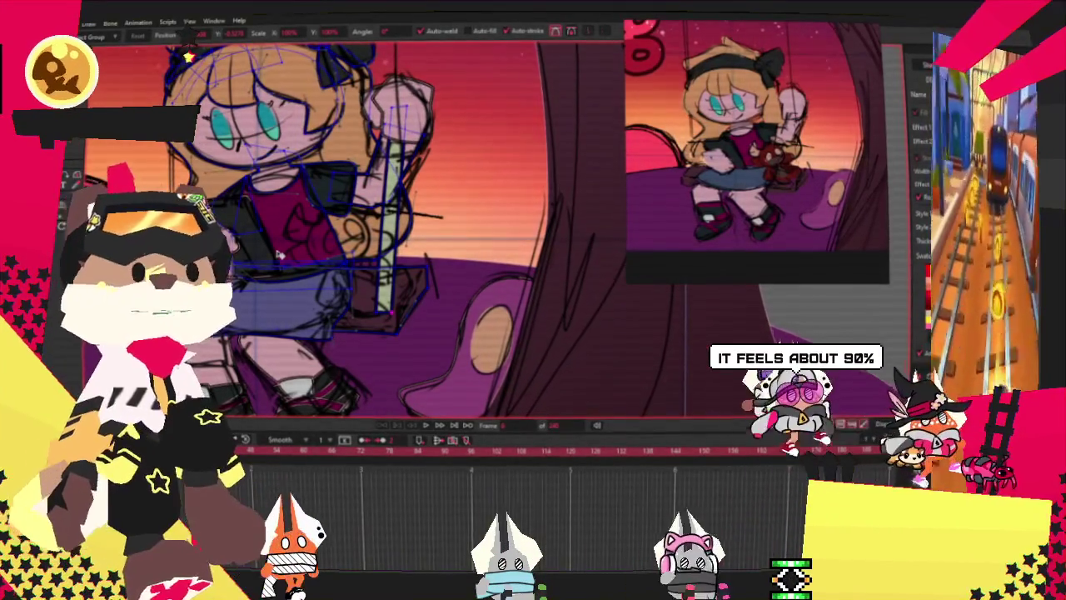
Pull the right rope's top point up, then lower it to rest on the branch's underside.
{"action": "scroll", "coordinate": [281, 255], "scroll_direction": "down", "scroll_amount": 3}
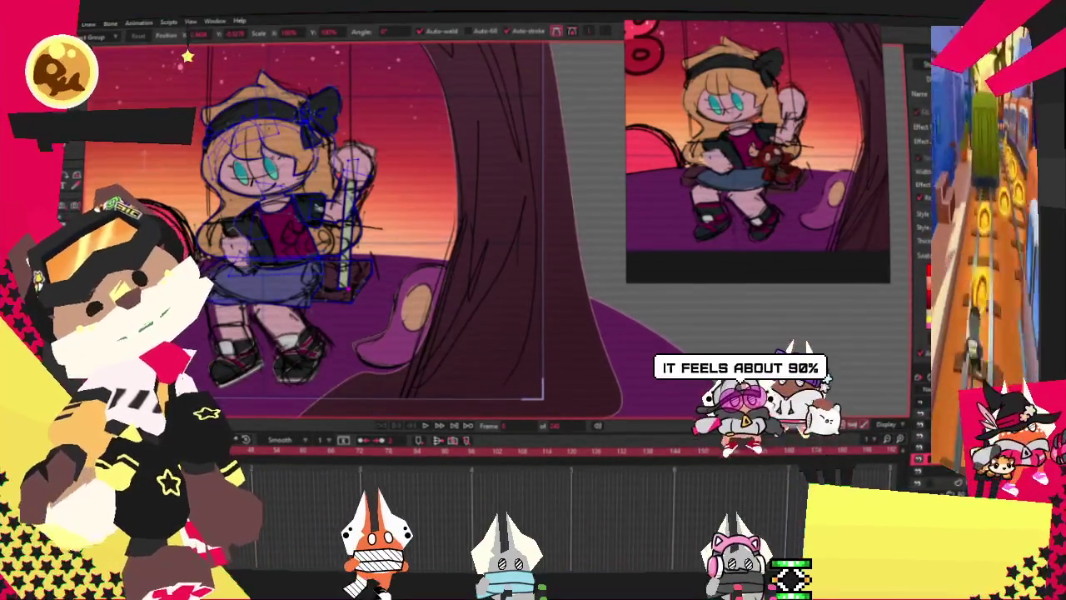
{"action": "scroll", "coordinate": [486, 319], "scroll_direction": "up", "scroll_amount": 3}
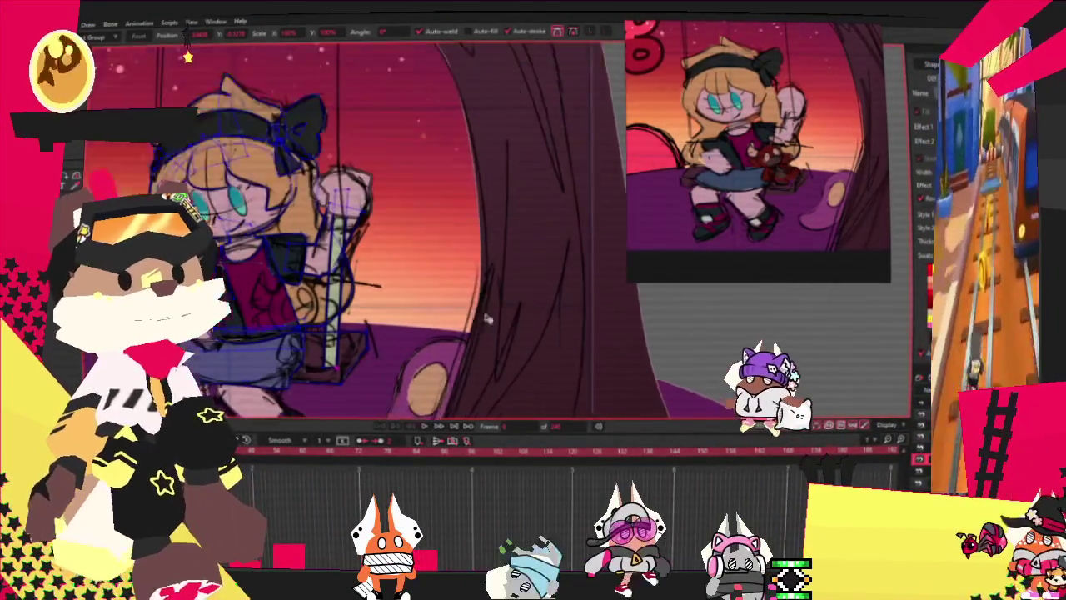
{"action": "scroll", "coordinate": [408, 309], "scroll_direction": "up", "scroll_amount": 3}
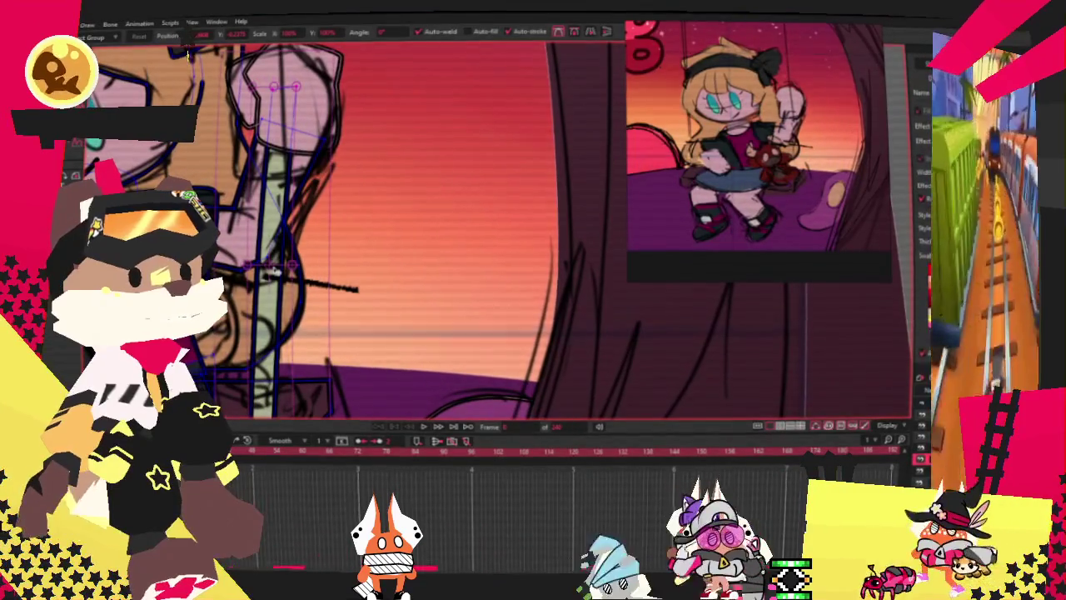
{"action": "scroll", "coordinate": [300, 250], "scroll_direction": "down", "scroll_amount": 5}
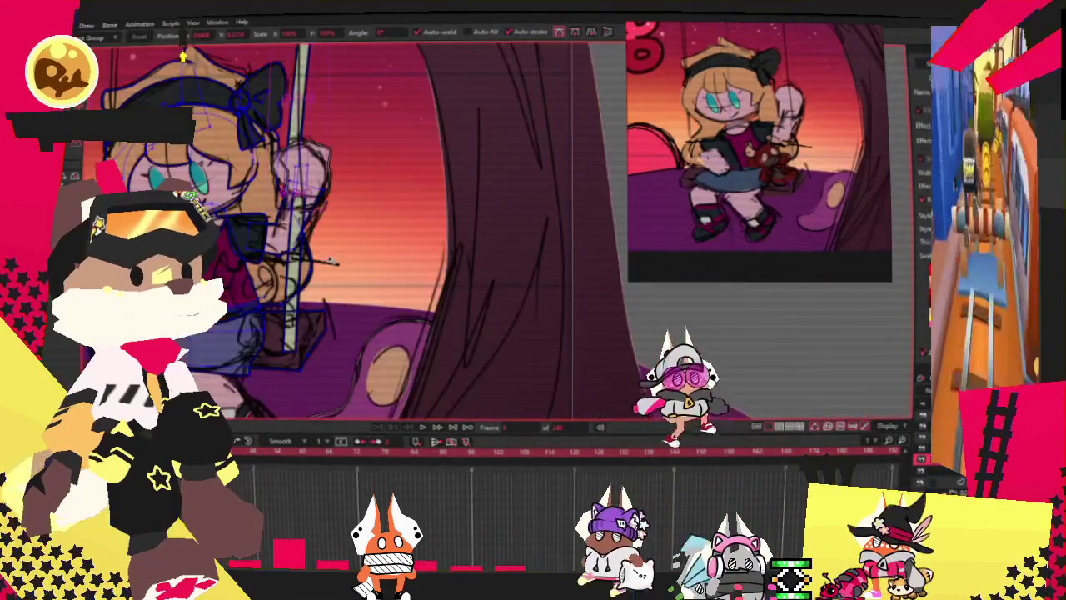
{"action": "scroll", "coordinate": [313, 234], "scroll_direction": "up", "scroll_amount": 3}
{"action": "scroll", "coordinate": [334, 267], "scroll_direction": "up", "scroll_amount": 2}
{"action": "scroll", "coordinate": [350, 308], "scroll_direction": "down", "scroll_amount": 2}
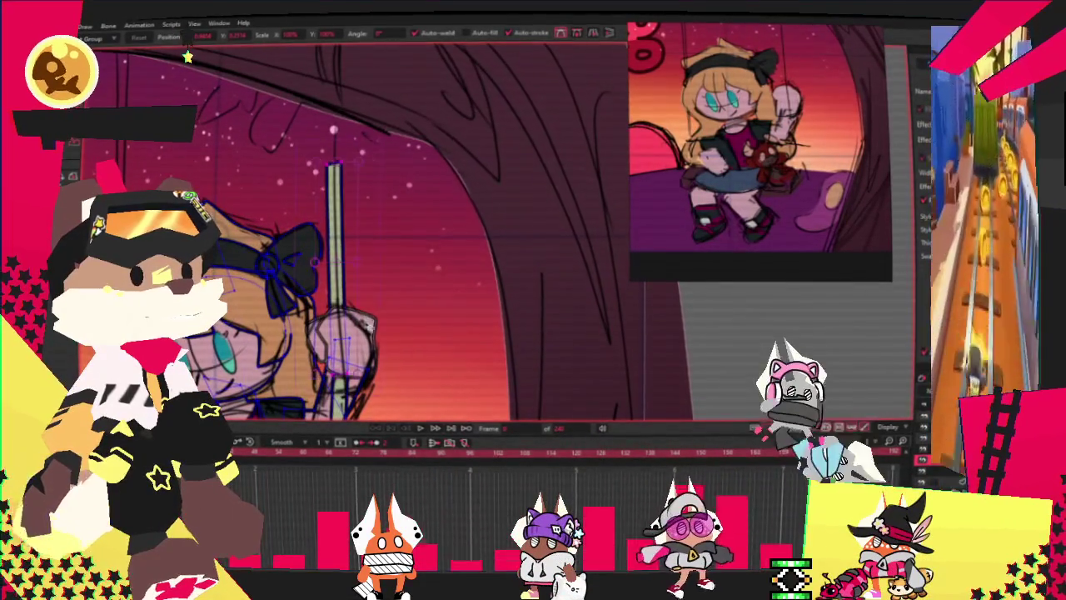
{"action": "left_click", "coordinate": [354, 310]}
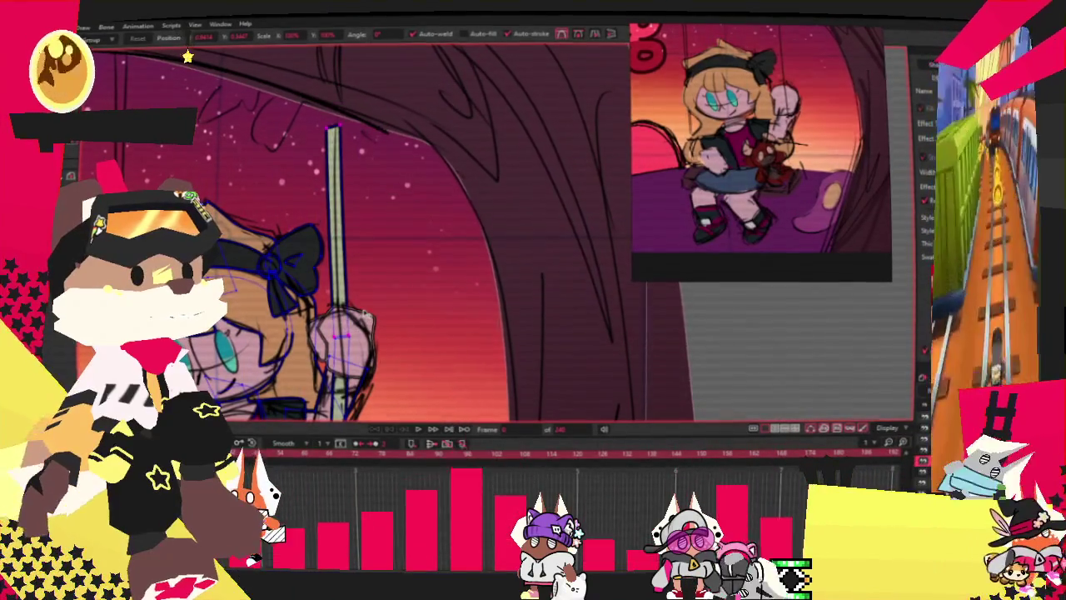
{"action": "left_click_drag", "start_coordinate": [333, 125], "coordinate": [336, 104]}
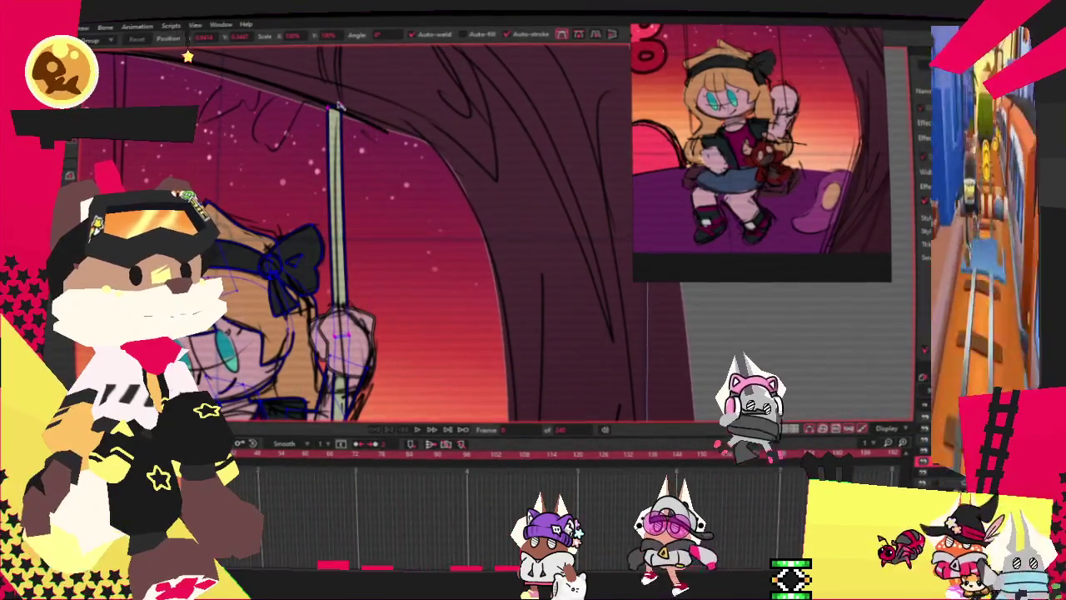
{"action": "scroll", "coordinate": [335, 103], "scroll_direction": "up", "scroll_amount": 3}
{"action": "scroll", "coordinate": [340, 125], "scroll_direction": "up", "scroll_amount": 3}
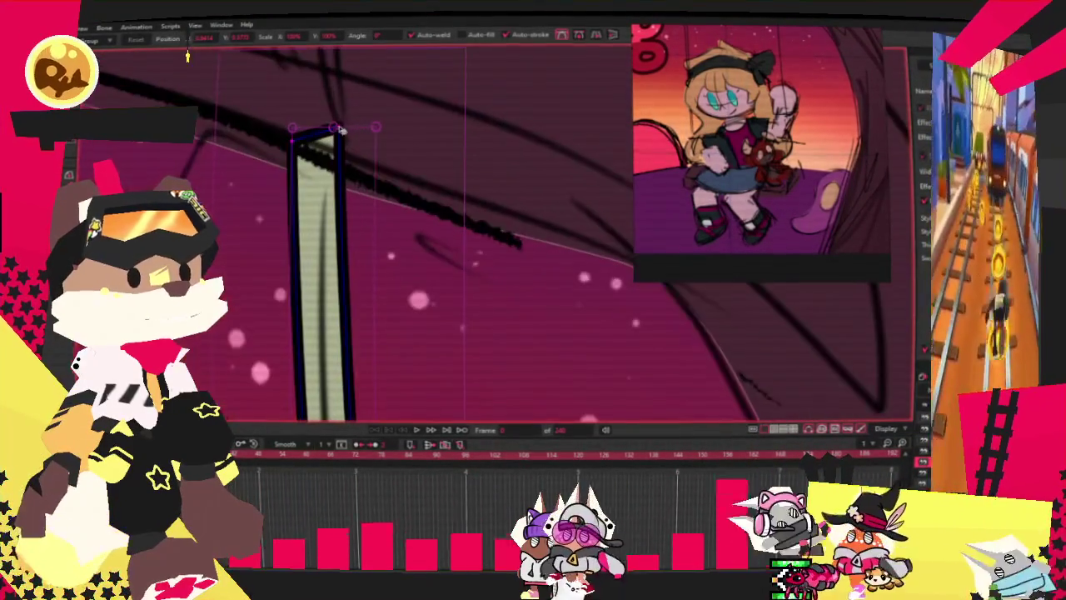
{"action": "left_click_drag", "start_coordinate": [340, 127], "coordinate": [335, 152]}
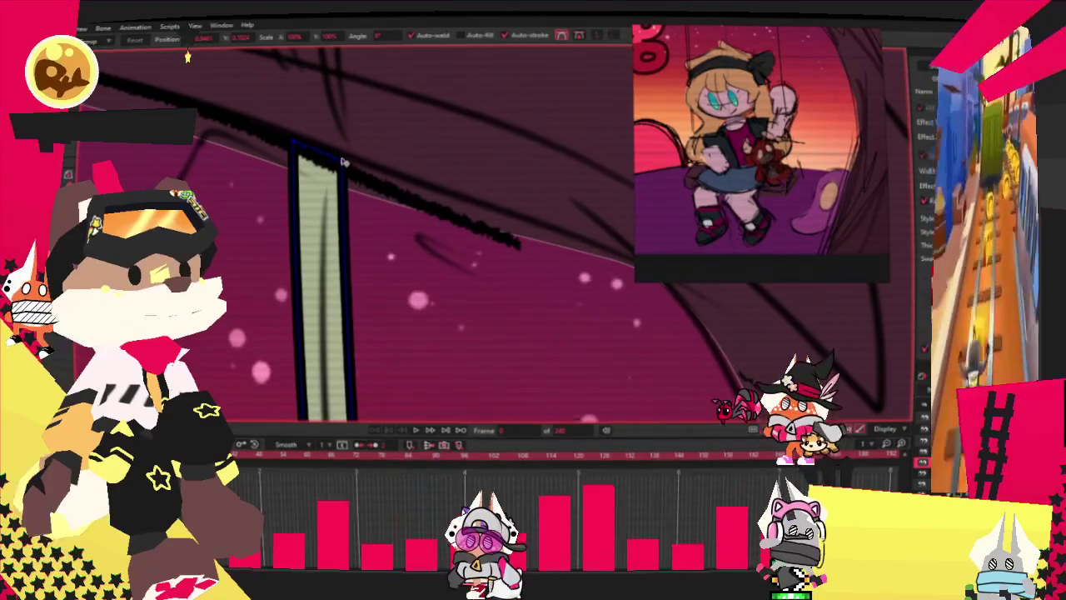
{"action": "scroll", "coordinate": [324, 204], "scroll_direction": "down", "scroll_amount": 2}
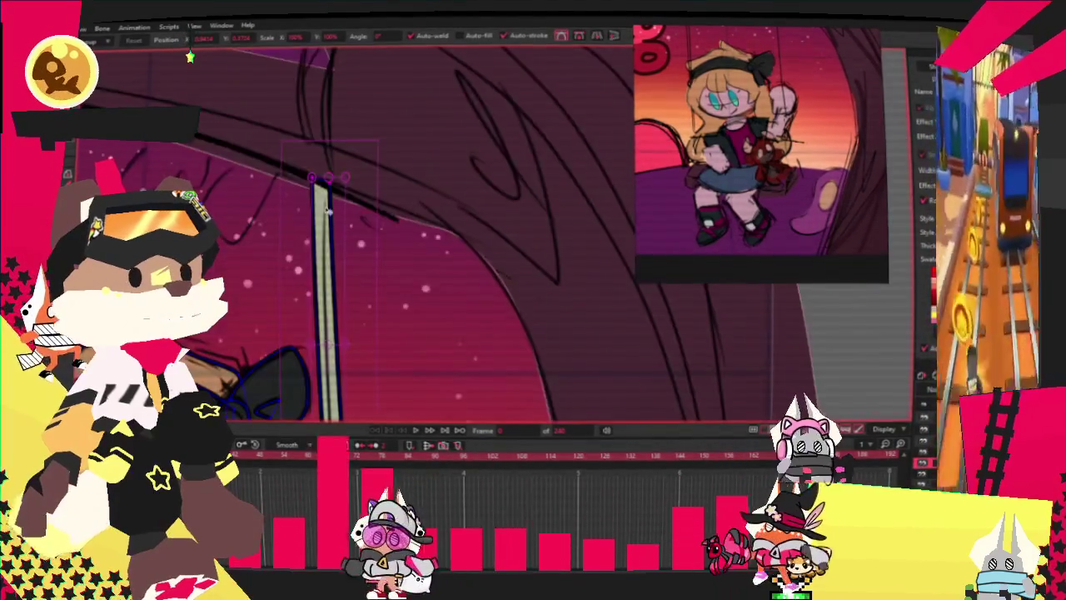
{"action": "scroll", "coordinate": [322, 302], "scroll_direction": "down", "scroll_amount": 2}
{"action": "scroll", "coordinate": [321, 302], "scroll_direction": "down", "scroll_amount": 3}
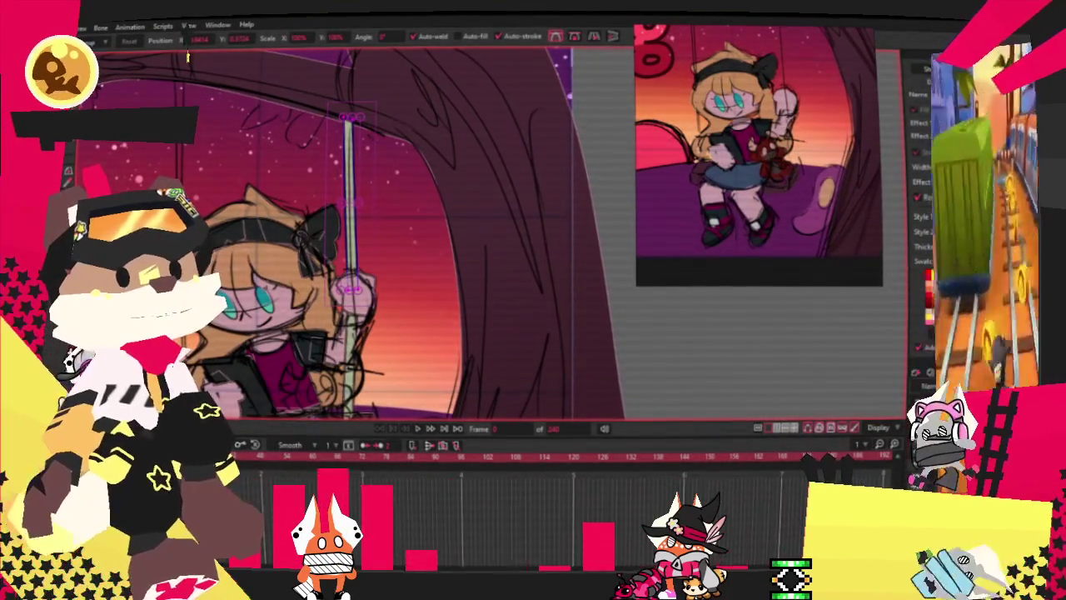
Shift the duplicated left rope leftward so it hangs from the branch beside the girl.
{"action": "scroll", "coordinate": [187, 56], "scroll_direction": "up", "scroll_amount": 1}
{"action": "scroll", "coordinate": [187, 57], "scroll_direction": "up", "scroll_amount": 1}
{"action": "scroll", "coordinate": [187, 57], "scroll_direction": "up", "scroll_amount": 1}
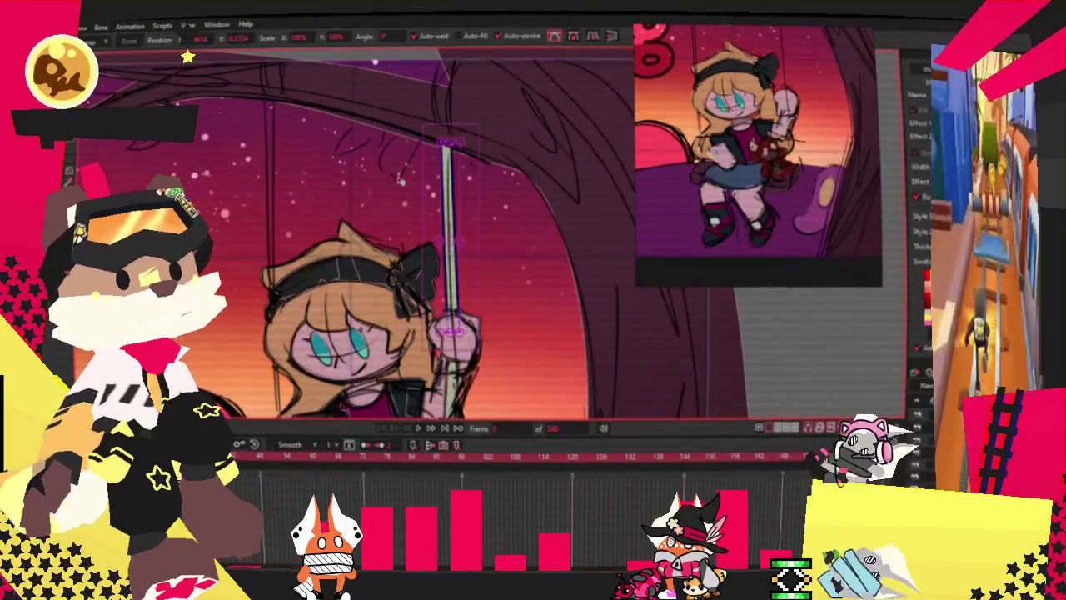
{"action": "scroll", "coordinate": [188, 57], "scroll_direction": "up", "scroll_amount": 1}
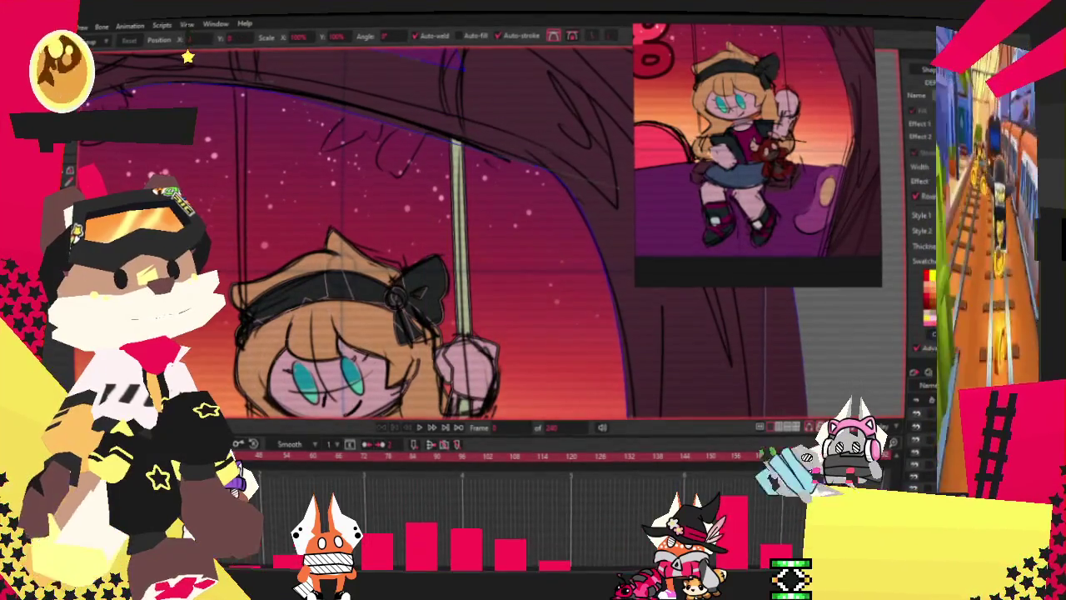
{"action": "scroll", "coordinate": [483, 371], "scroll_direction": "down", "scroll_amount": 2}
{"action": "scroll", "coordinate": [483, 370], "scroll_direction": "down", "scroll_amount": 2}
{"action": "scroll", "coordinate": [483, 371], "scroll_direction": "down", "scroll_amount": 1}
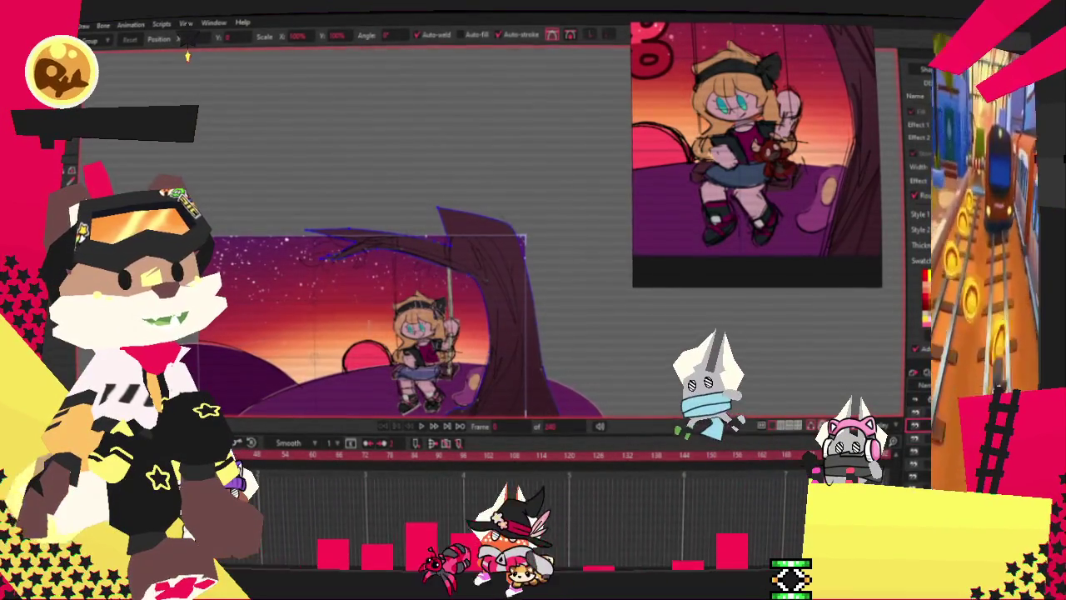
{"action": "scroll", "coordinate": [429, 306], "scroll_direction": "up", "scroll_amount": 2}
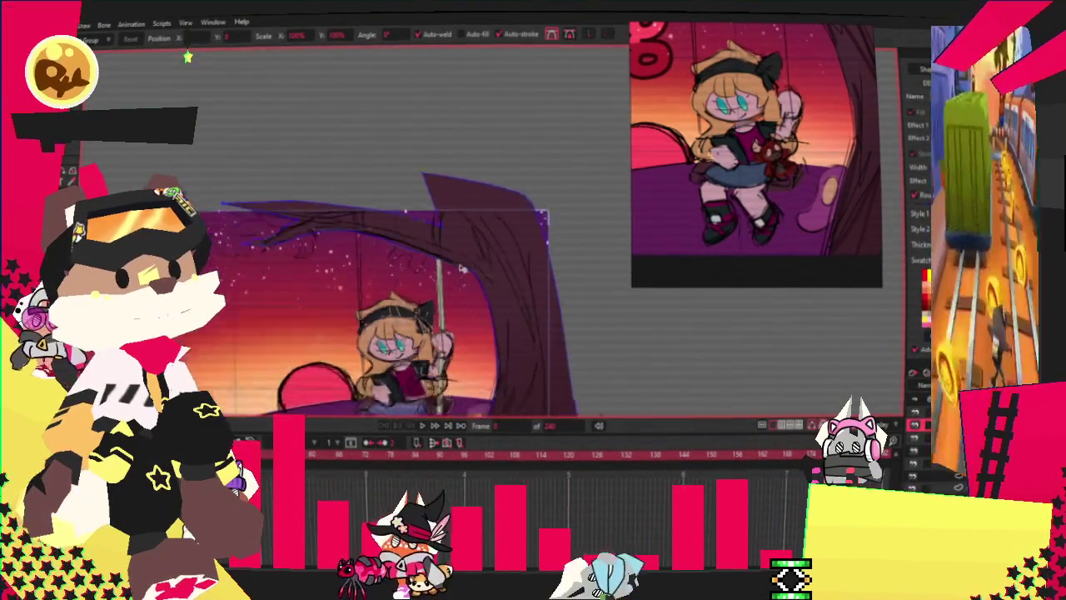
{"action": "scroll", "coordinate": [447, 270], "scroll_direction": "up", "scroll_amount": 3}
{"action": "scroll", "coordinate": [454, 216], "scroll_direction": "down", "scroll_amount": 3}
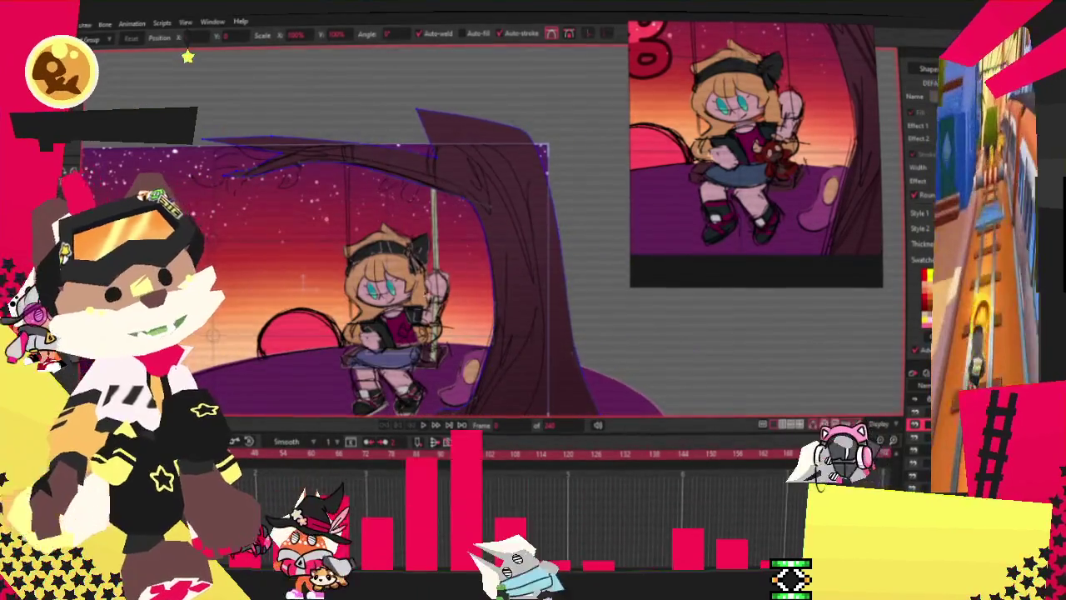
{"action": "scroll", "coordinate": [486, 346], "scroll_direction": "up", "scroll_amount": 2}
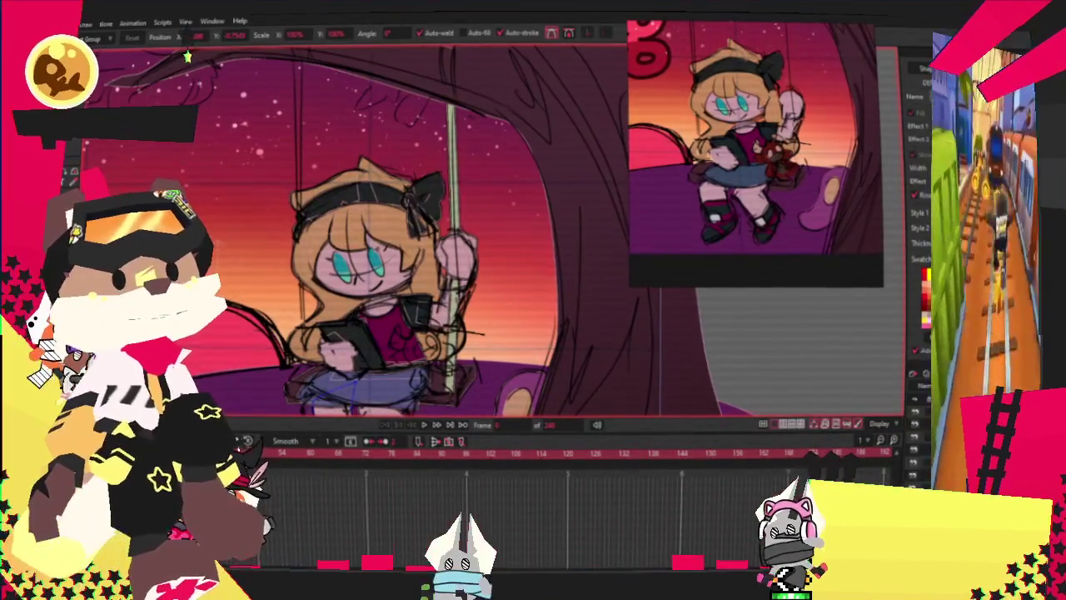
{"action": "scroll", "coordinate": [459, 188], "scroll_direction": "up", "scroll_amount": 1}
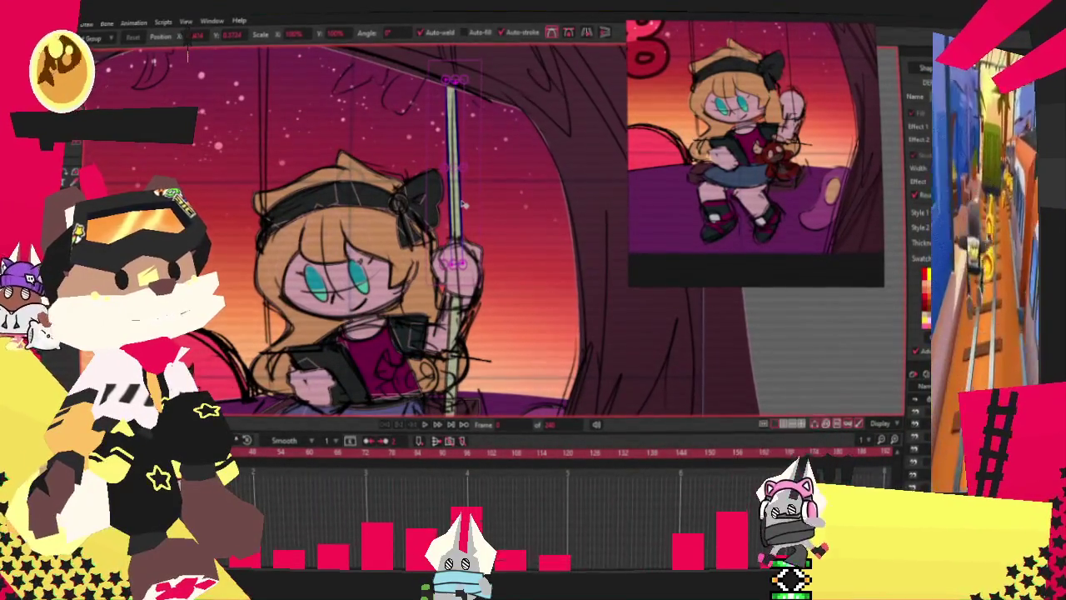
{"action": "left_click_drag", "start_coordinate": [286, 215], "coordinate": [269, 225]}
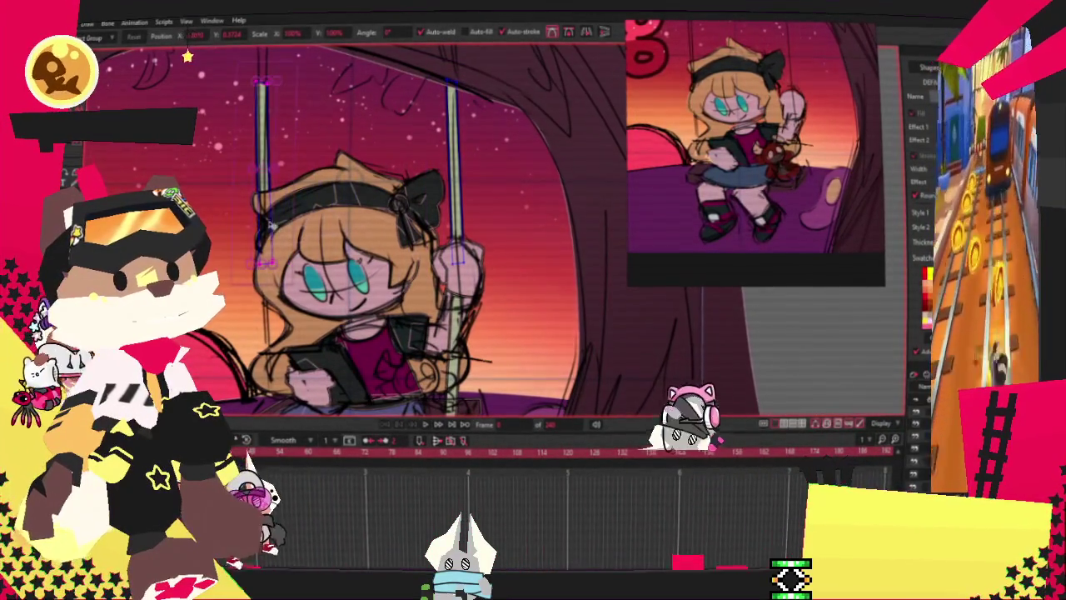
{"action": "scroll", "coordinate": [332, 162], "scroll_direction": "up", "scroll_amount": 2}
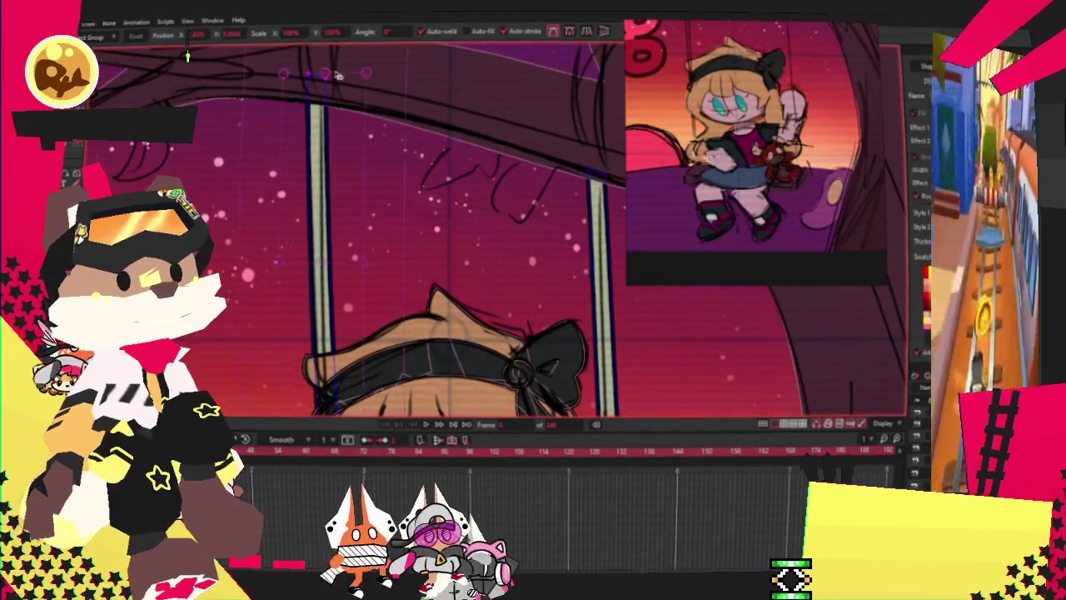
{"action": "scroll", "coordinate": [337, 75], "scroll_direction": "down", "scroll_amount": 2}
{"action": "scroll", "coordinate": [325, 233], "scroll_direction": "up", "scroll_amount": 1}
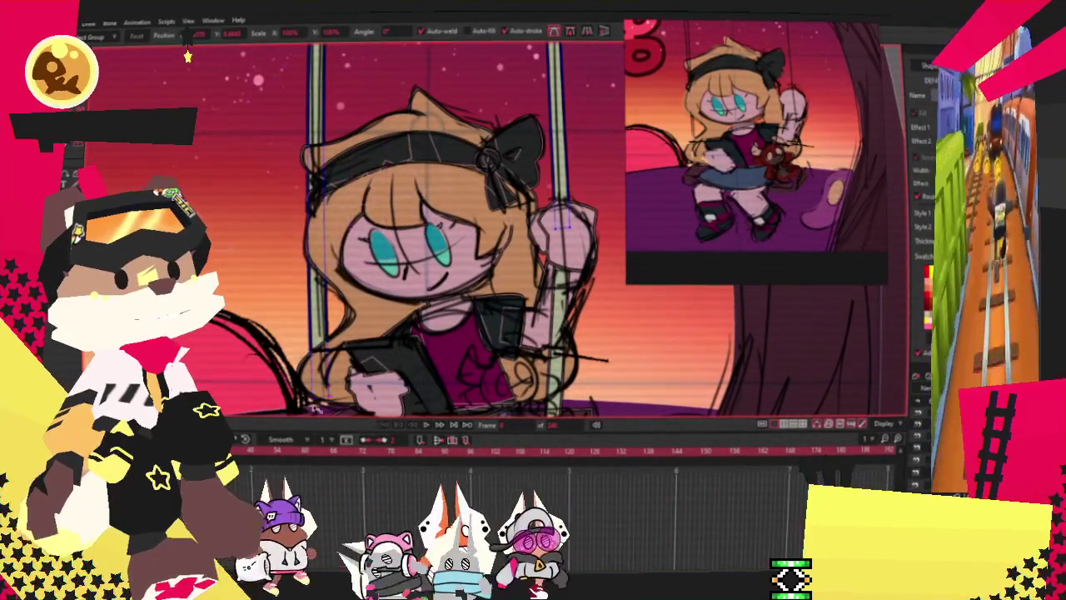
{"action": "scroll", "coordinate": [317, 394], "scroll_direction": "down", "scroll_amount": 1}
{"action": "scroll", "coordinate": [355, 345], "scroll_direction": "up", "scroll_amount": 3}
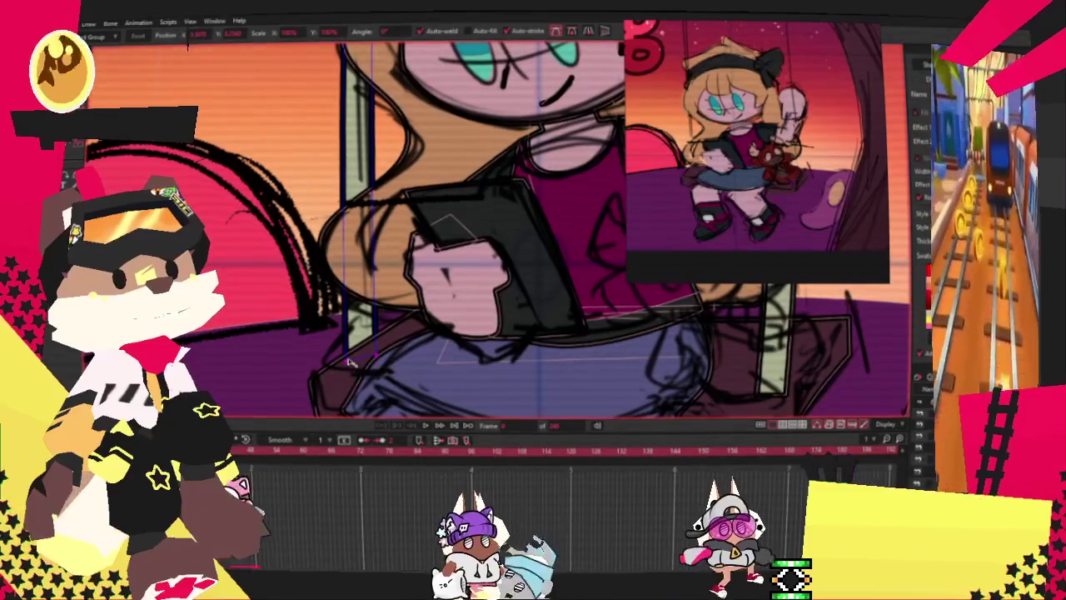
{"action": "scroll", "coordinate": [336, 364], "scroll_direction": "down", "scroll_amount": 1}
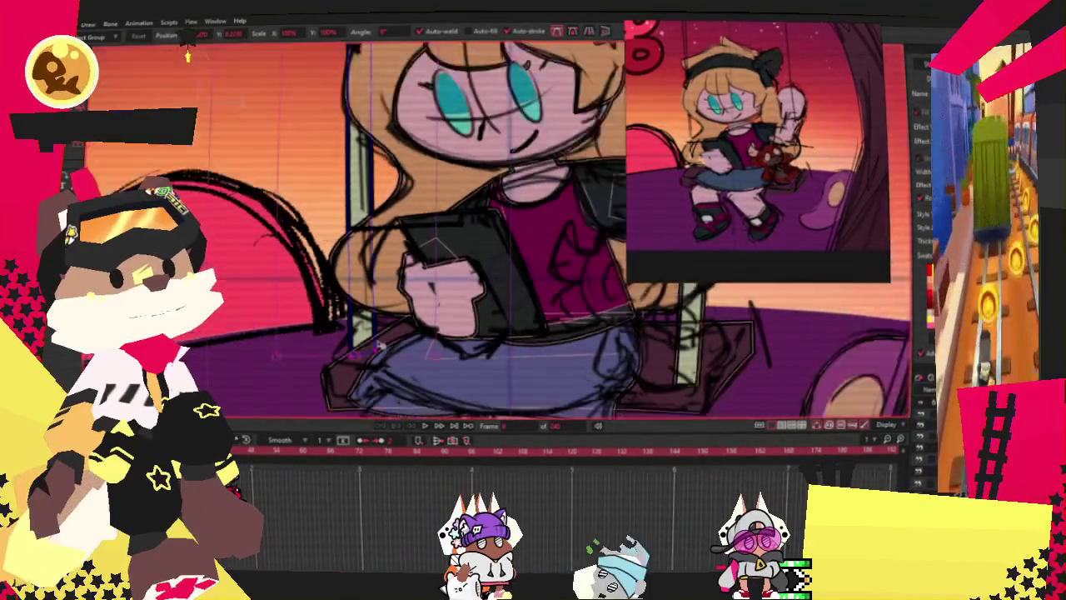
{"action": "scroll", "coordinate": [350, 358], "scroll_direction": "down", "scroll_amount": 1}
{"action": "scroll", "coordinate": [360, 354], "scroll_direction": "up", "scroll_amount": 1}
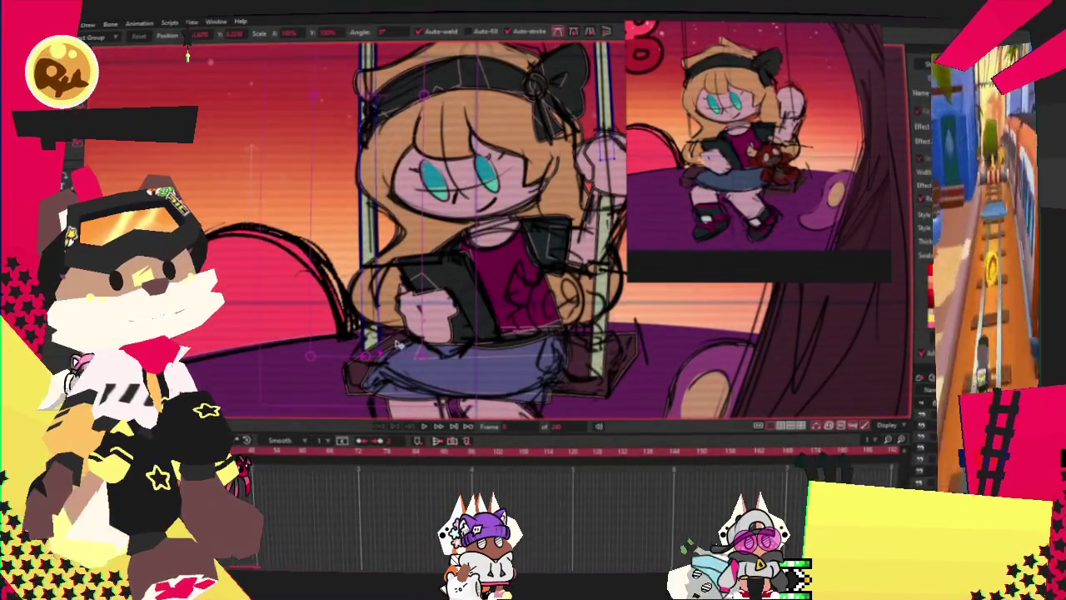
{"action": "scroll", "coordinate": [400, 331], "scroll_direction": "down", "scroll_amount": 2}
{"action": "scroll", "coordinate": [416, 310], "scroll_direction": "up", "scroll_amount": 1}
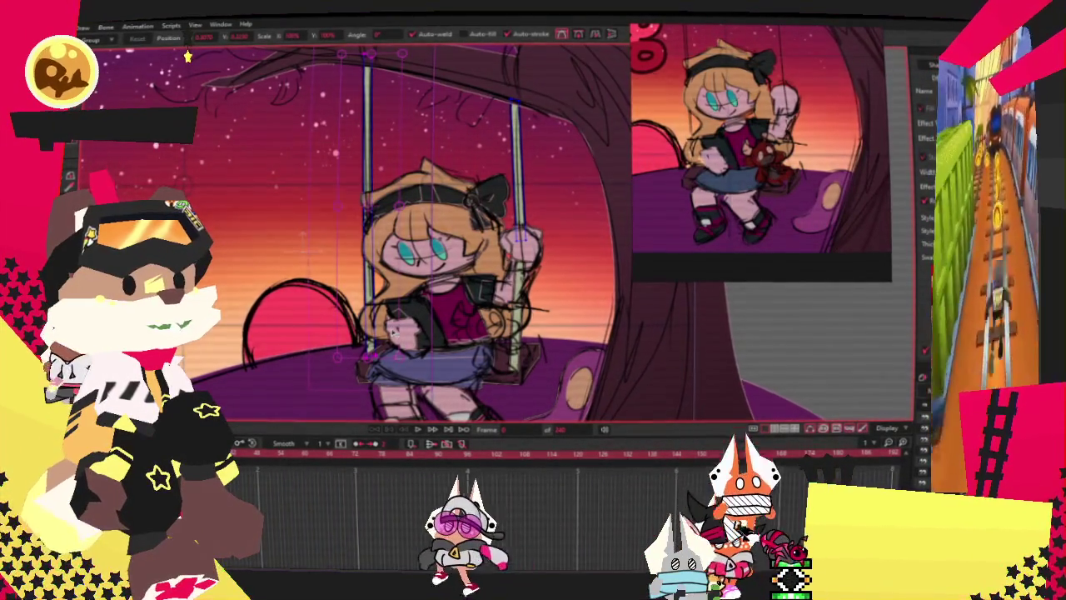
Pull the pale-green rope piece's bottom corner lower, then zoom around the character.
{"action": "scroll", "coordinate": [333, 329], "scroll_direction": "up", "scroll_amount": 2}
{"action": "scroll", "coordinate": [342, 358], "scroll_direction": "up", "scroll_amount": 2}
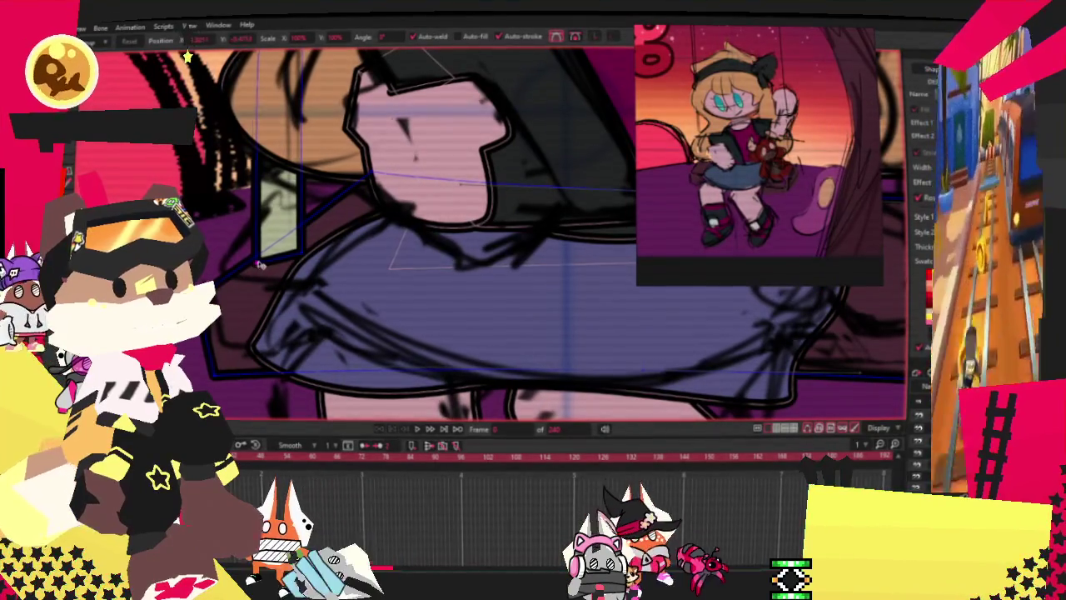
{"action": "left_click_drag", "start_coordinate": [261, 265], "coordinate": [275, 307]}
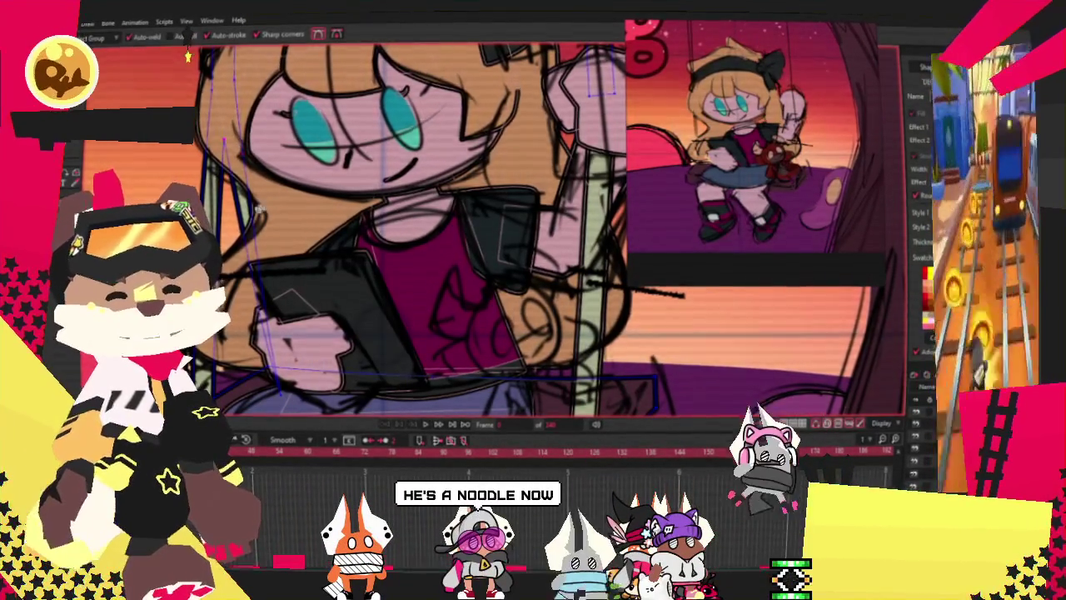
{"action": "scroll", "coordinate": [277, 291], "scroll_direction": "down", "scroll_amount": 3}
{"action": "scroll", "coordinate": [277, 292], "scroll_direction": "up", "scroll_amount": 2}
{"action": "scroll", "coordinate": [277, 291], "scroll_direction": "down", "scroll_amount": 1}
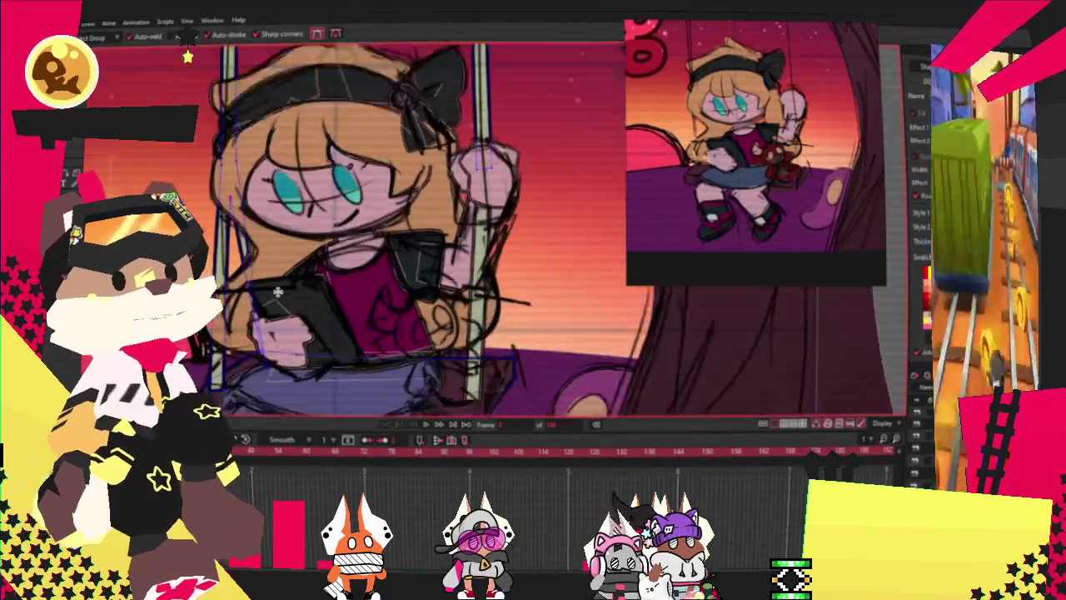
{"action": "scroll", "coordinate": [277, 292], "scroll_direction": "up", "scroll_amount": 1}
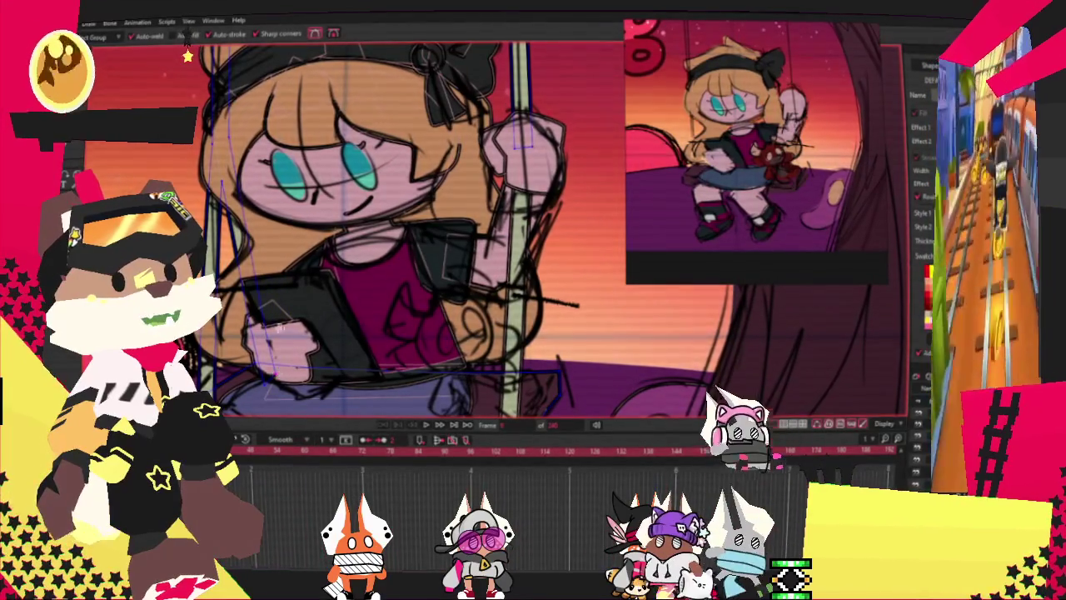
{"action": "scroll", "coordinate": [277, 291], "scroll_direction": "down", "scroll_amount": 2}
{"action": "scroll", "coordinate": [277, 291], "scroll_direction": "up", "scroll_amount": 1}
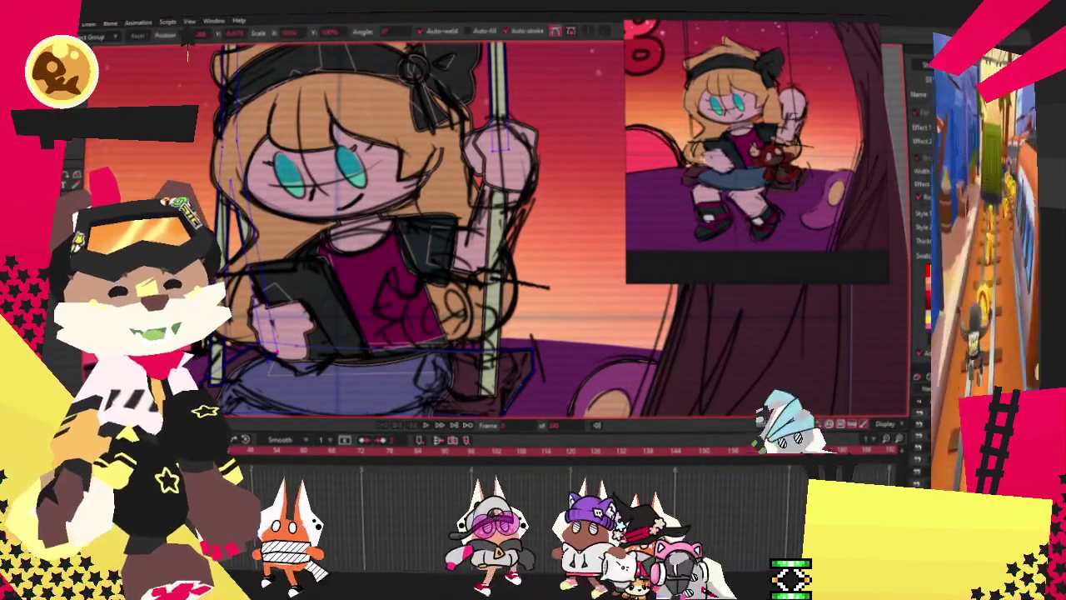
{"action": "scroll", "coordinate": [188, 52], "scroll_direction": "down", "scroll_amount": 2}
{"action": "scroll", "coordinate": [188, 56], "scroll_direction": "up", "scroll_amount": 1}
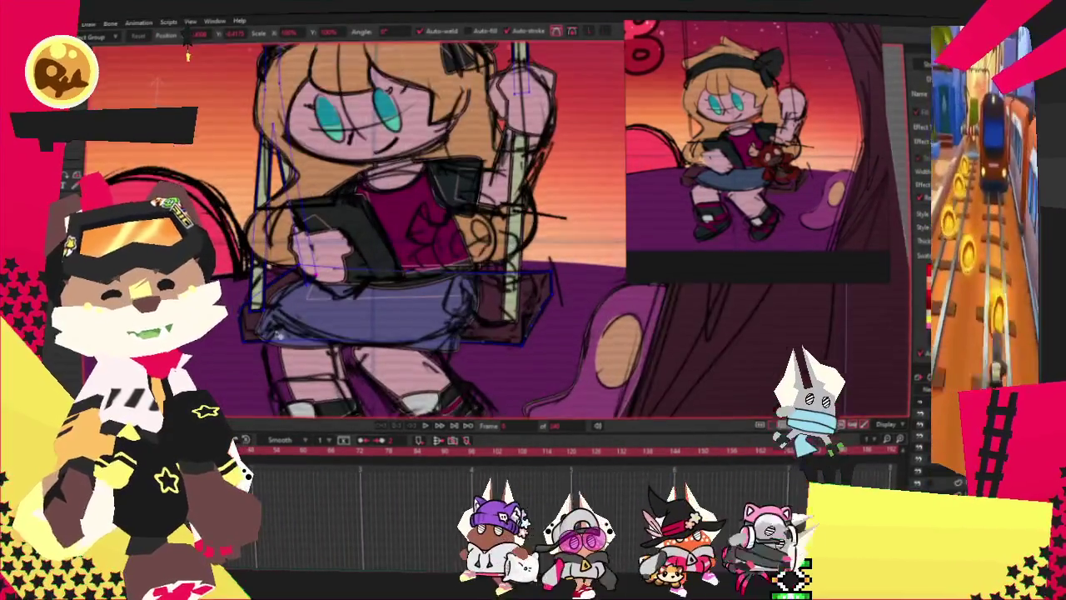
{"action": "scroll", "coordinate": [286, 237], "scroll_direction": "up", "scroll_amount": 3}
{"action": "scroll", "coordinate": [286, 237], "scroll_direction": "up", "scroll_amount": 1}
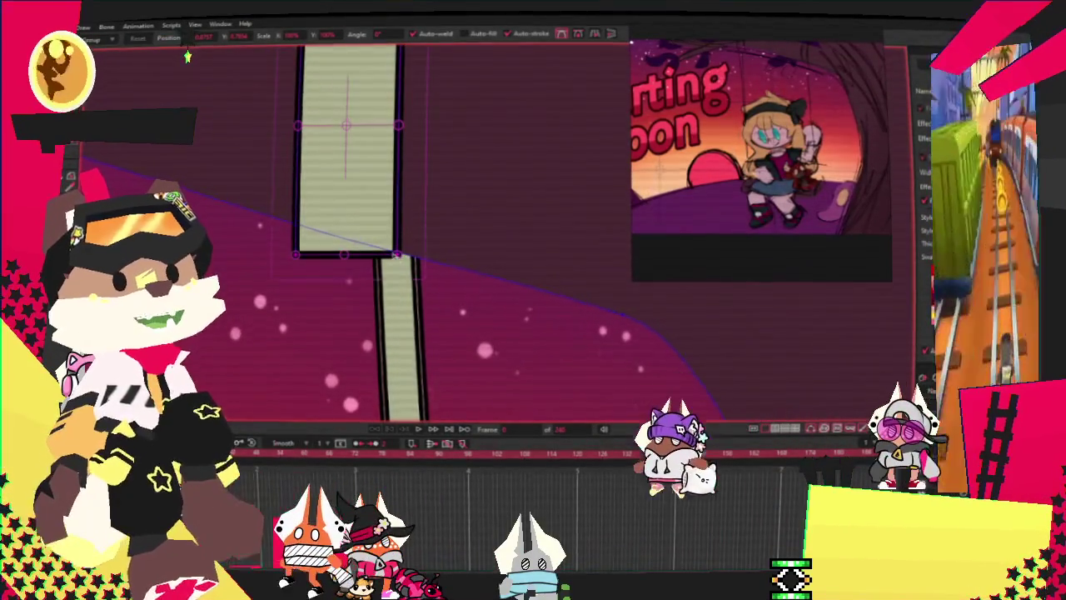
Drag the rope piece's corners into two slanted bars leaning together at the top.
{"action": "left_click_drag", "start_coordinate": [398, 256], "coordinate": [340, 255]}
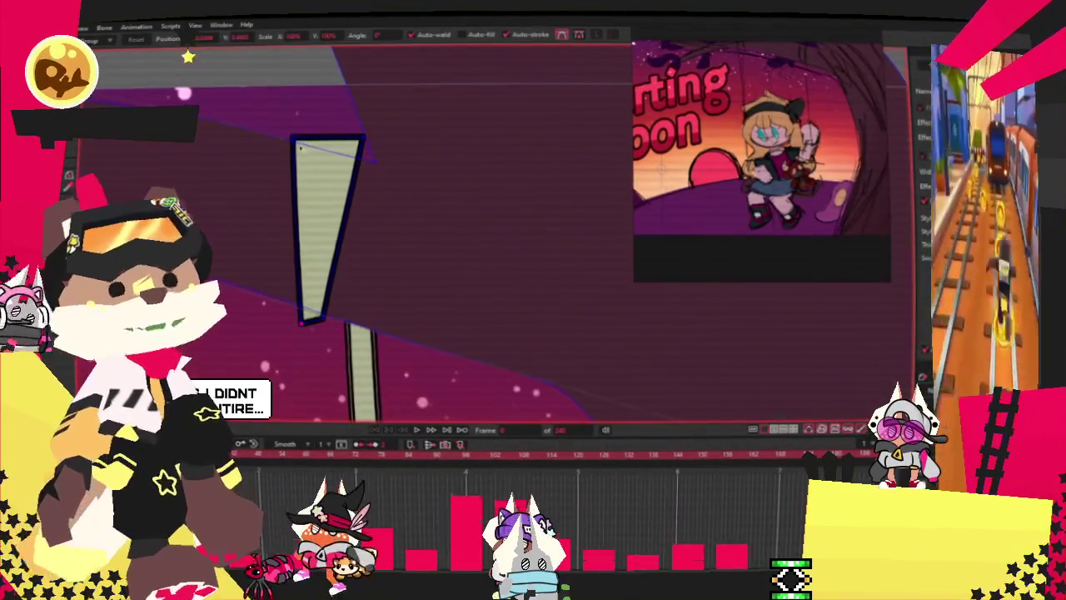
{"action": "left_click_drag", "start_coordinate": [300, 148], "coordinate": [317, 148]}
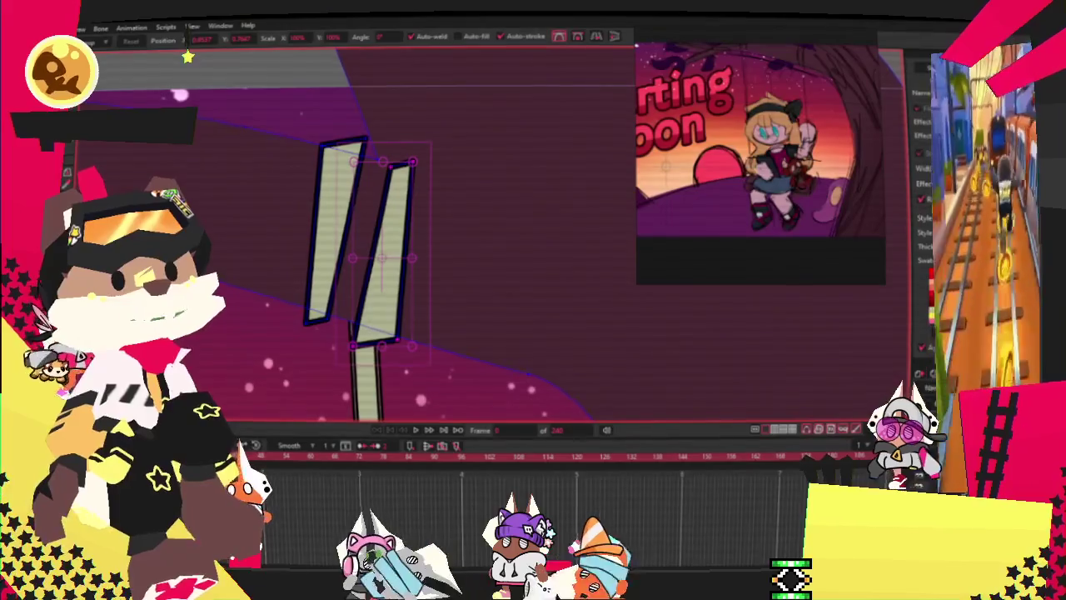
{"action": "scroll", "coordinate": [321, 97], "scroll_direction": "down", "scroll_amount": 2}
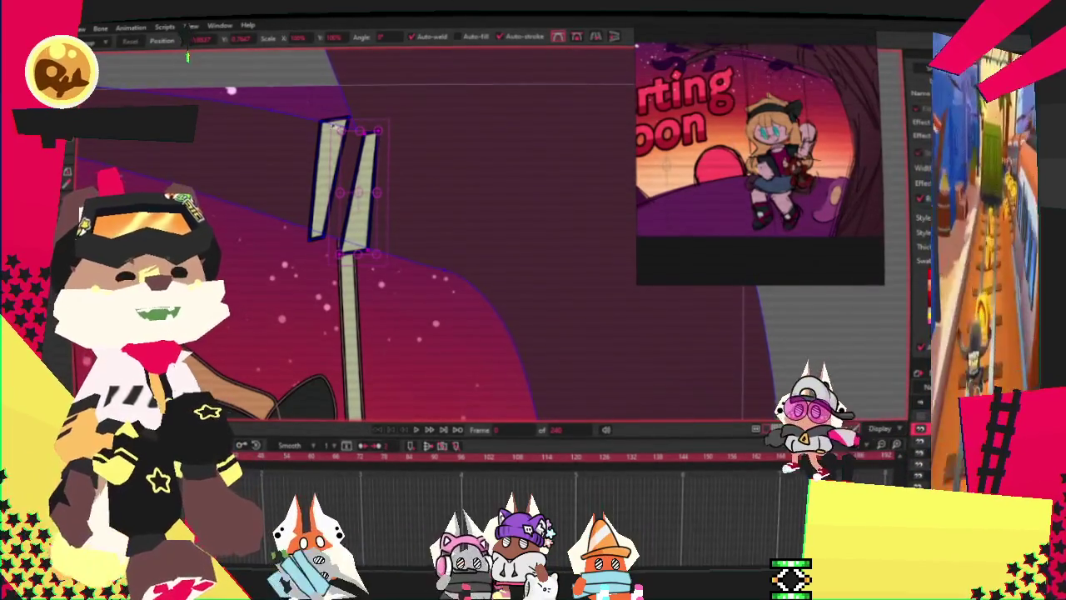
{"action": "scroll", "coordinate": [373, 135], "scroll_direction": "up", "scroll_amount": 2}
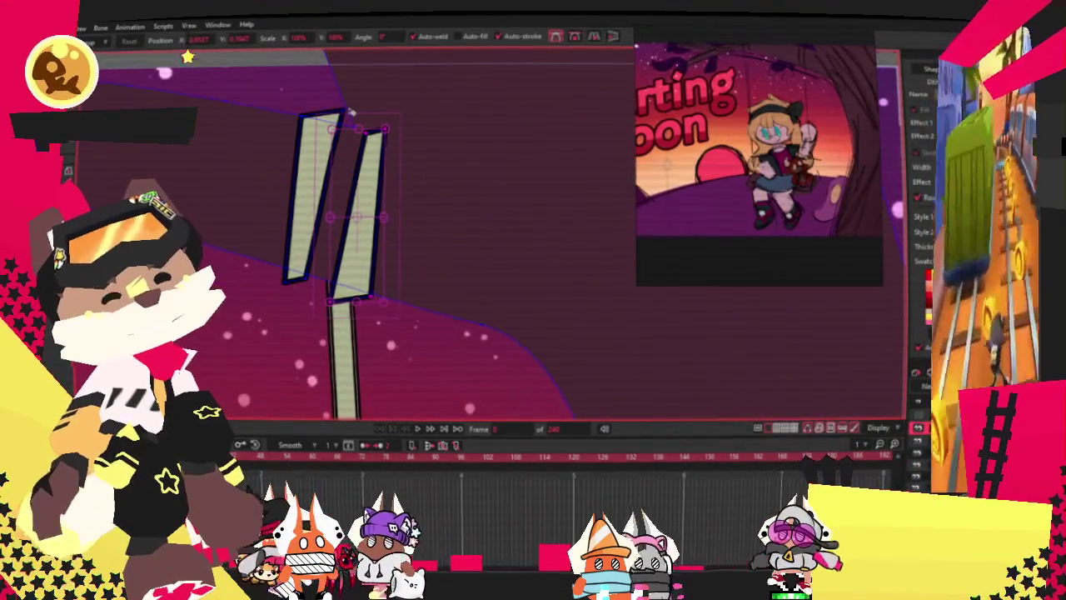
{"action": "scroll", "coordinate": [370, 142], "scroll_direction": "up", "scroll_amount": 2}
{"action": "mouse_move", "coordinate": [374, 146]}
{"action": "left_mouse_down"}
{"action": "mouse_move", "coordinate": [358, 143]}
{"action": "mouse_move", "coordinate": [354, 75]}
{"action": "left_mouse_up"}
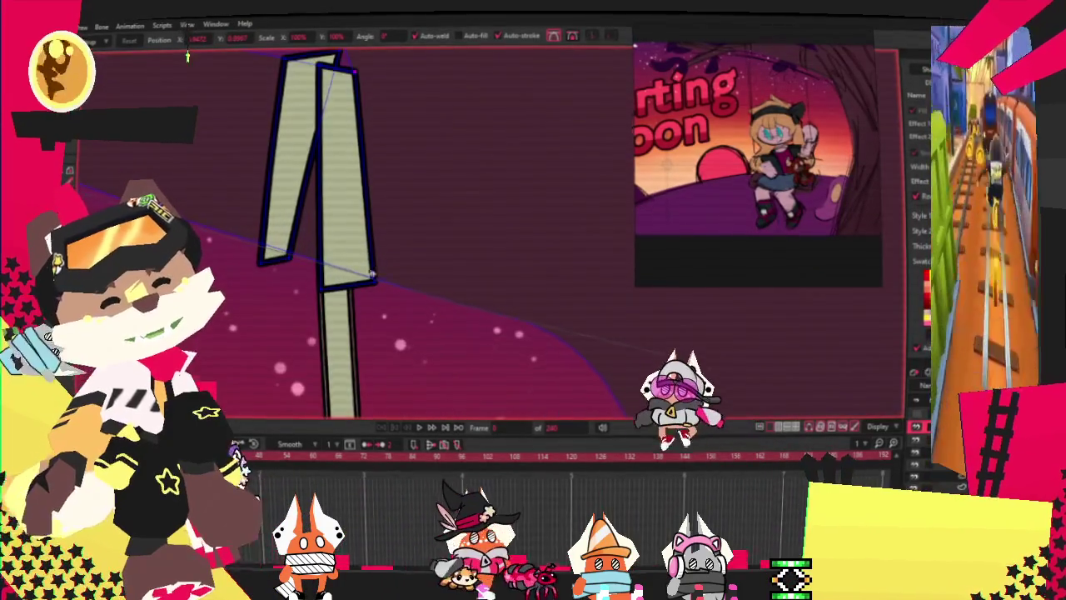
{"action": "left_click_drag", "start_coordinate": [341, 310], "coordinate": [334, 287]}
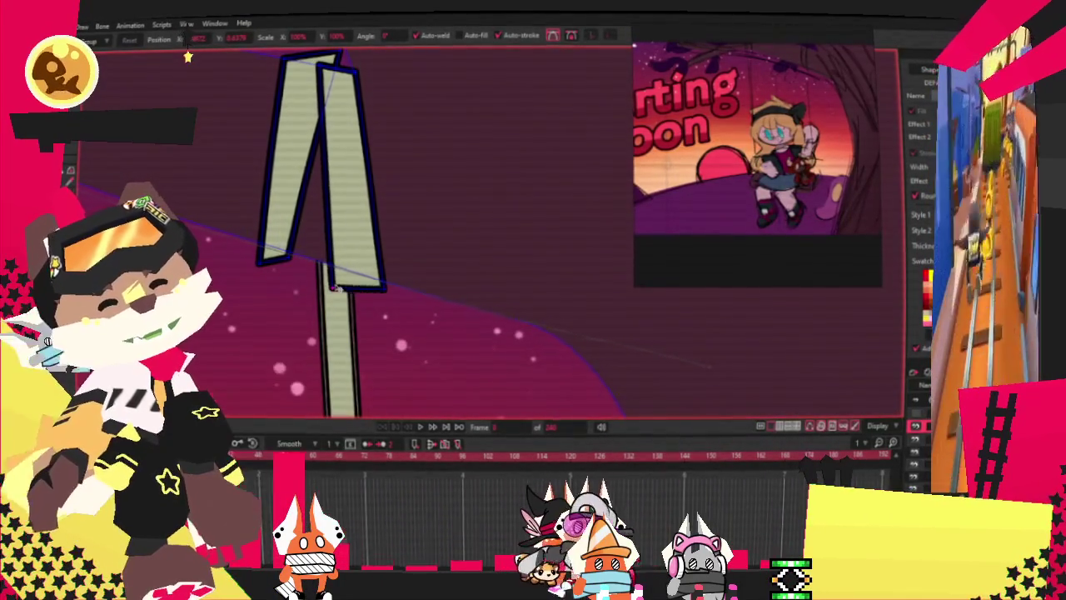
{"action": "scroll", "coordinate": [351, 243], "scroll_direction": "up", "scroll_amount": 1}
{"action": "scroll", "coordinate": [351, 243], "scroll_direction": "up", "scroll_amount": 1}
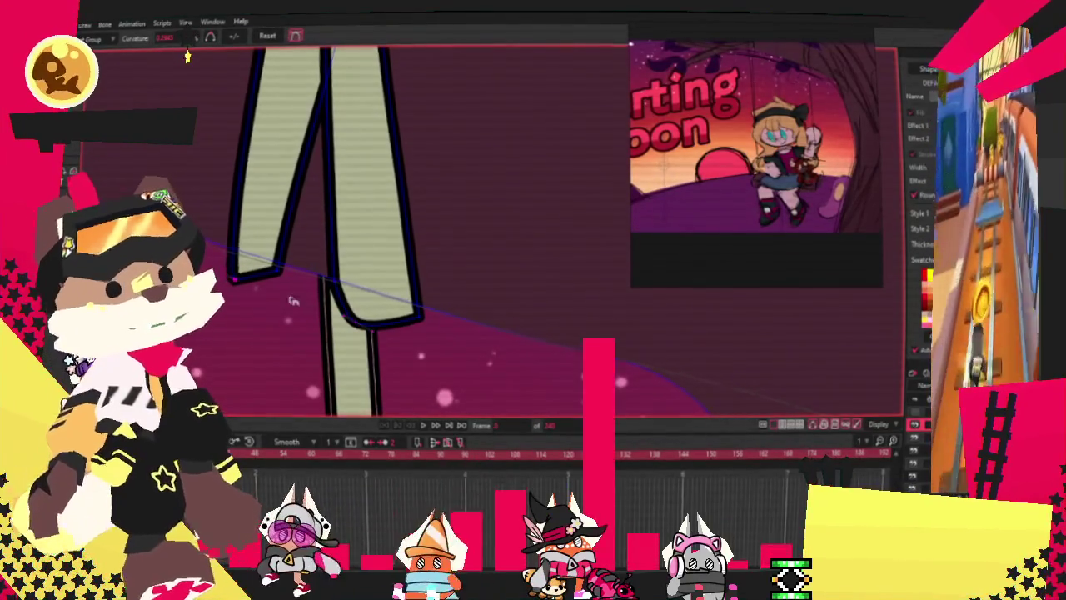
{"action": "scroll", "coordinate": [314, 152], "scroll_direction": "down", "scroll_amount": 2}
{"action": "scroll", "coordinate": [313, 152], "scroll_direction": "up", "scroll_amount": 1}
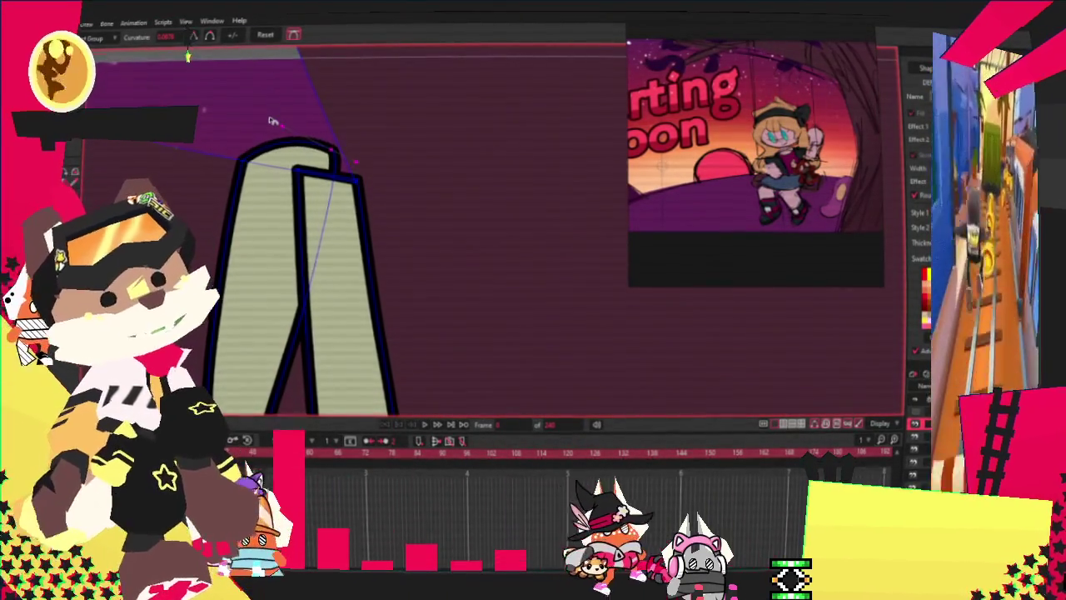
Refine the loop by tucking its top corner and right lobe, then nudge and tilt it right.
{"action": "key", "text": "t"}
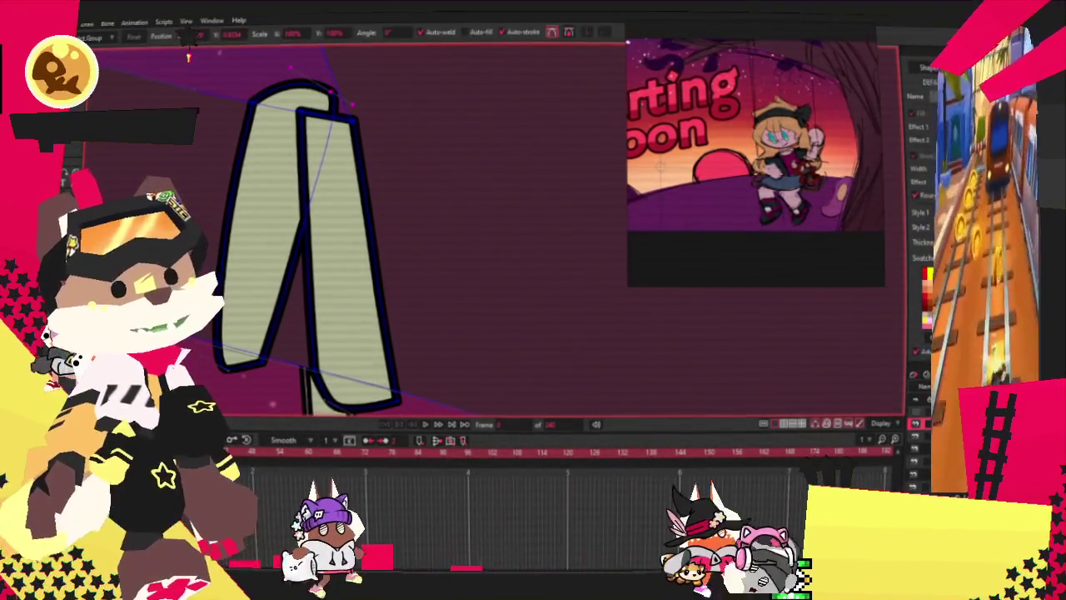
{"action": "mouse_move", "coordinate": [297, 110]}
{"action": "left_mouse_down"}
{"action": "mouse_move", "coordinate": [311, 123]}
{"action": "mouse_move", "coordinate": [296, 111]}
{"action": "mouse_move", "coordinate": [281, 151]}
{"action": "left_mouse_up"}
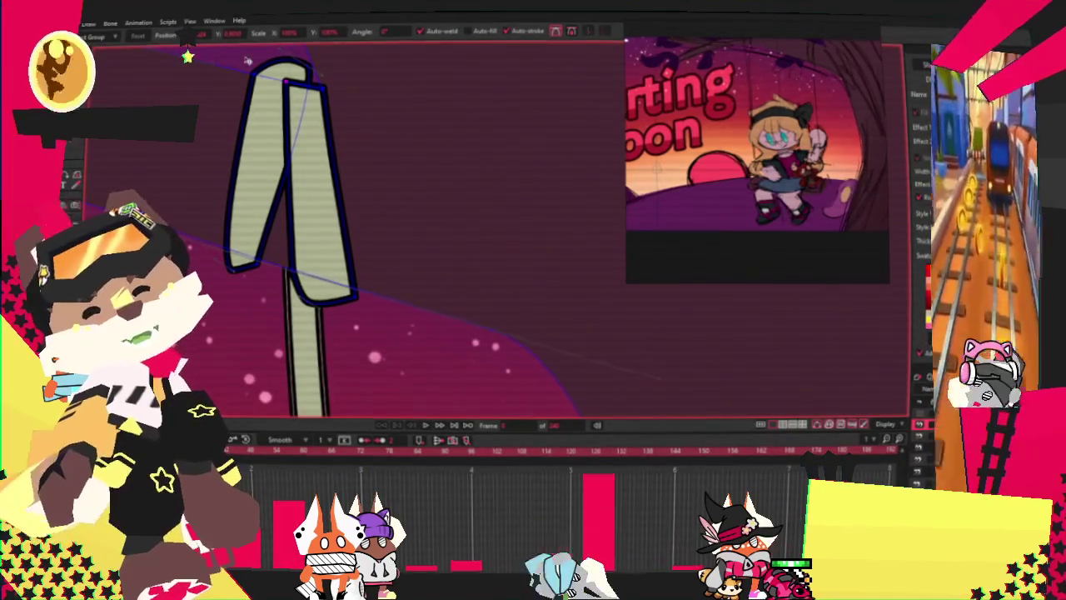
{"action": "key", "text": "g"}
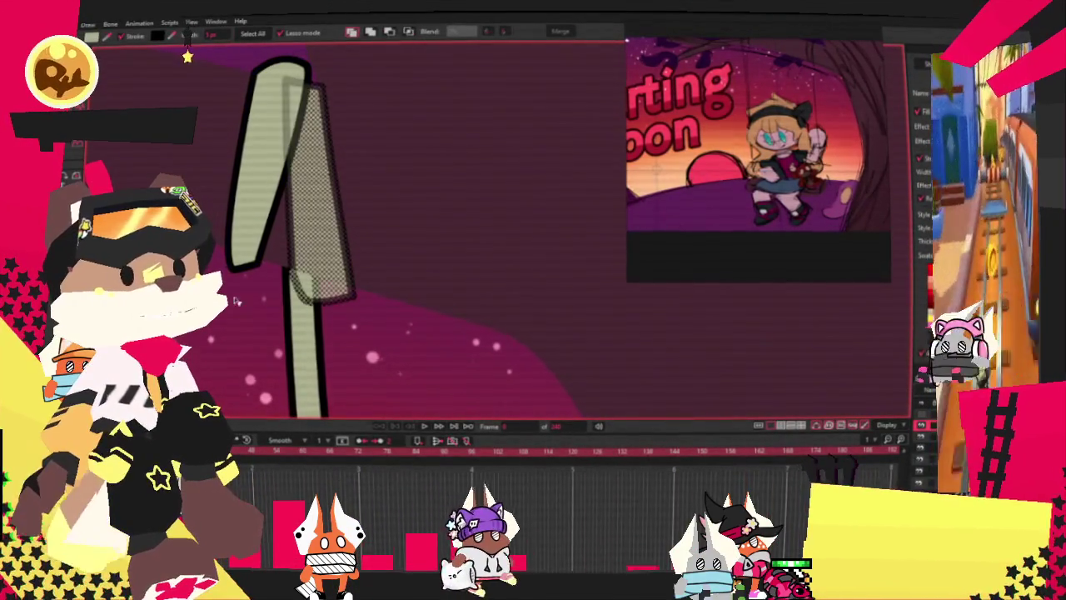
{"action": "key", "text": "t"}
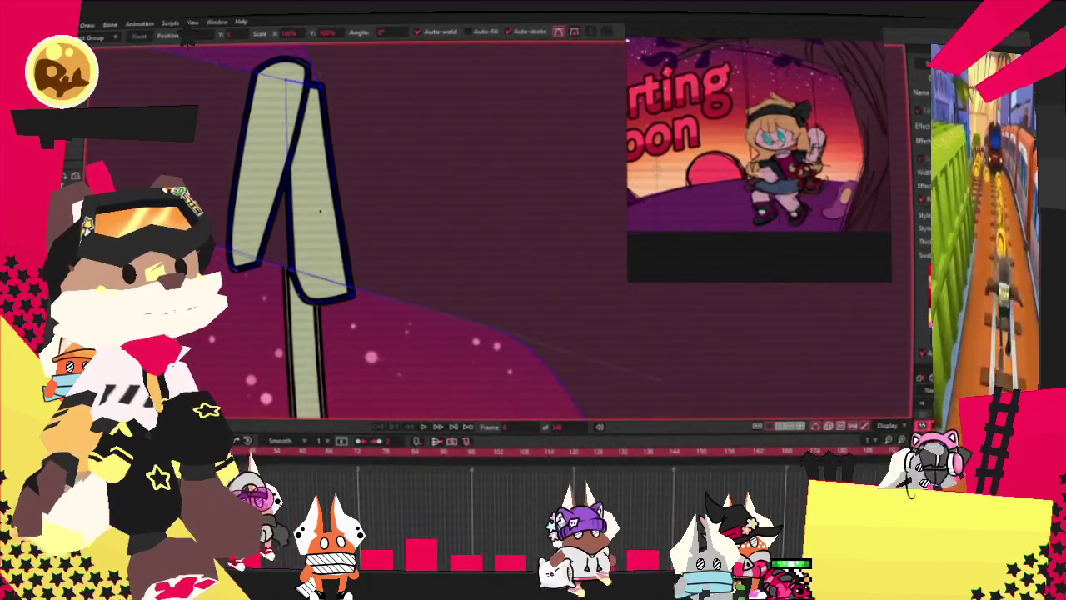
{"action": "left_click_drag", "start_coordinate": [332, 236], "coordinate": [316, 230]}
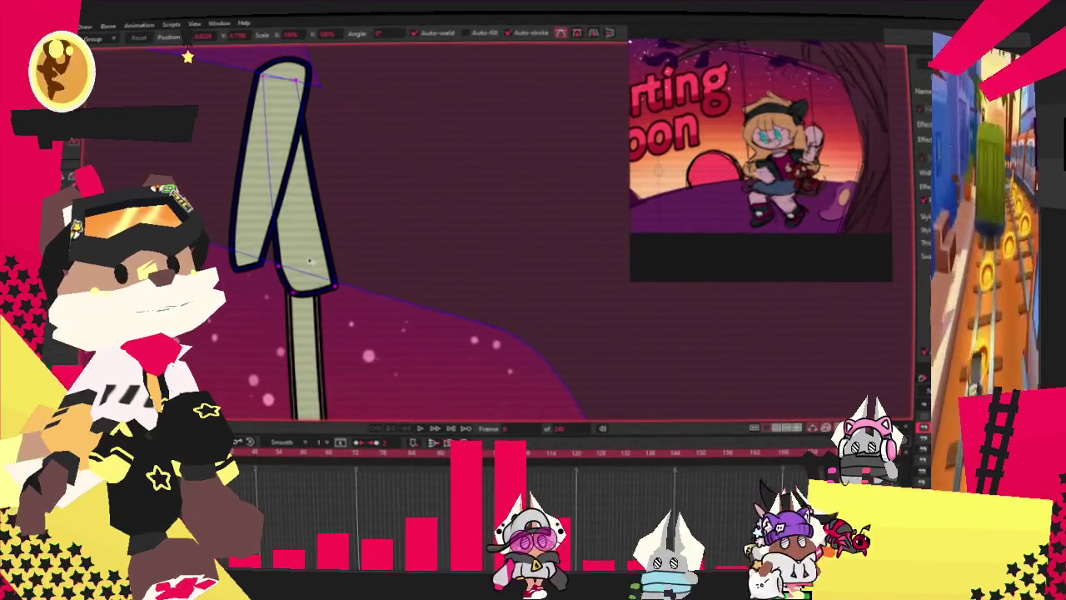
{"action": "left_click_drag", "start_coordinate": [255, 196], "coordinate": [263, 196]}
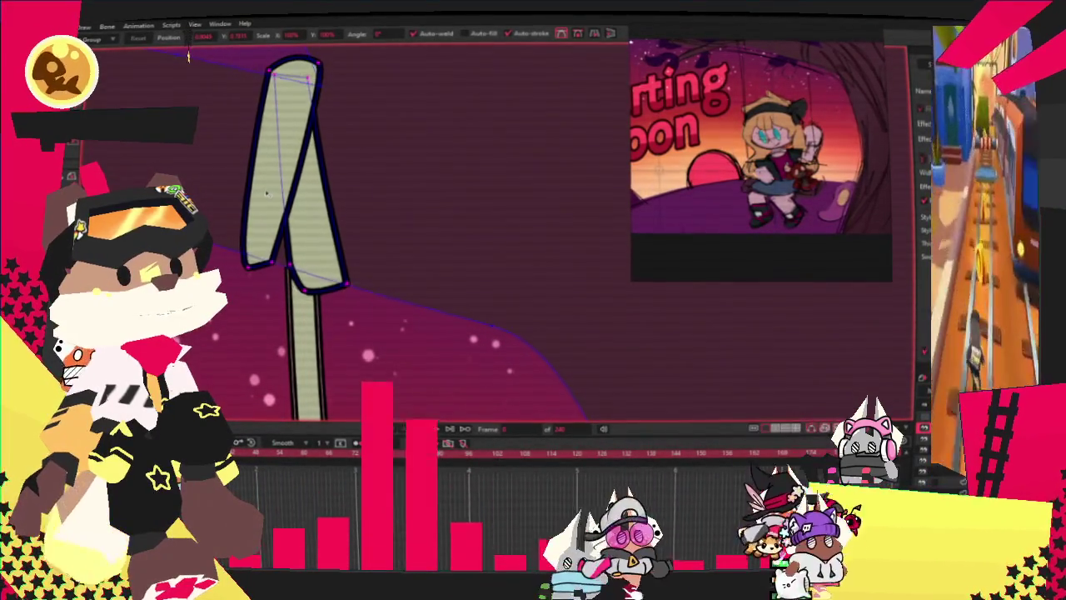
{"action": "left_click", "coordinate": [298, 109]}
{"action": "mouse_move", "coordinate": [298, 108]}
{"action": "left_mouse_down"}
{"action": "mouse_move", "coordinate": [326, 104]}
{"action": "mouse_move", "coordinate": [300, 105]}
{"action": "left_mouse_up"}
{"action": "left_click", "coordinate": [298, 105]}
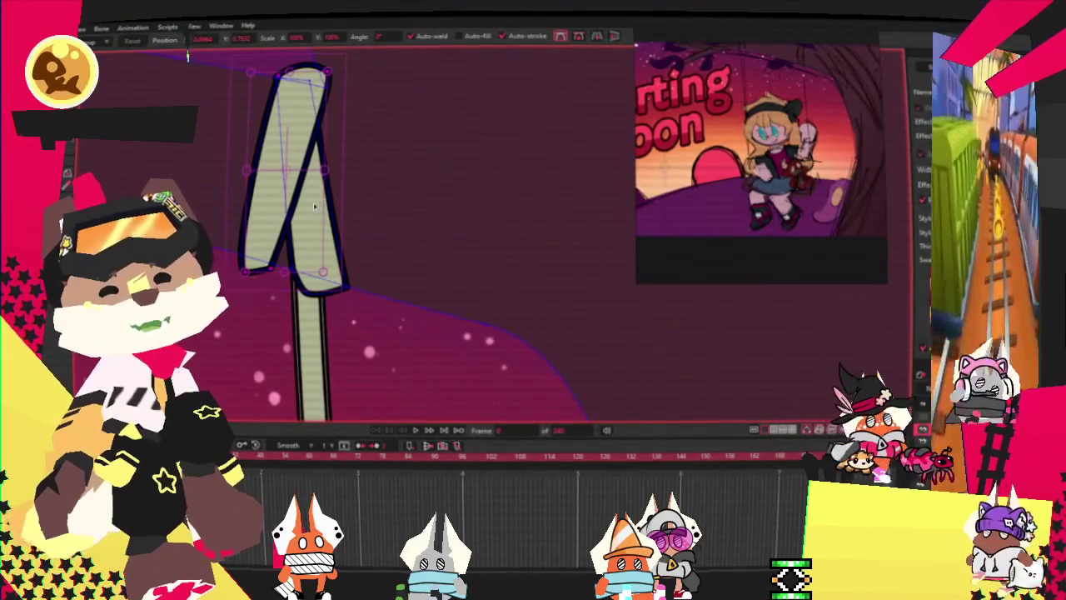
Shift the rope loop right and stretch its top point upward.
{"action": "scroll", "coordinate": [315, 206], "scroll_direction": "down", "scroll_amount": 2}
{"action": "scroll", "coordinate": [315, 206], "scroll_direction": "down", "scroll_amount": 2}
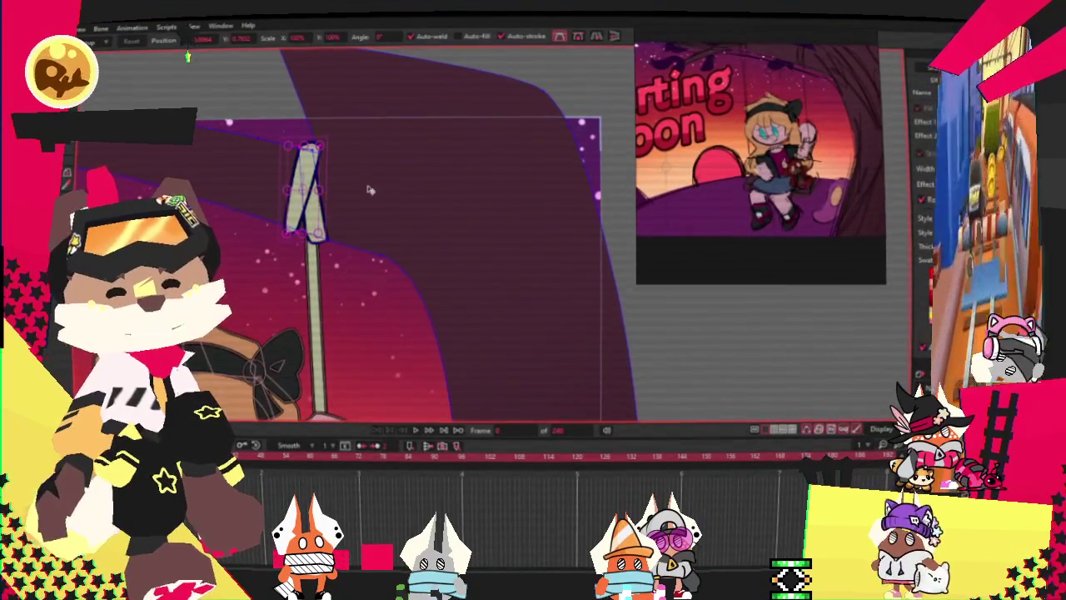
{"action": "scroll", "coordinate": [370, 190], "scroll_direction": "down", "scroll_amount": 2}
{"action": "scroll", "coordinate": [374, 230], "scroll_direction": "up", "scroll_amount": 4}
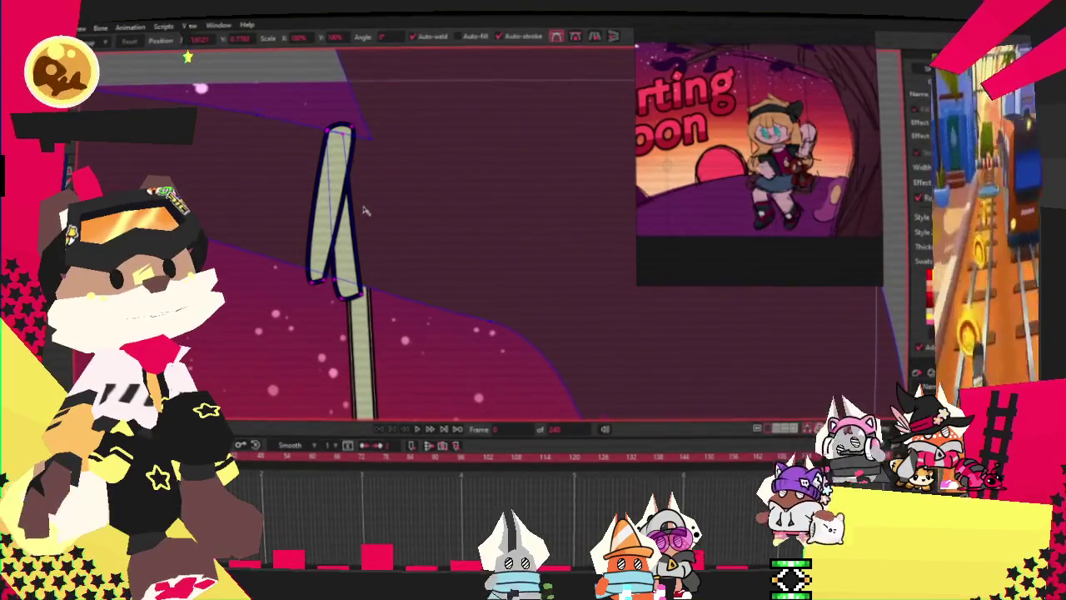
{"action": "left_click_drag", "start_coordinate": [364, 210], "coordinate": [383, 208]}
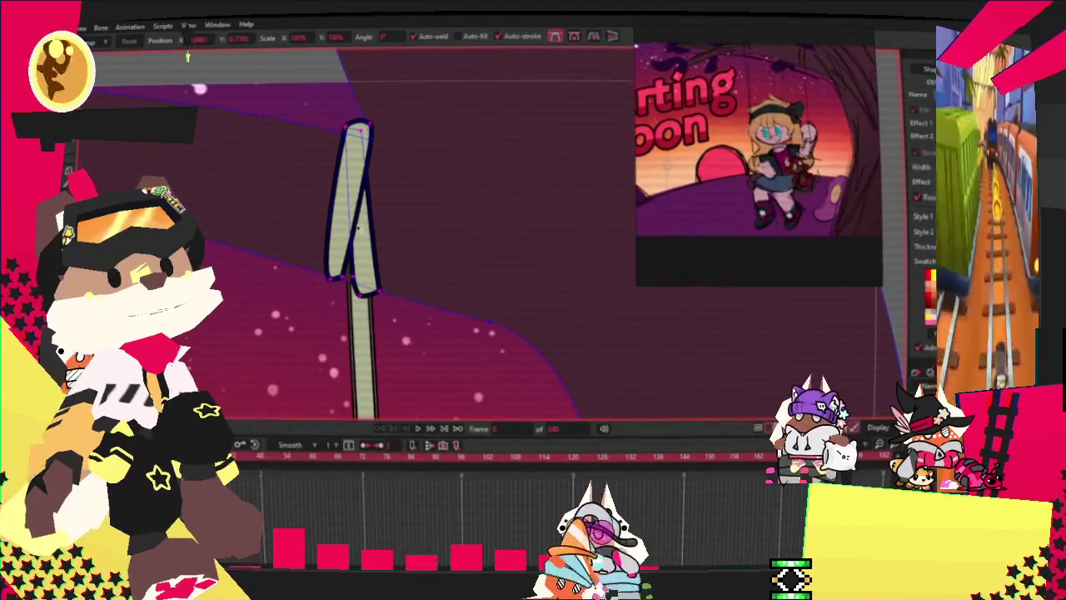
{"action": "left_click", "coordinate": [360, 225]}
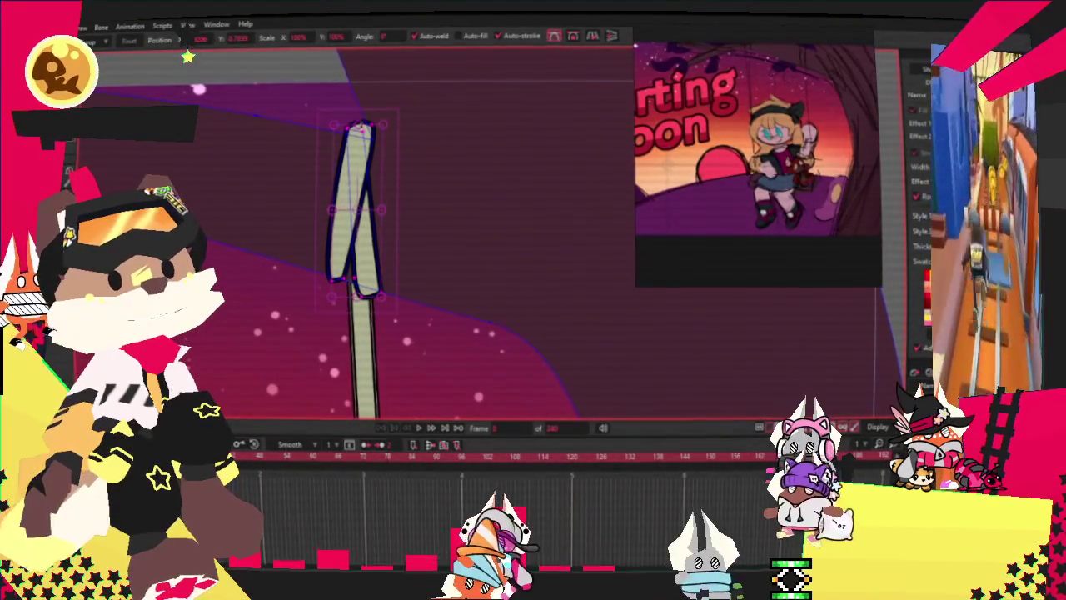
{"action": "left_click_drag", "start_coordinate": [363, 145], "coordinate": [360, 127]}
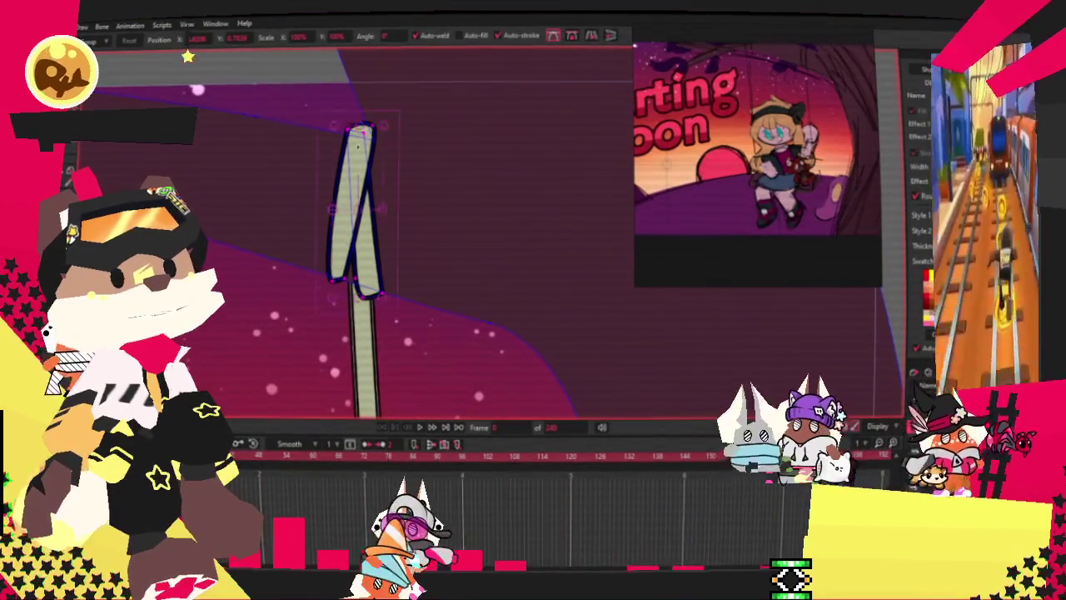
Move the rope layer down and left, undoing one stray move, then open Save As.
{"action": "scroll", "coordinate": [356, 234], "scroll_direction": "up", "scroll_amount": 2}
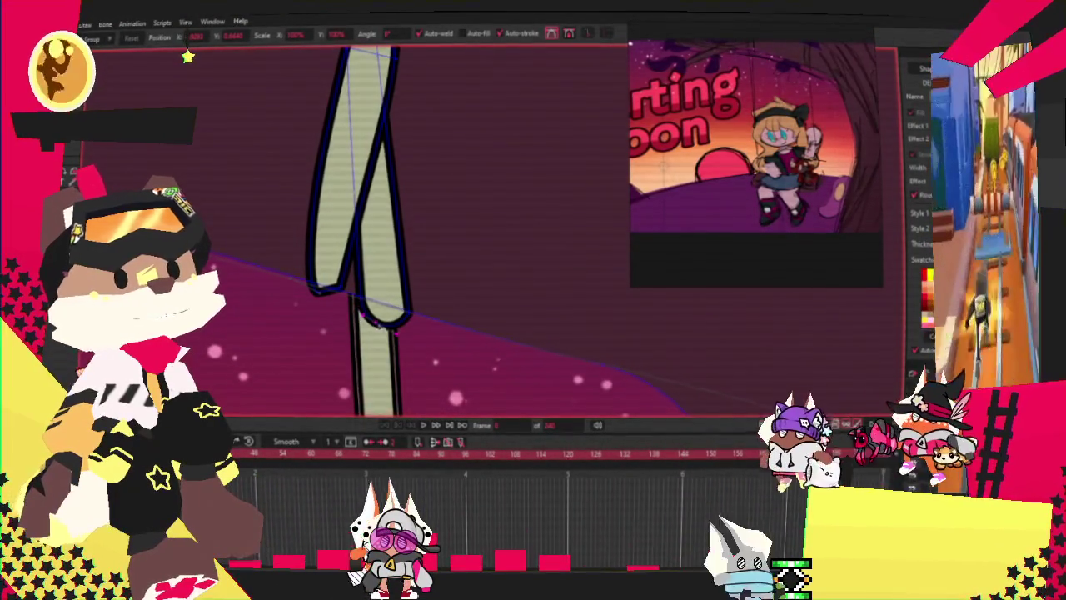
{"action": "left_click_drag", "start_coordinate": [312, 290], "coordinate": [340, 290]}
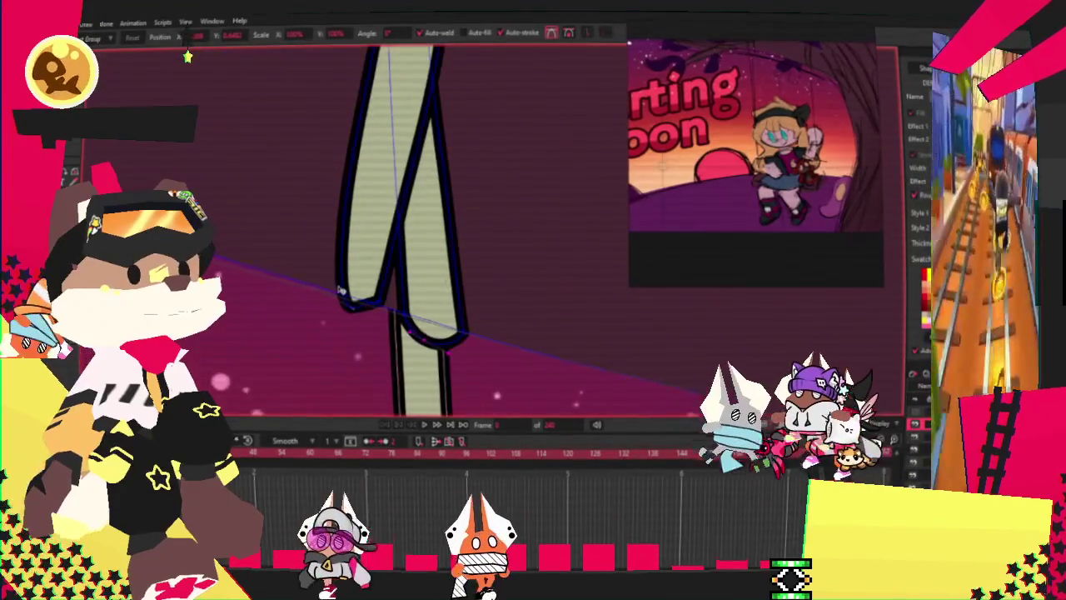
{"action": "key", "text": "ctrl+z"}
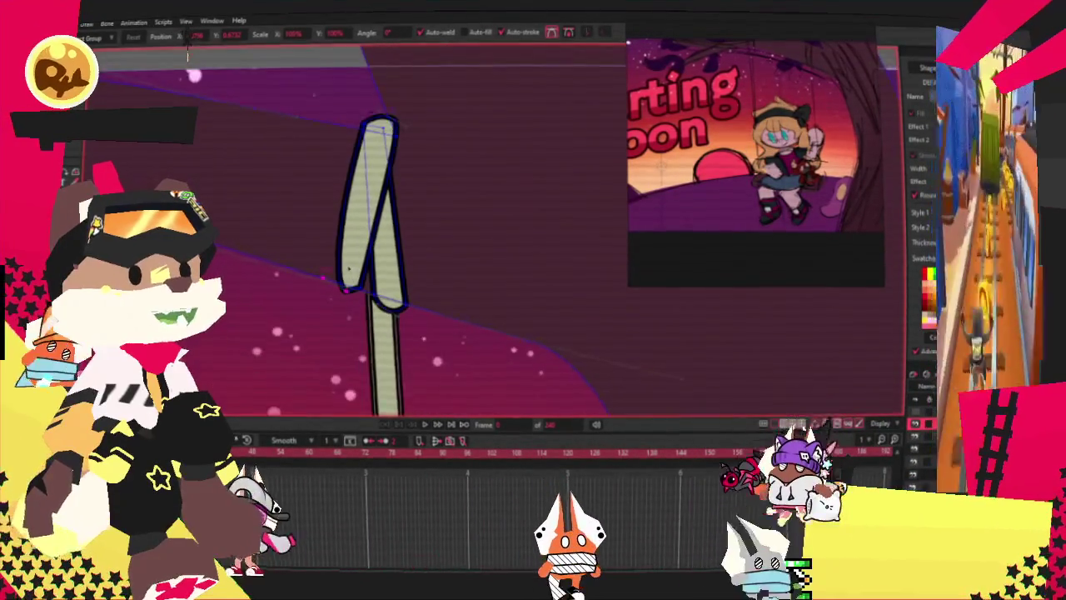
{"action": "left_click_drag", "start_coordinate": [189, 54], "coordinate": [300, 202]}
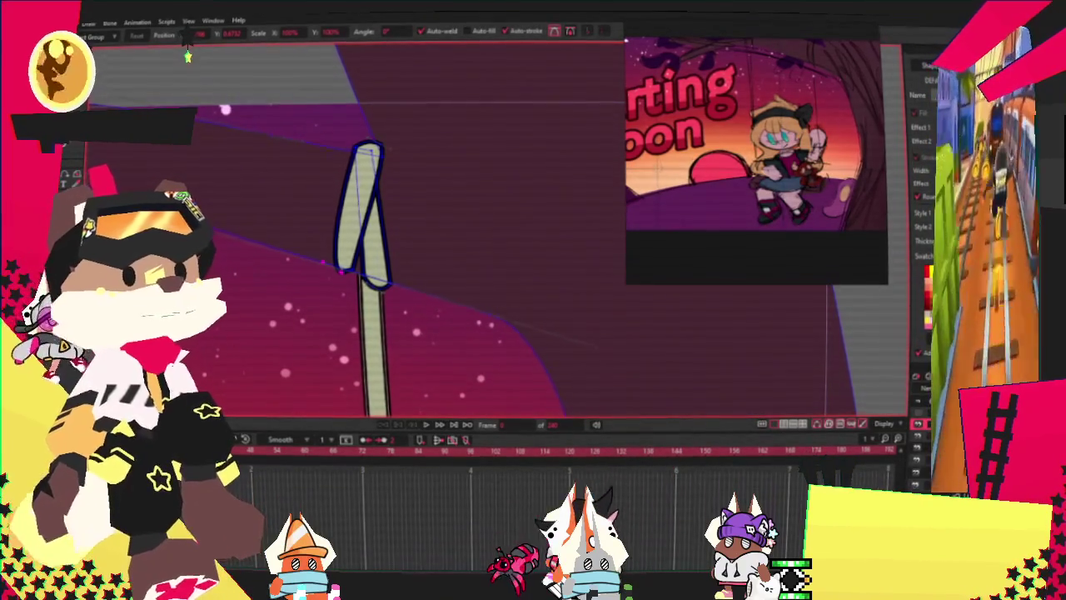
{"action": "key", "text": "alt+f"}
{"action": "key", "text": "Return"}
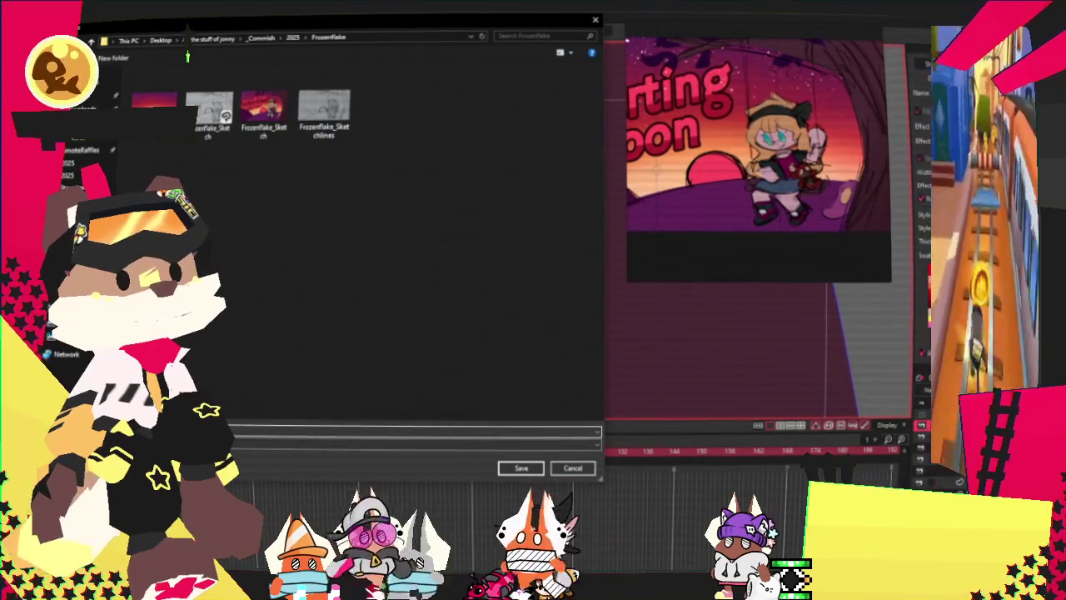
Dismiss the Save dialog and select the points of the rope loop's left half.
{"action": "key", "text": "Return"}
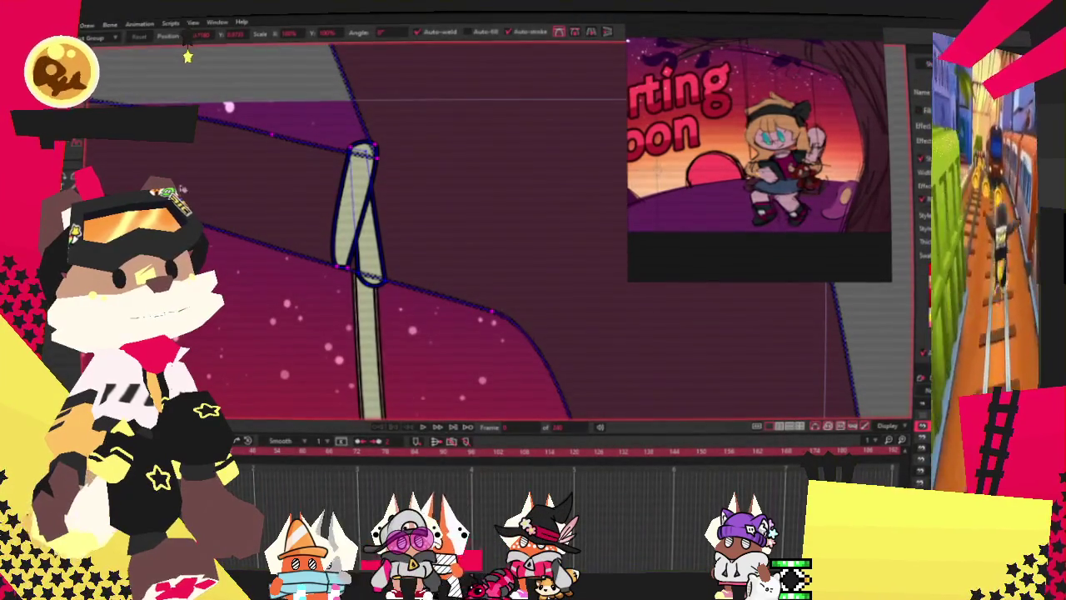
{"action": "key", "text": "g"}
{"action": "scroll", "coordinate": [188, 53], "scroll_direction": "up", "scroll_amount": 3}
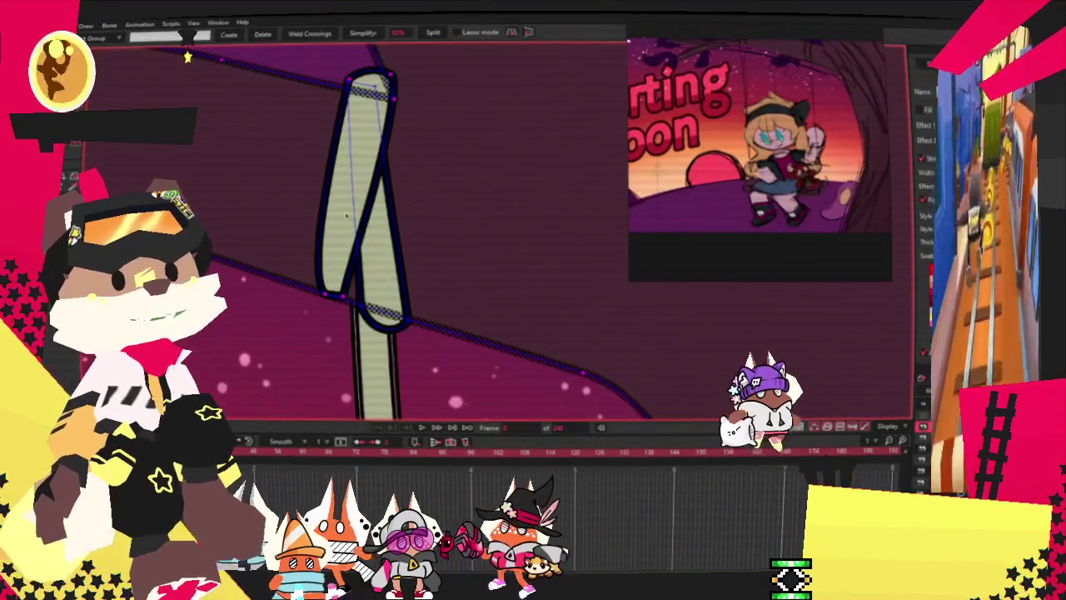
{"action": "scroll", "coordinate": [187, 55], "scroll_direction": "up", "scroll_amount": 3}
{"action": "scroll", "coordinate": [185, 55], "scroll_direction": "down", "scroll_amount": 4}
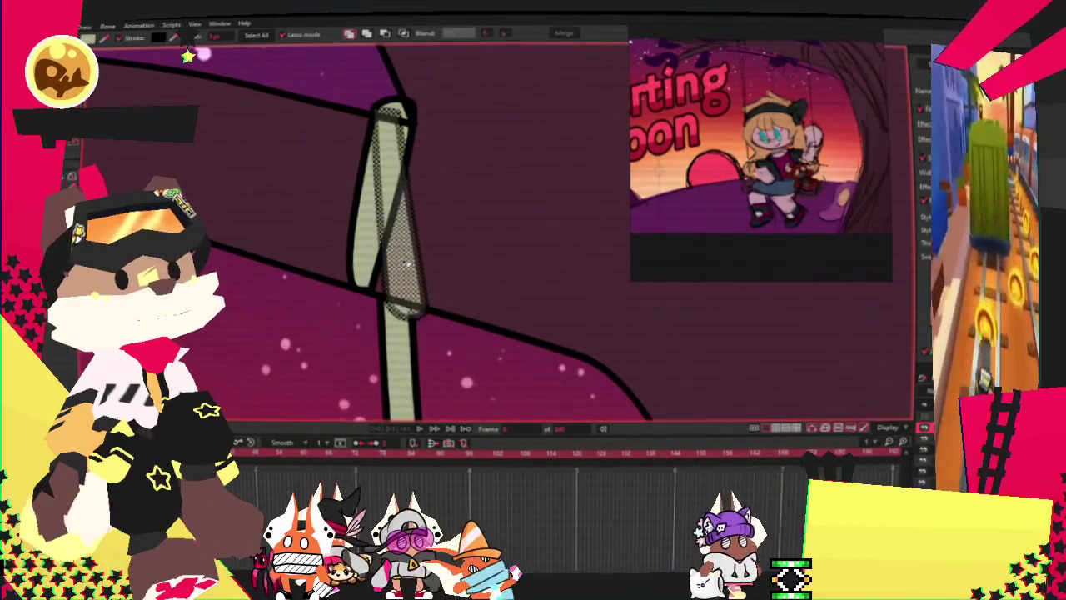
{"action": "left_click", "coordinate": [367, 224]}
{"action": "scroll", "coordinate": [310, 288], "scroll_direction": "down", "scroll_amount": 2}
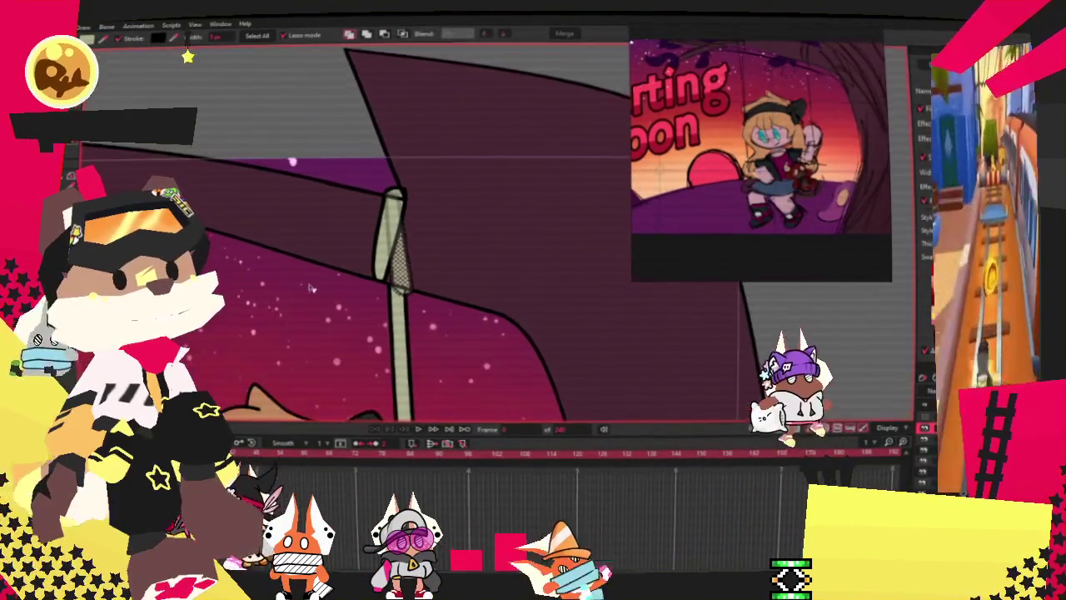
{"action": "scroll", "coordinate": [379, 250], "scroll_direction": "up", "scroll_amount": 3}
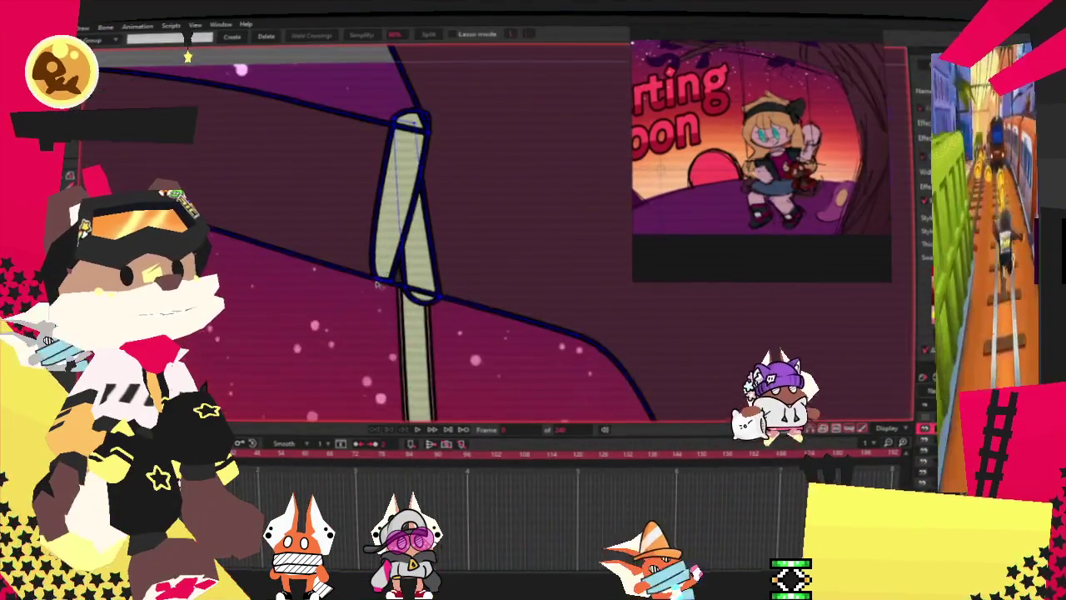
{"action": "key", "text": "alt+s"}
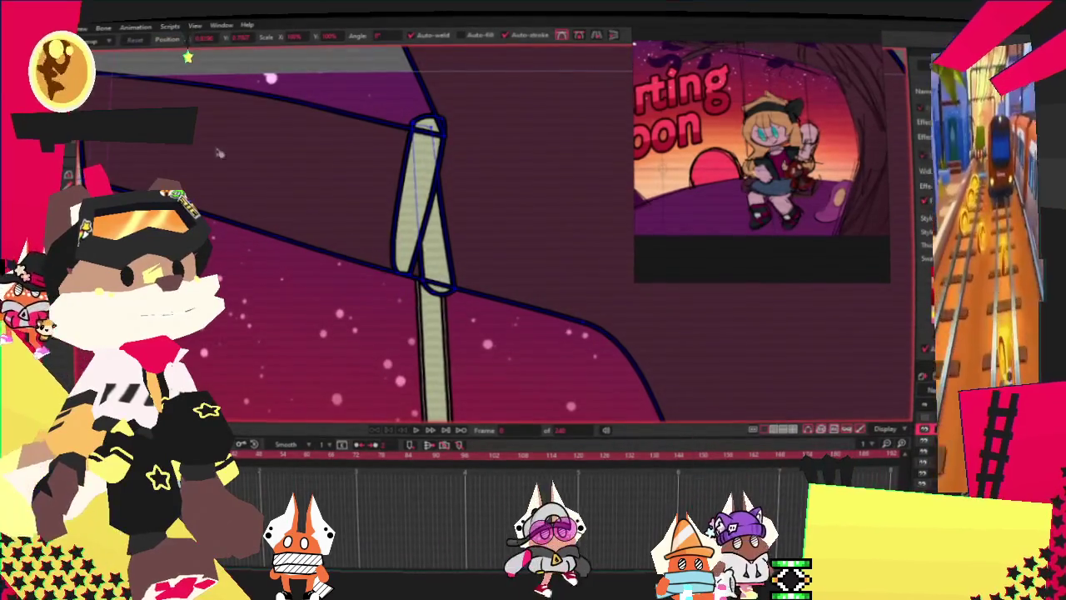
{"action": "scroll", "coordinate": [318, 226], "scroll_direction": "down", "scroll_amount": 2}
{"action": "scroll", "coordinate": [317, 226], "scroll_direction": "up", "scroll_amount": 2}
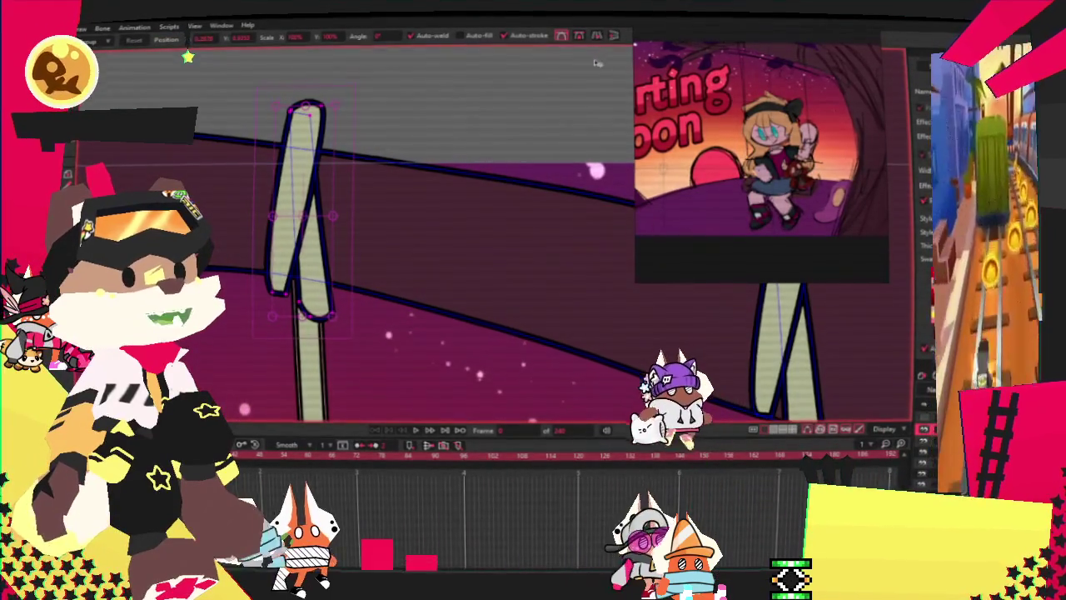
{"action": "left_click_drag", "start_coordinate": [317, 226], "coordinate": [317, 167]}
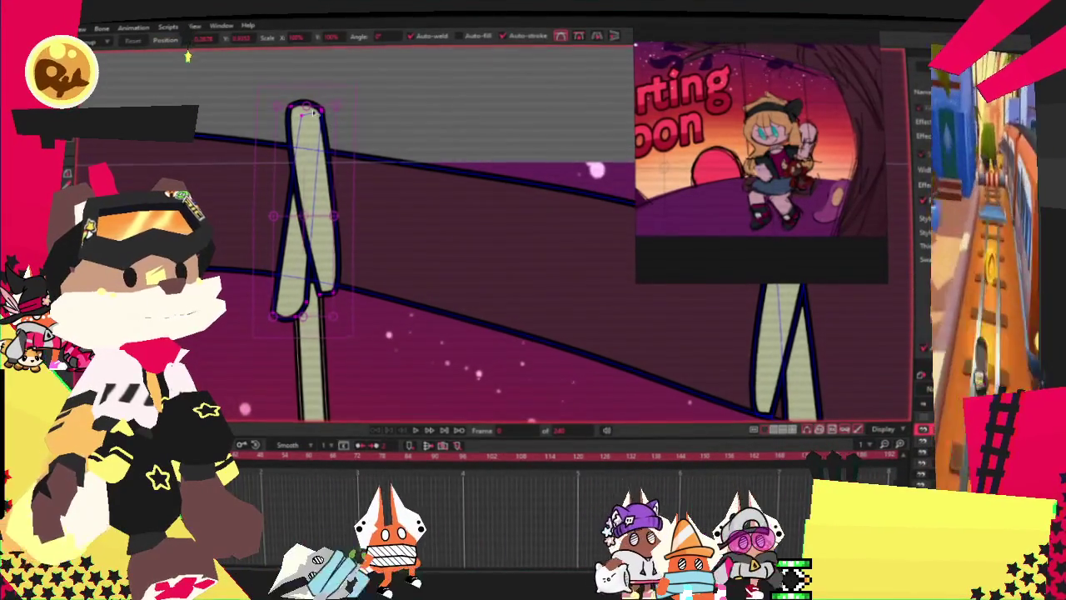
{"action": "left_click_drag", "start_coordinate": [306, 107], "coordinate": [304, 148]}
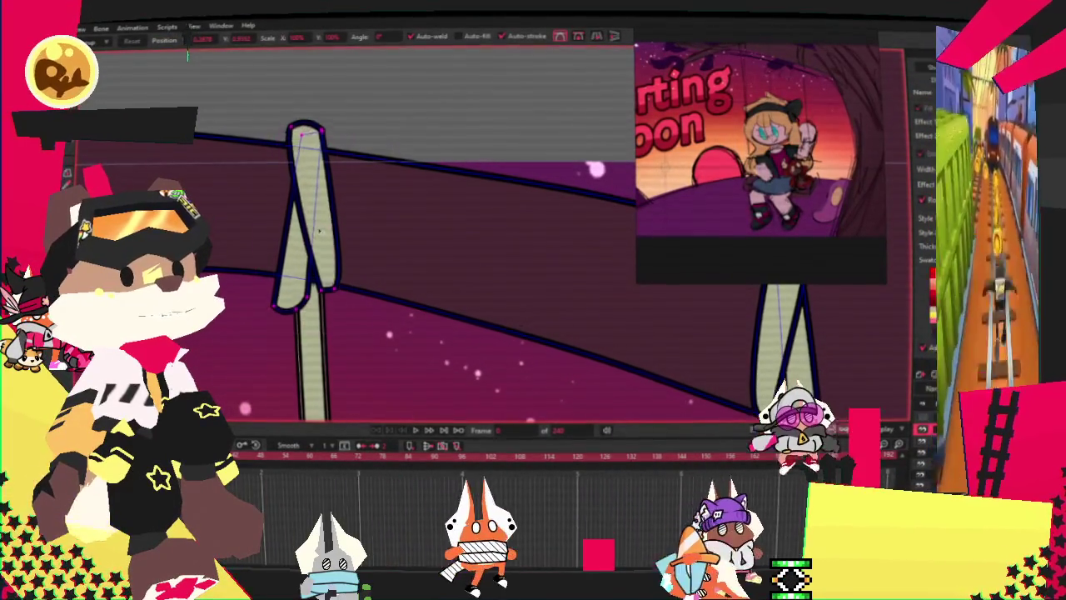
{"action": "left_click_drag", "start_coordinate": [307, 314], "coordinate": [342, 171]}
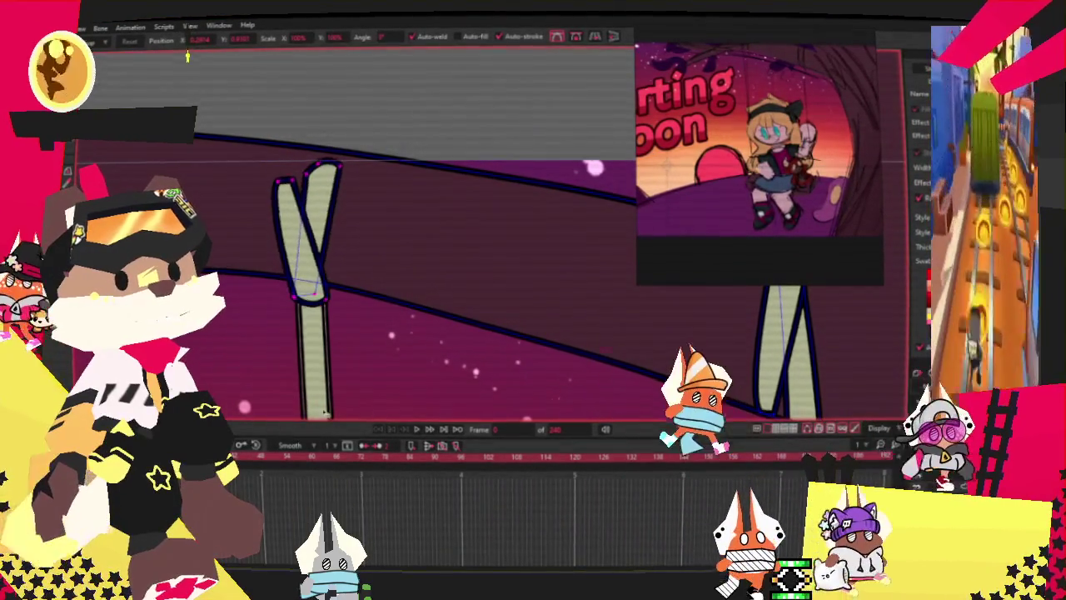
{"action": "key", "text": "ctrl+a"}
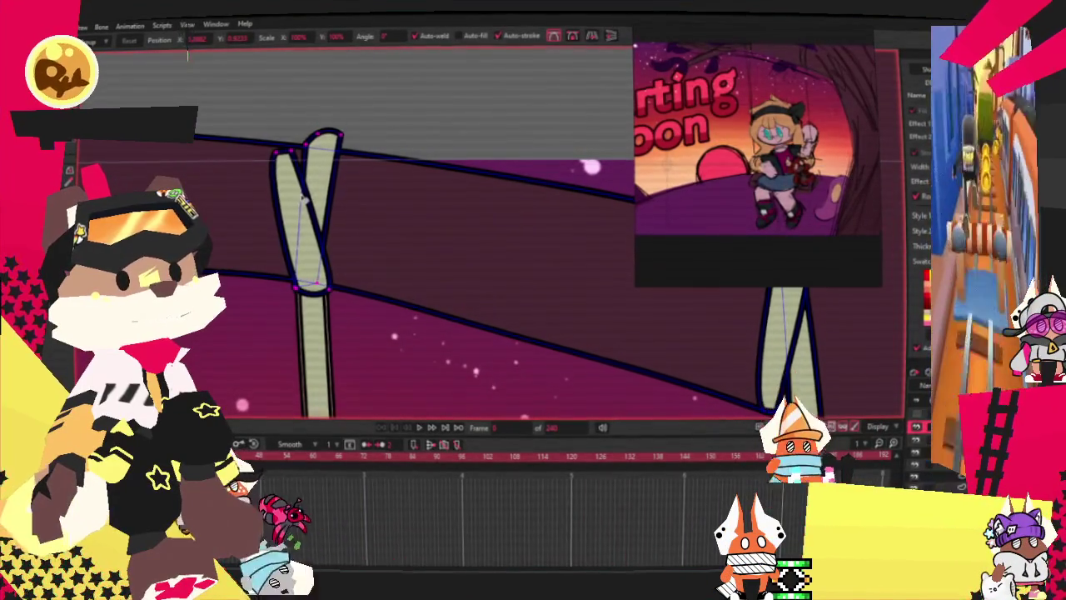
{"action": "left_click_drag", "start_coordinate": [303, 197], "coordinate": [492, 260]}
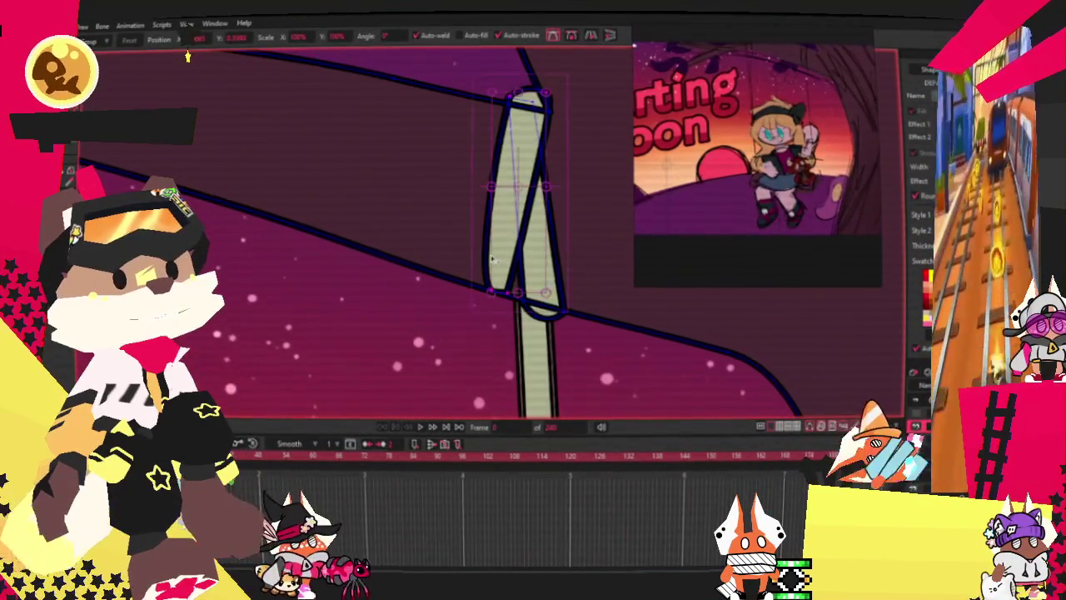
{"action": "left_click", "coordinate": [520, 308]}
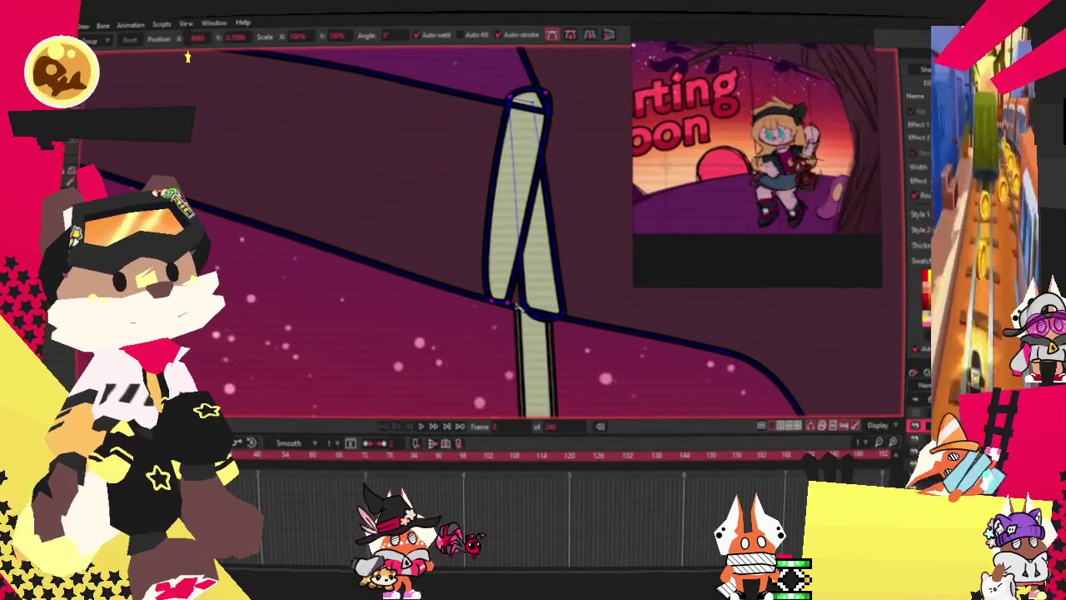
{"action": "scroll", "coordinate": [516, 306], "scroll_direction": "down", "scroll_amount": 2}
{"action": "scroll", "coordinate": [508, 296], "scroll_direction": "down", "scroll_amount": 2}
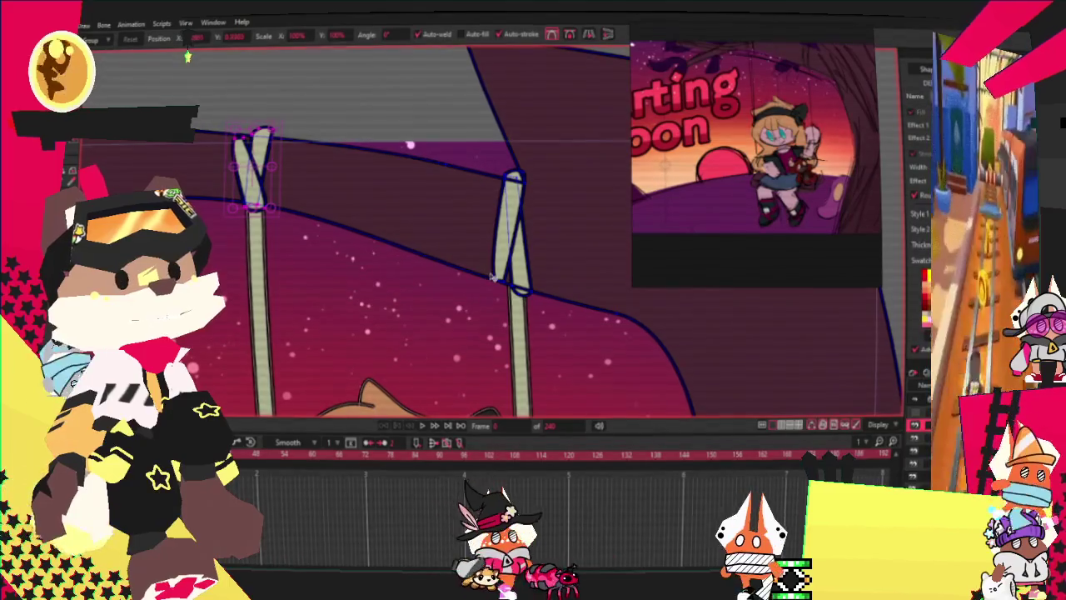
{"action": "scroll", "coordinate": [369, 193], "scroll_direction": "up", "scroll_amount": 2}
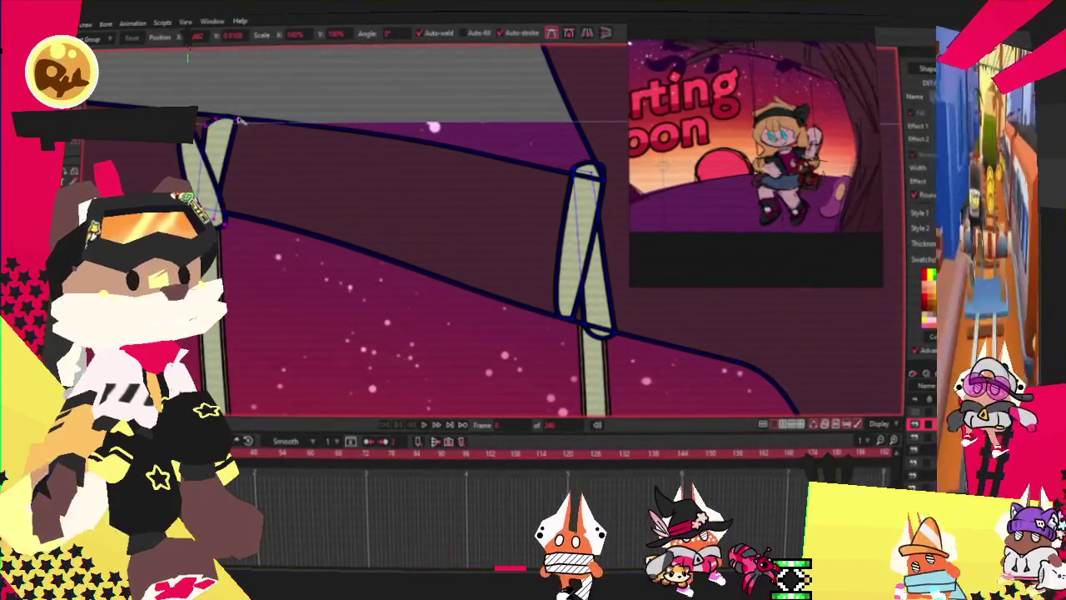
{"action": "left_click_drag", "start_coordinate": [169, 147], "coordinate": [200, 123]}
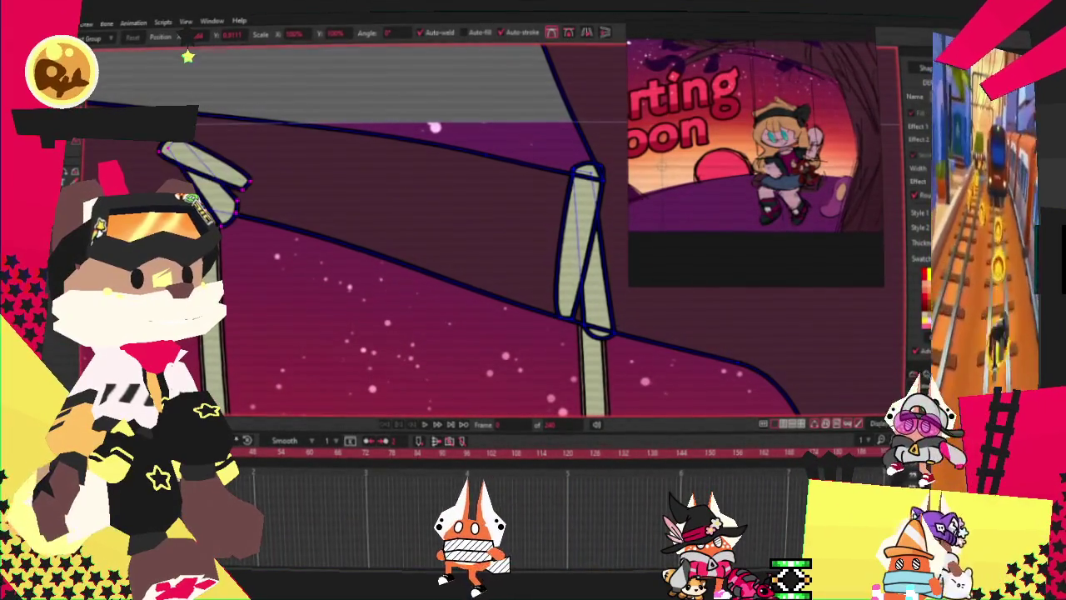
{"action": "left_click_drag", "start_coordinate": [219, 192], "coordinate": [230, 214]}
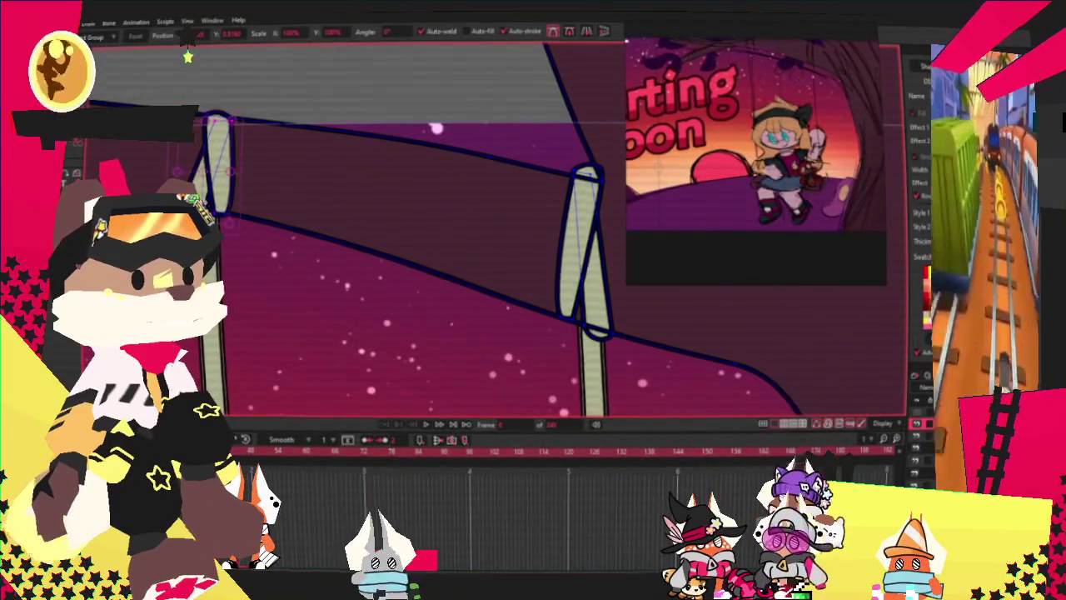
{"action": "key", "text": "period"}
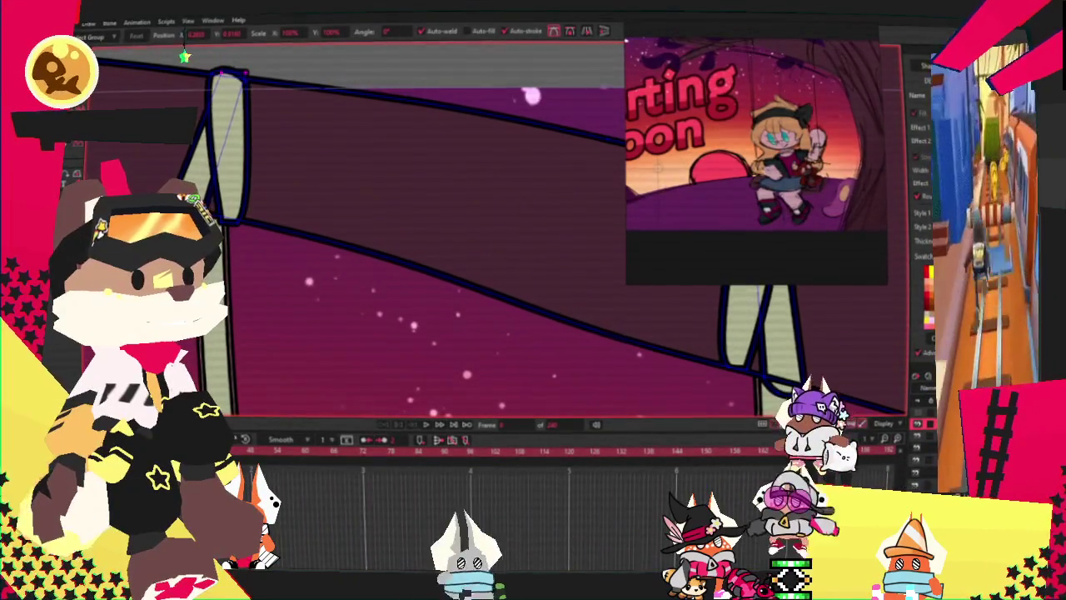
{"action": "key", "text": "period"}
{"action": "key", "text": "period"}
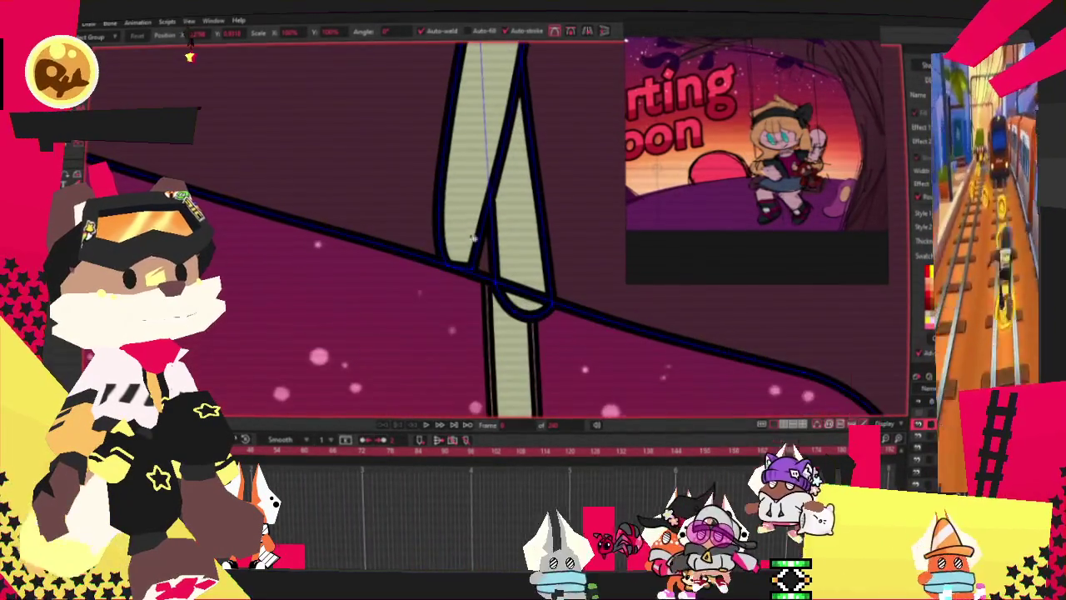
{"action": "key", "text": "period"}
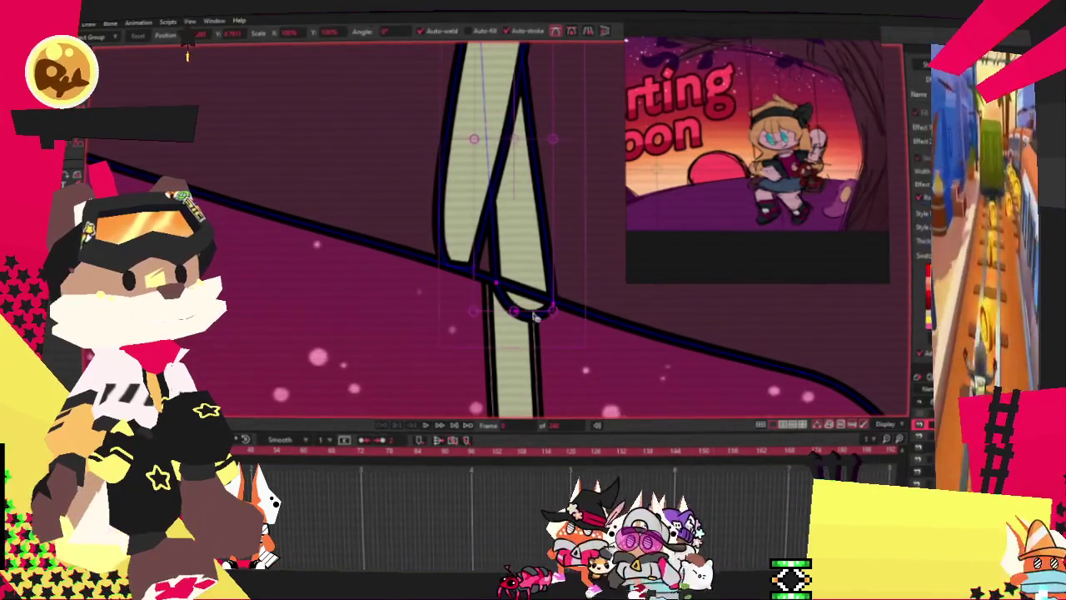
{"action": "key", "text": "period"}
{"action": "key", "text": "period"}
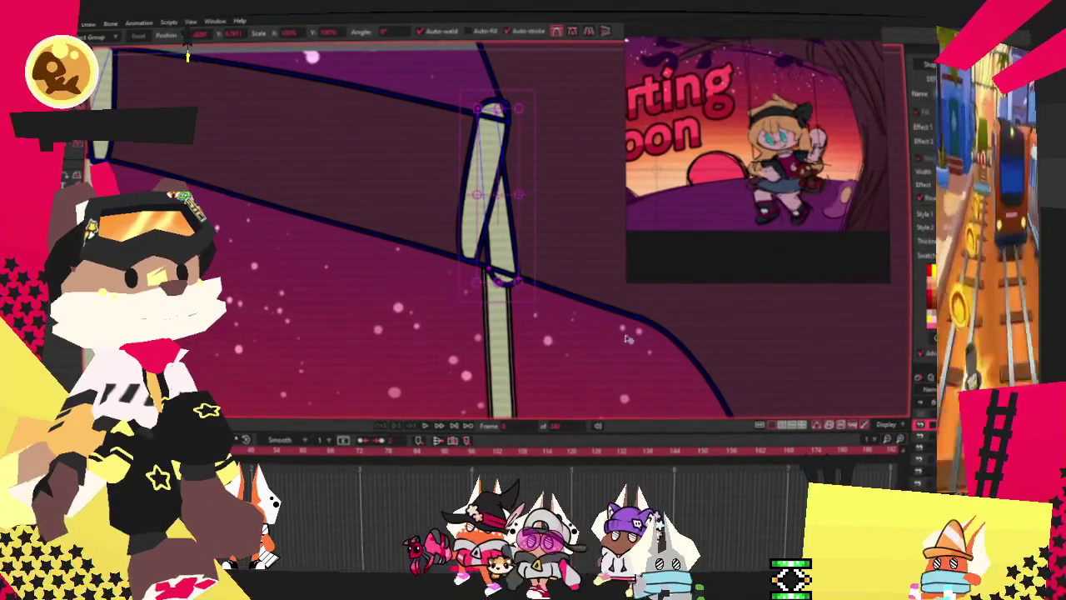
{"action": "left_click", "coordinate": [643, 323]}
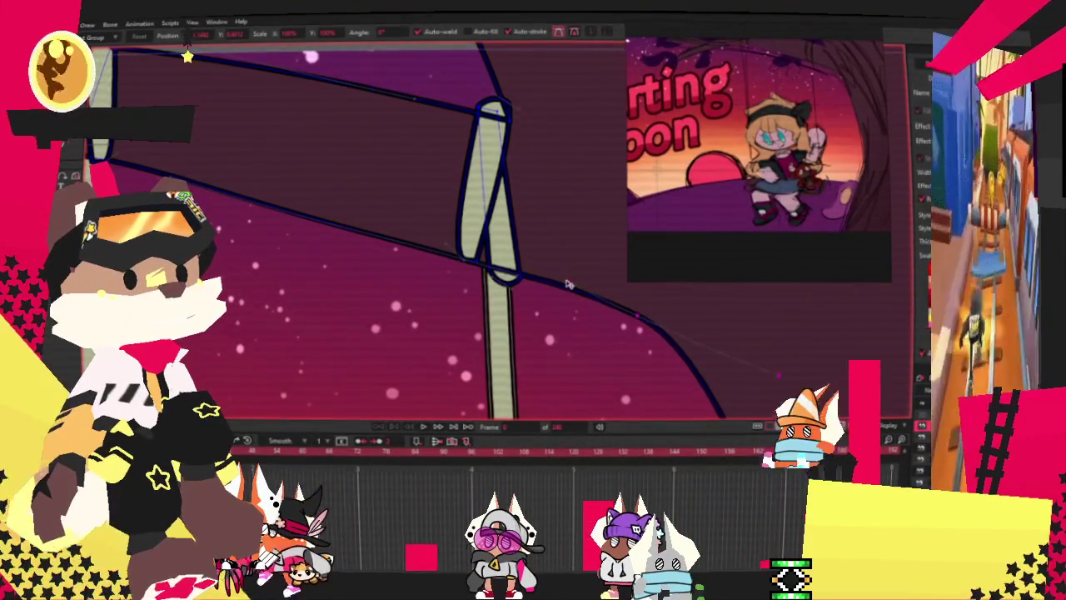
{"action": "scroll", "coordinate": [495, 271], "scroll_direction": "up", "scroll_amount": 2}
{"action": "scroll", "coordinate": [492, 268], "scroll_direction": "up", "scroll_amount": 2}
{"action": "scroll", "coordinate": [488, 265], "scroll_direction": "up", "scroll_amount": 1}
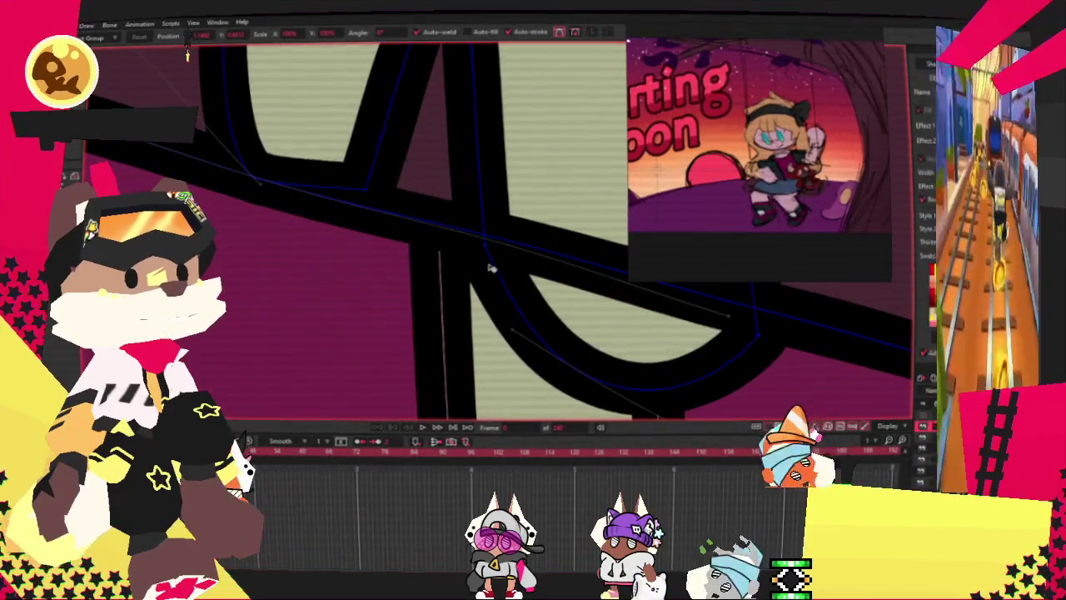
{"action": "mouse_move", "coordinate": [249, 173]}
{"action": "left_mouse_down"}
{"action": "mouse_move", "coordinate": [261, 157]}
{"action": "mouse_move", "coordinate": [273, 279]}
{"action": "left_mouse_up"}
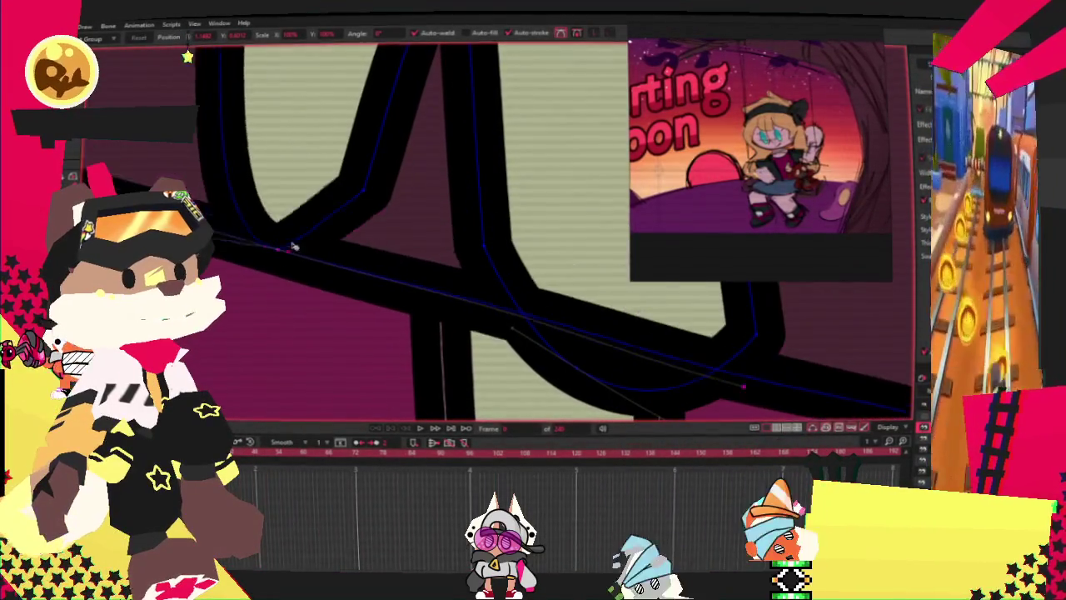
{"action": "left_click_drag", "start_coordinate": [273, 280], "coordinate": [400, 260]}
{"action": "key", "text": "space"}
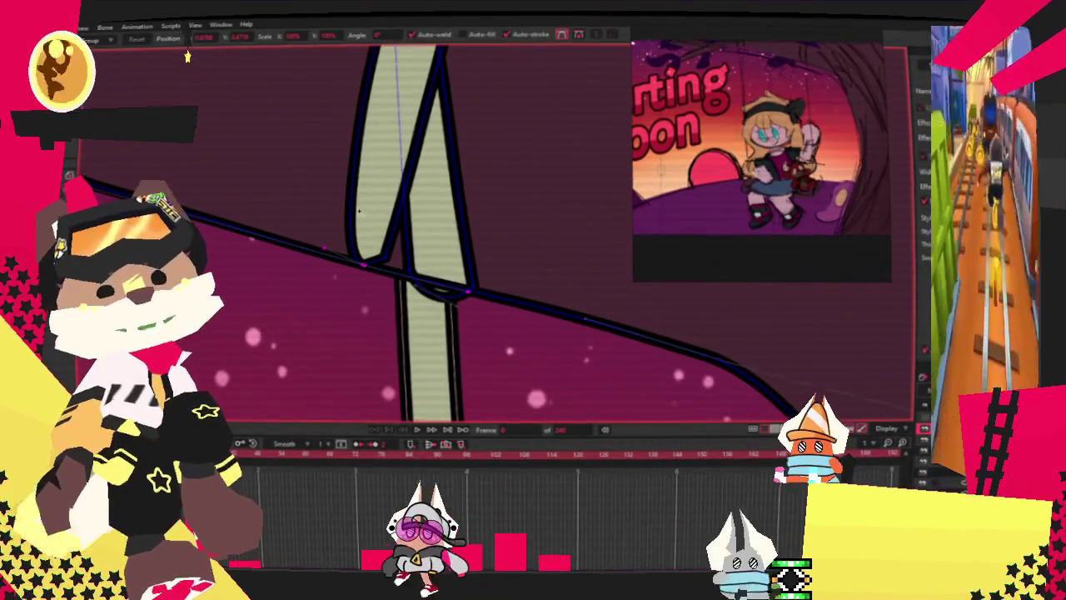
{"action": "key", "text": "space"}
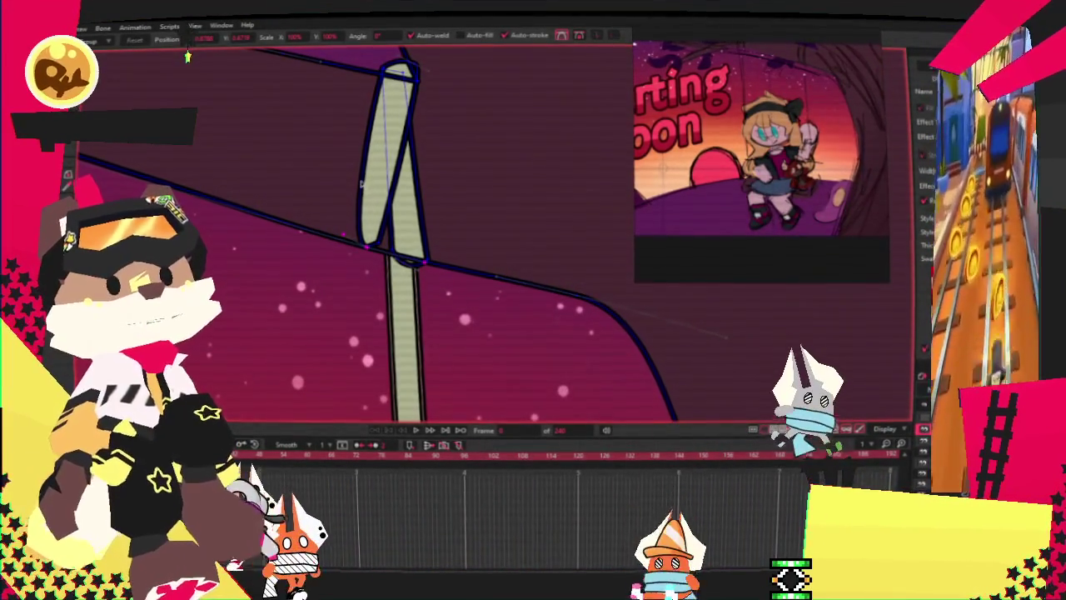
{"action": "left_click", "coordinate": [361, 185]}
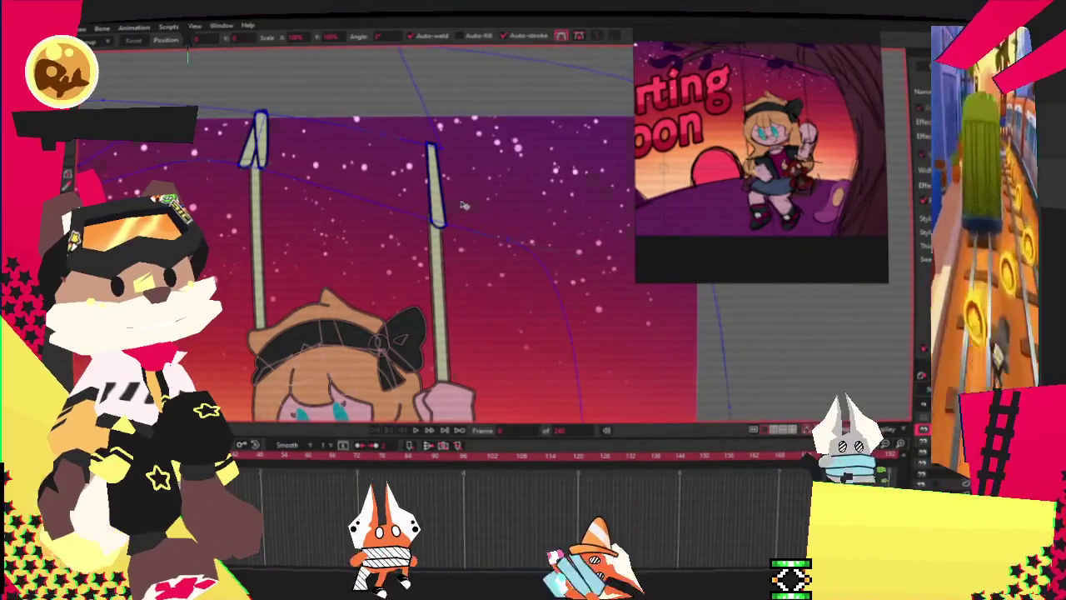
{"action": "scroll", "coordinate": [444, 159], "scroll_direction": "up", "scroll_amount": 5}
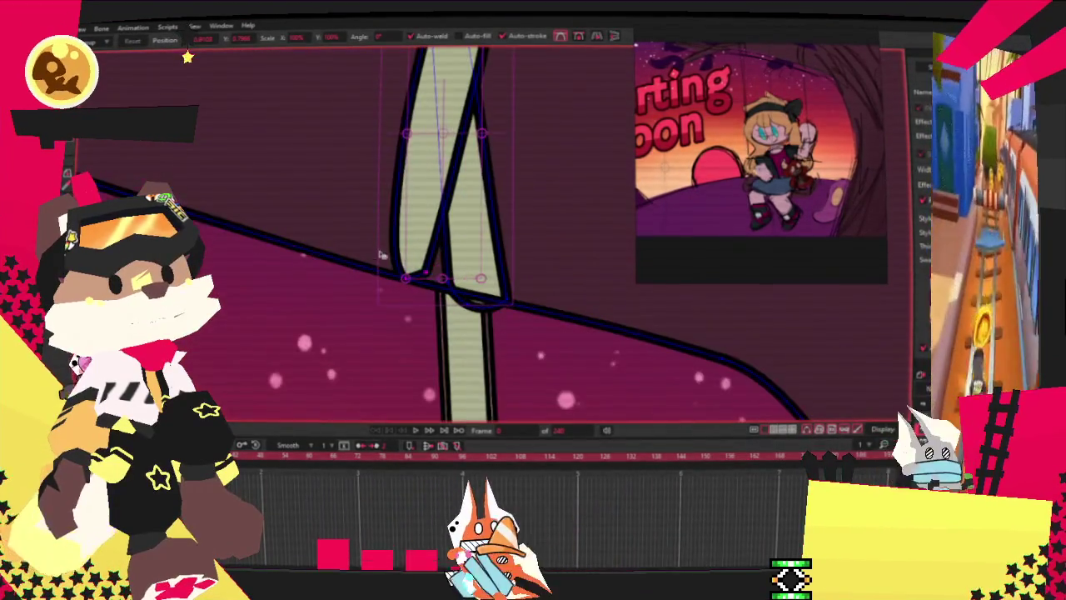
{"action": "scroll", "coordinate": [435, 261], "scroll_direction": "down", "scroll_amount": 3}
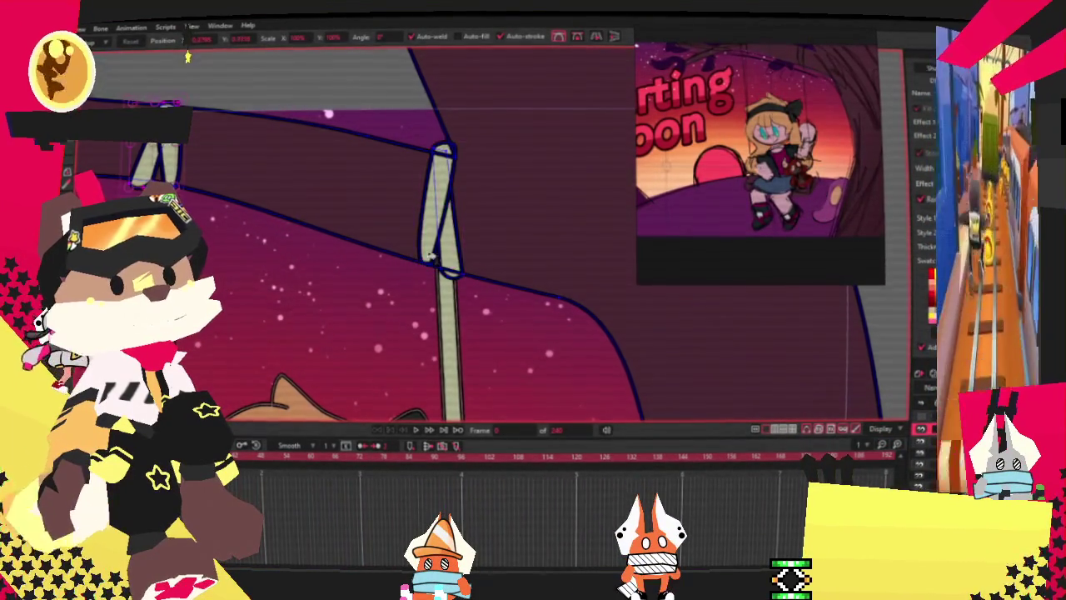
{"action": "scroll", "coordinate": [430, 255], "scroll_direction": "up", "scroll_amount": 2}
{"action": "scroll", "coordinate": [414, 220], "scroll_direction": "up", "scroll_amount": 2}
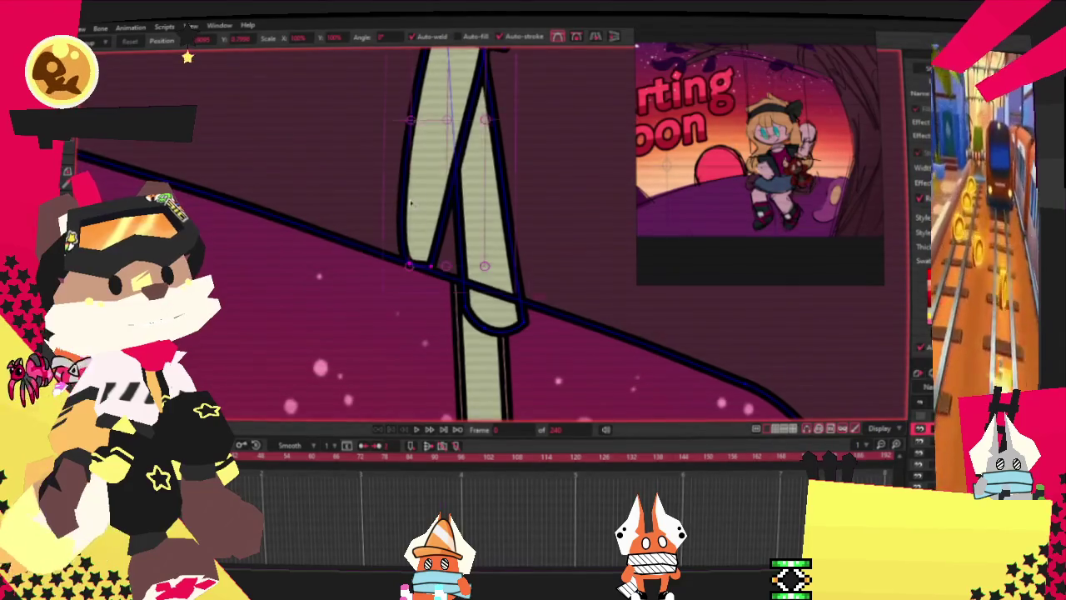
{"action": "scroll", "coordinate": [435, 215], "scroll_direction": "down", "scroll_amount": 2}
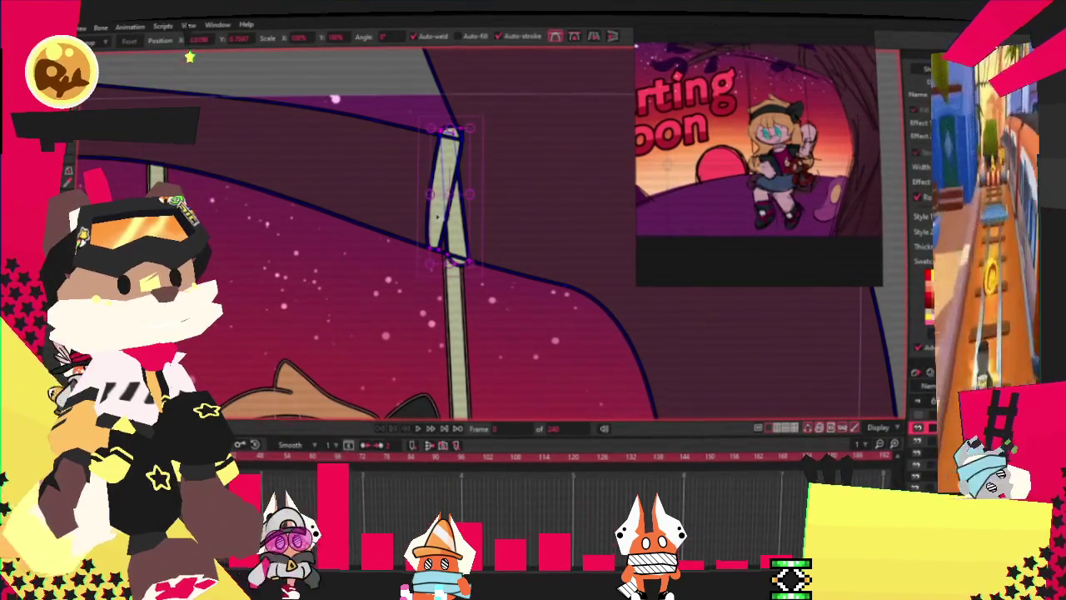
{"action": "scroll", "coordinate": [437, 217], "scroll_direction": "up", "scroll_amount": 2}
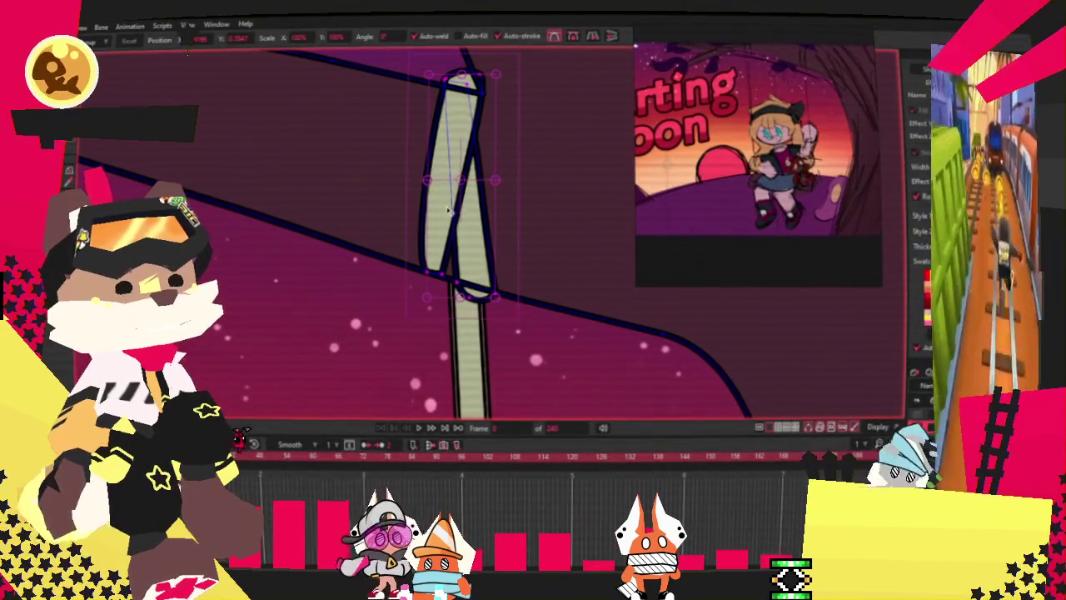
{"action": "left_click", "coordinate": [449, 212]}
{"action": "key", "text": "Escape"}
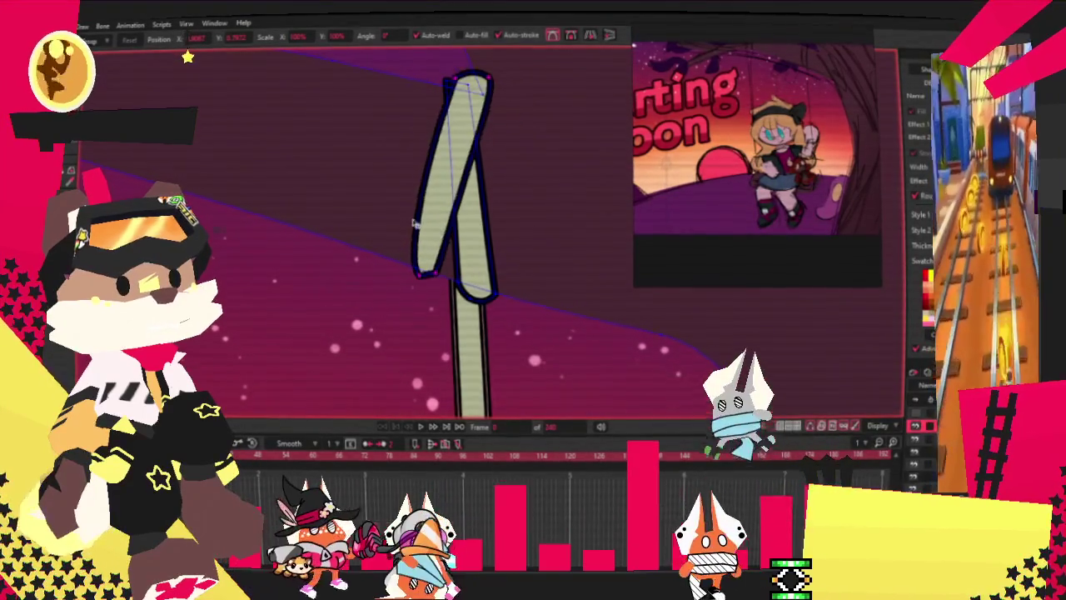
{"action": "left_click", "coordinate": [465, 243]}
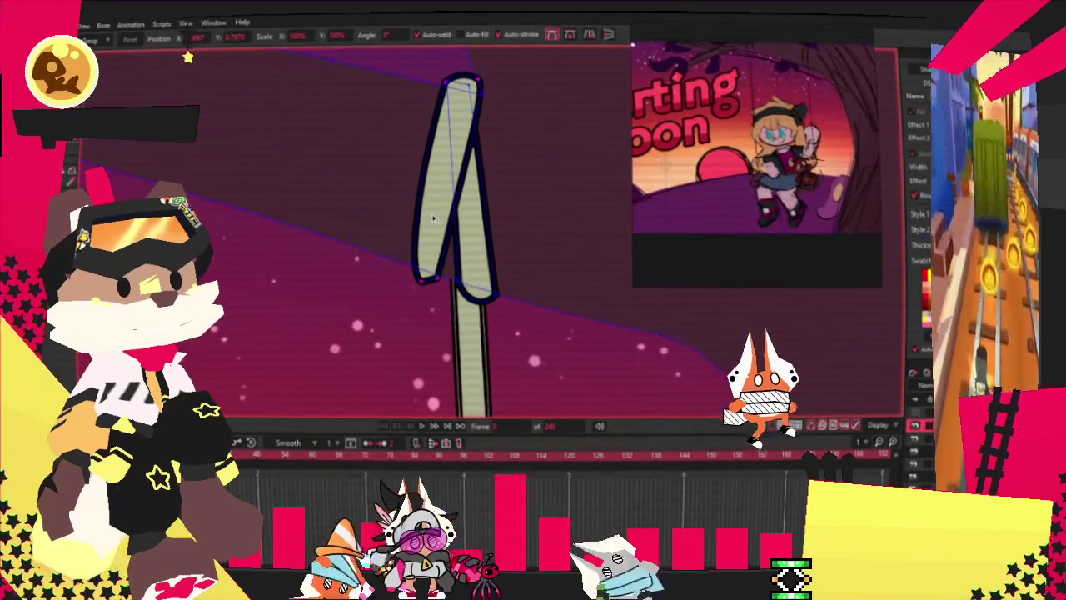
{"action": "scroll", "coordinate": [464, 243], "scroll_direction": "down", "scroll_amount": 3}
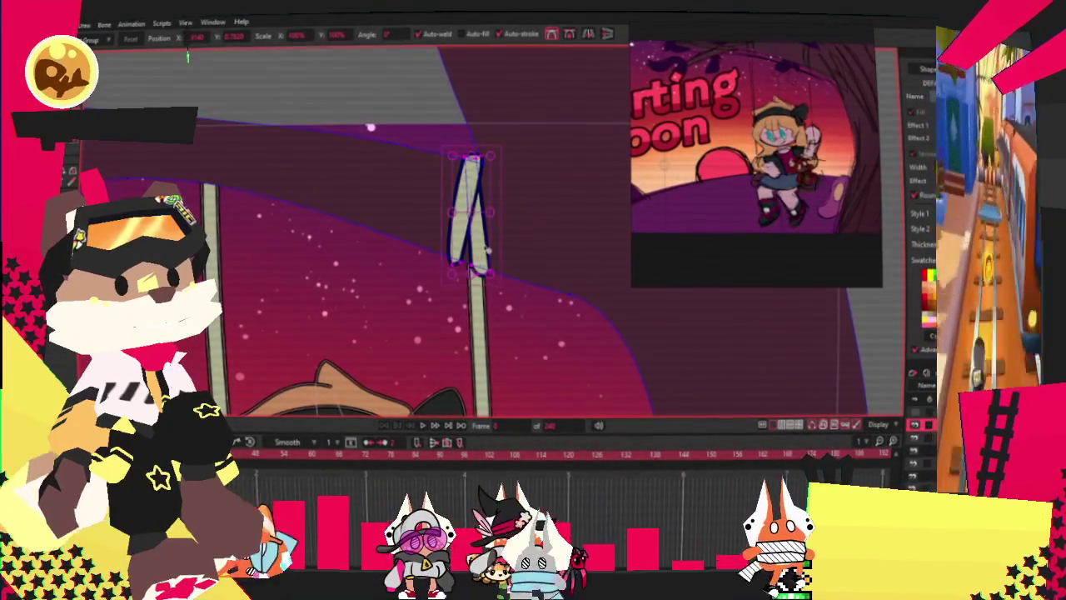
Move the left swing rope slightly left and rotate the right rope to a new angle.
{"action": "scroll", "coordinate": [251, 187], "scroll_direction": "up", "scroll_amount": 3}
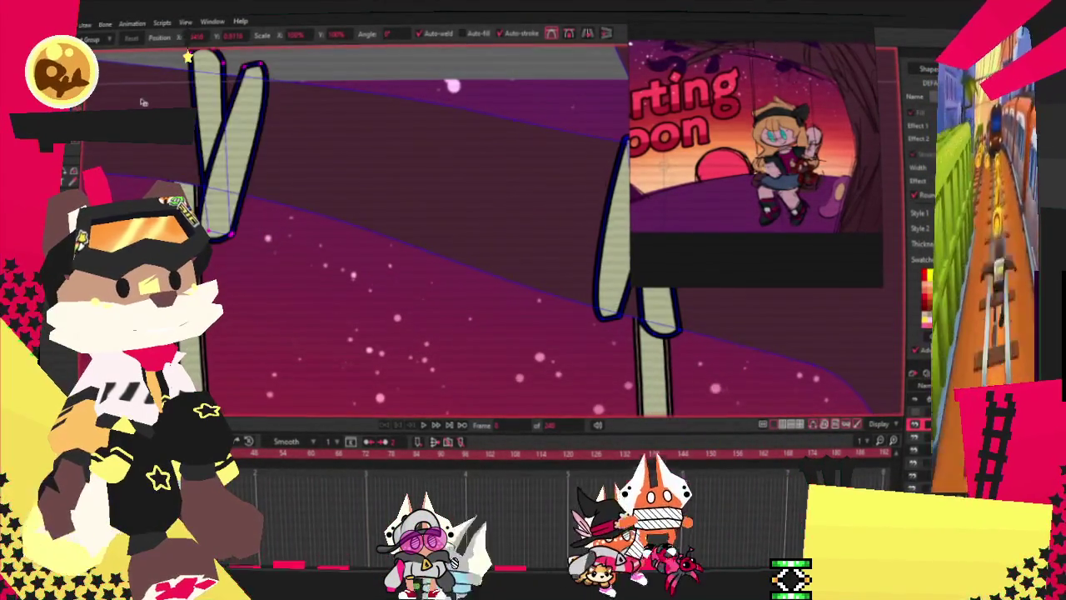
{"action": "mouse_move", "coordinate": [221, 154]}
{"action": "left_mouse_down"}
{"action": "mouse_move", "coordinate": [179, 154]}
{"action": "mouse_move", "coordinate": [210, 133]}
{"action": "left_mouse_up"}
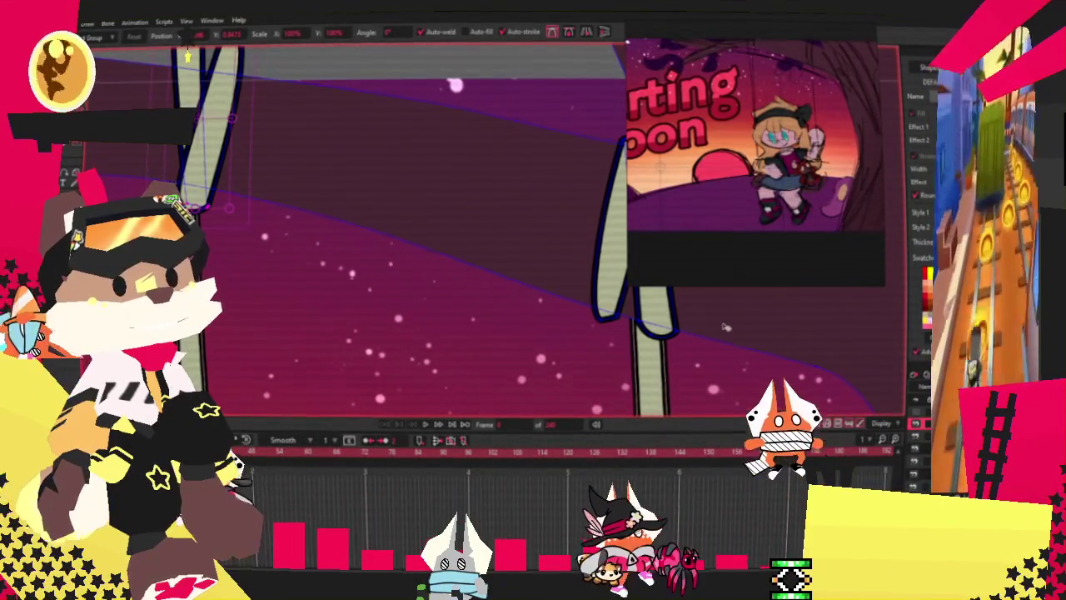
{"action": "scroll", "coordinate": [486, 299], "scroll_direction": "up", "scroll_amount": 2}
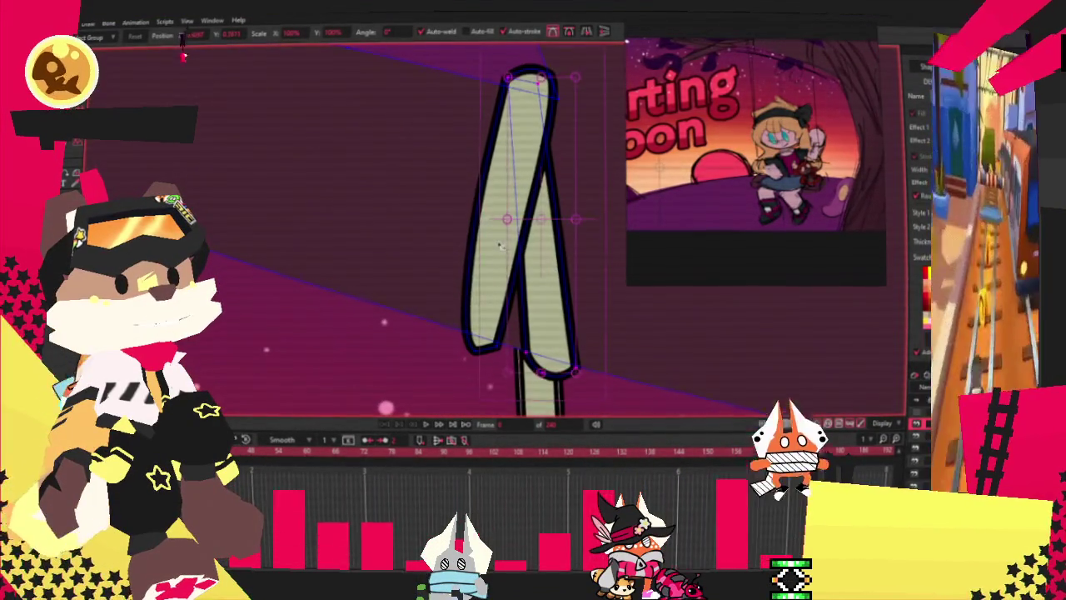
{"action": "mouse_move", "coordinate": [600, 344]}
{"action": "left_mouse_down"}
{"action": "mouse_move", "coordinate": [612, 335]}
{"action": "mouse_move", "coordinate": [562, 330]}
{"action": "left_mouse_up"}
{"action": "left_click_drag", "start_coordinate": [614, 355], "coordinate": [605, 359]}
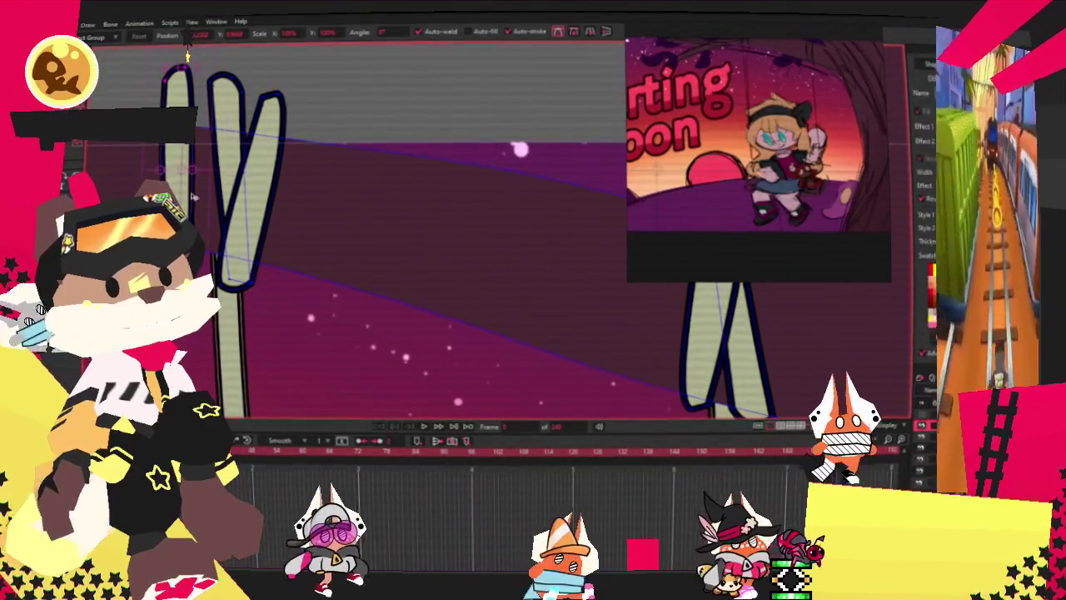
{"action": "scroll", "coordinate": [193, 196], "scroll_direction": "up", "scroll_amount": 2}
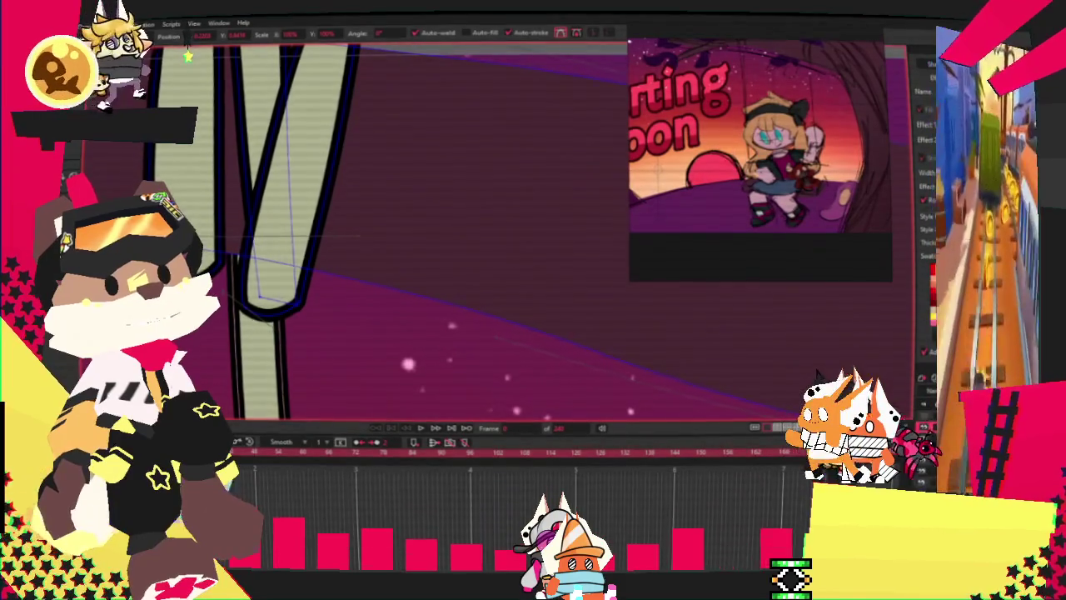
{"action": "scroll", "coordinate": [233, 148], "scroll_direction": "down", "scroll_amount": 3}
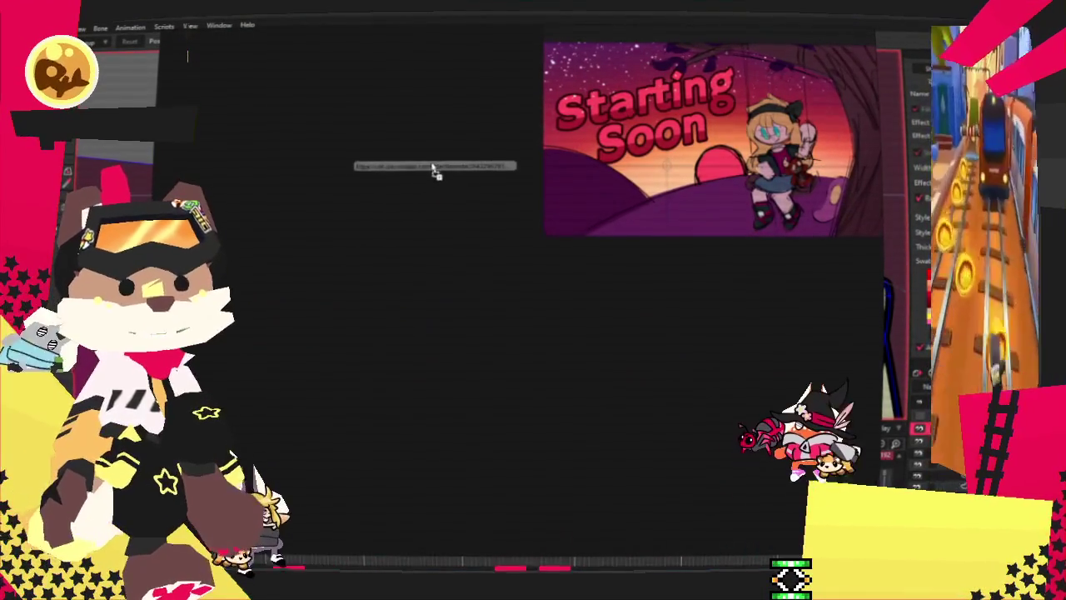
Add the dark blue snake, blue wolf and green cat artworks onto the fox painting in PureRef.
{"action": "left_click_drag", "start_coordinate": [433, 169], "coordinate": [395, 184]}
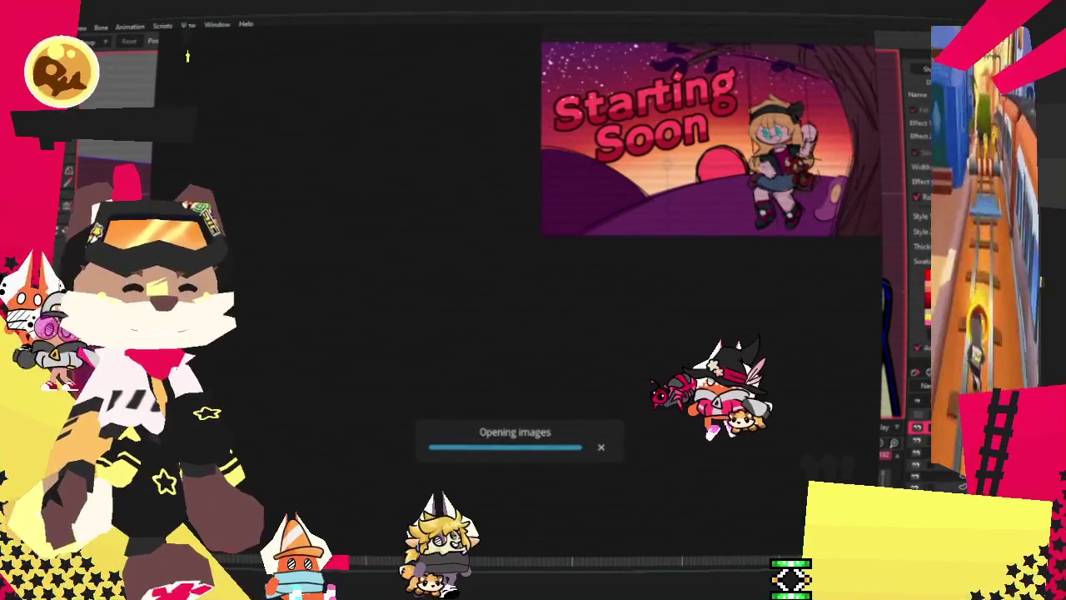
{"action": "scroll", "coordinate": [575, 450], "scroll_direction": "down", "scroll_amount": 3}
{"action": "scroll", "coordinate": [575, 451], "scroll_direction": "down", "scroll_amount": 2}
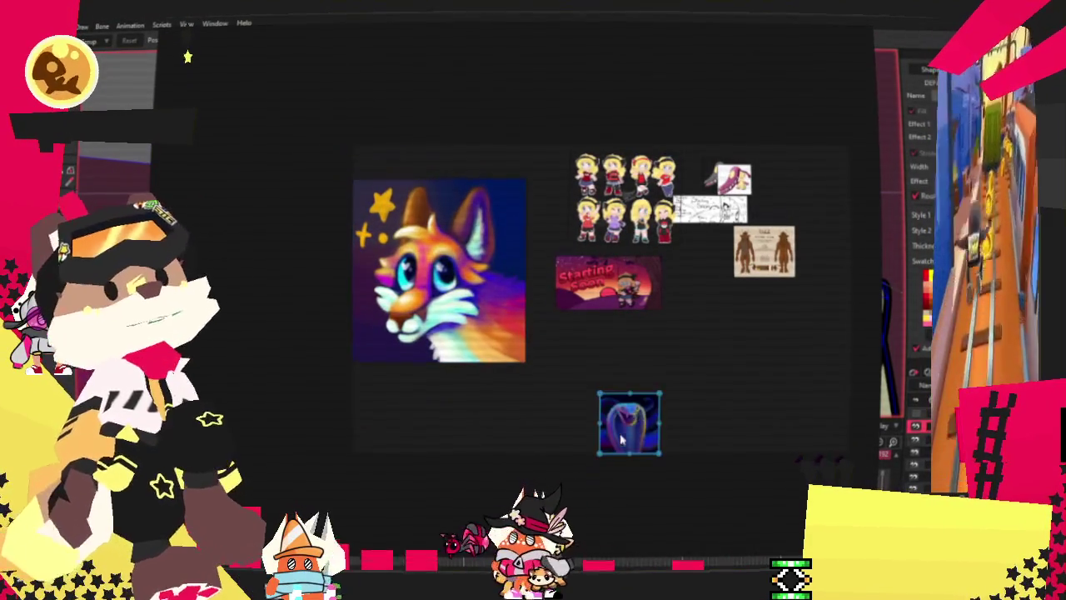
{"action": "left_click_drag", "start_coordinate": [457, 332], "coordinate": [476, 339]}
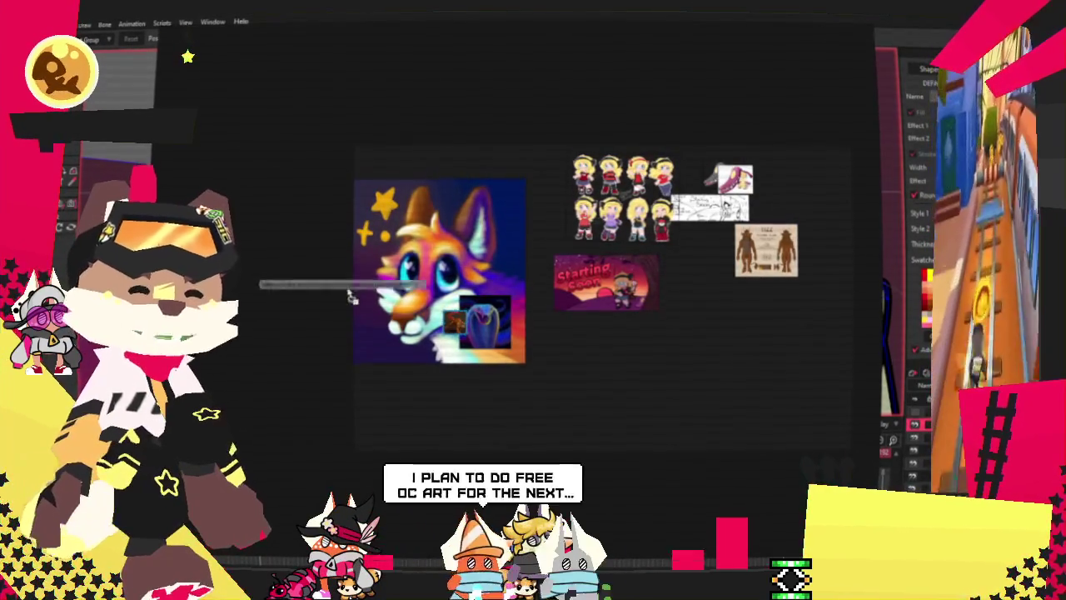
{"action": "key", "text": "ctrl+v"}
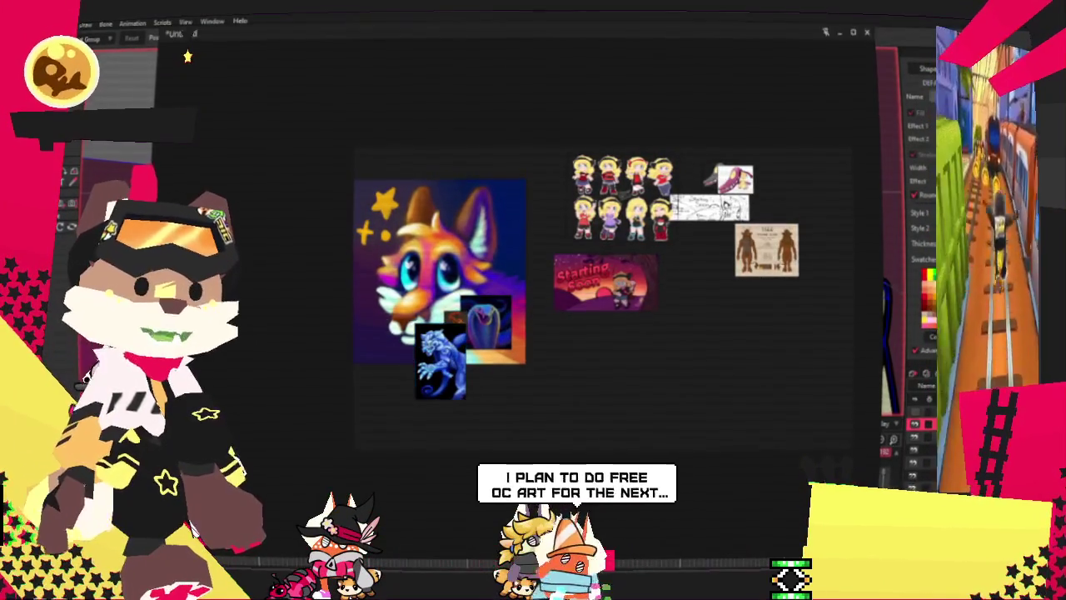
{"action": "key", "text": "ctrl+v"}
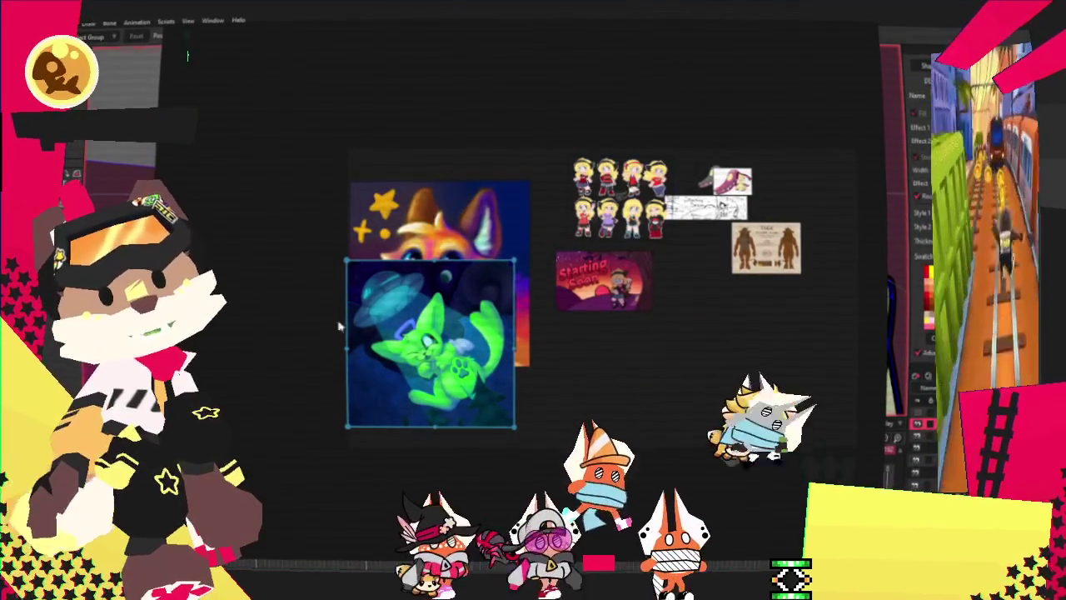
Move the green cat and fox images off the PureRef pile toward the centre.
{"action": "scroll", "coordinate": [488, 314], "scroll_direction": "down", "scroll_amount": 2}
{"action": "scroll", "coordinate": [533, 291], "scroll_direction": "down", "scroll_amount": 3}
{"action": "scroll", "coordinate": [361, 331], "scroll_direction": "up", "scroll_amount": 4}
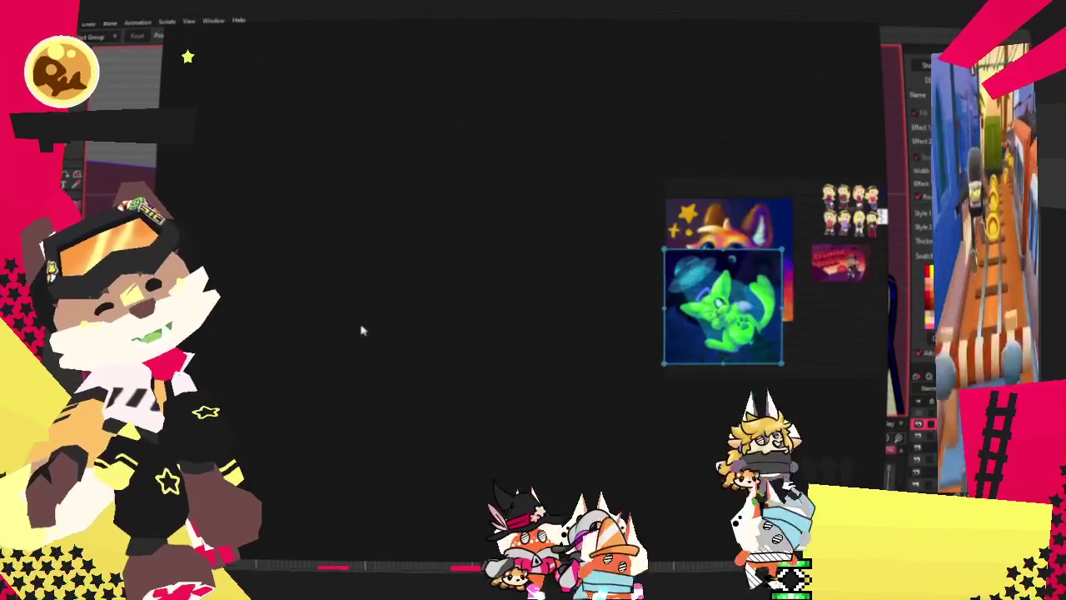
{"action": "scroll", "coordinate": [483, 302], "scroll_direction": "down", "scroll_amount": 1}
{"action": "scroll", "coordinate": [483, 301], "scroll_direction": "up", "scroll_amount": 3}
{"action": "left_click_drag", "start_coordinate": [791, 317], "coordinate": [450, 258]}
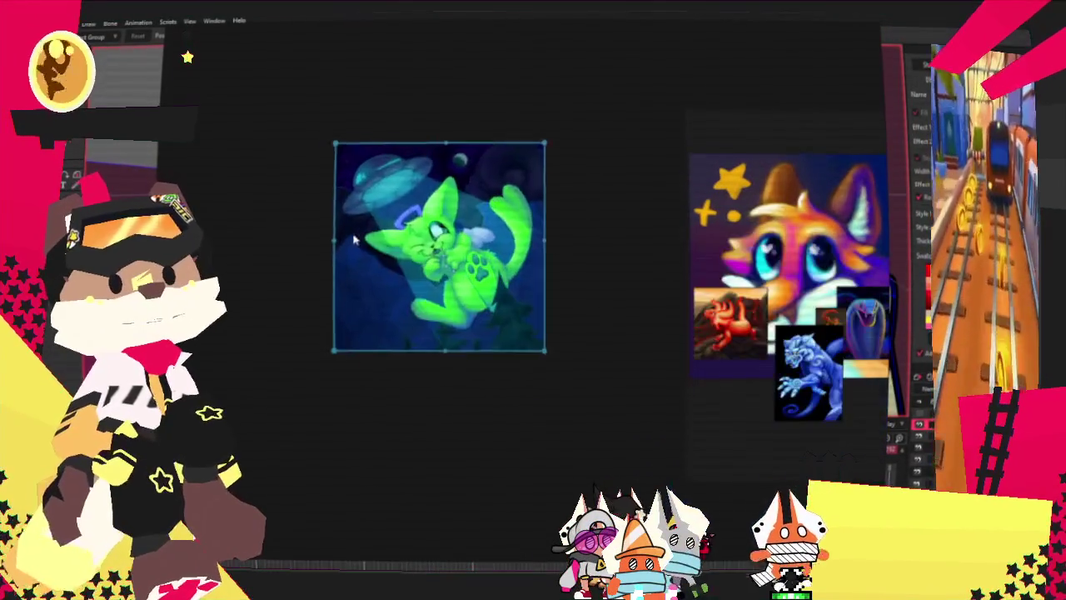
{"action": "scroll", "coordinate": [372, 196], "scroll_direction": "up", "scroll_amount": 3}
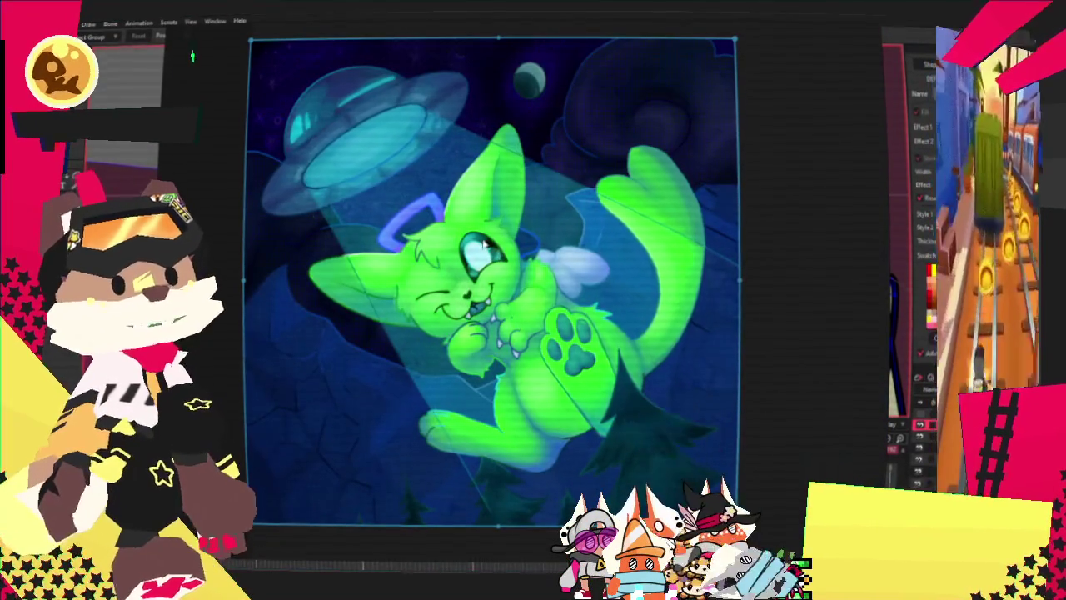
{"action": "scroll", "coordinate": [462, 225], "scroll_direction": "up", "scroll_amount": 2}
{"action": "scroll", "coordinate": [438, 208], "scroll_direction": "down", "scroll_amount": 3}
{"action": "left_click_drag", "start_coordinate": [462, 250], "coordinate": [386, 198]}
{"action": "left_click_drag", "start_coordinate": [879, 216], "coordinate": [518, 171]}
Enlarge the red dragon image and reposition it alongside the cat and fox.
{"action": "scroll", "coordinate": [518, 171], "scroll_direction": "up", "scroll_amount": 2}
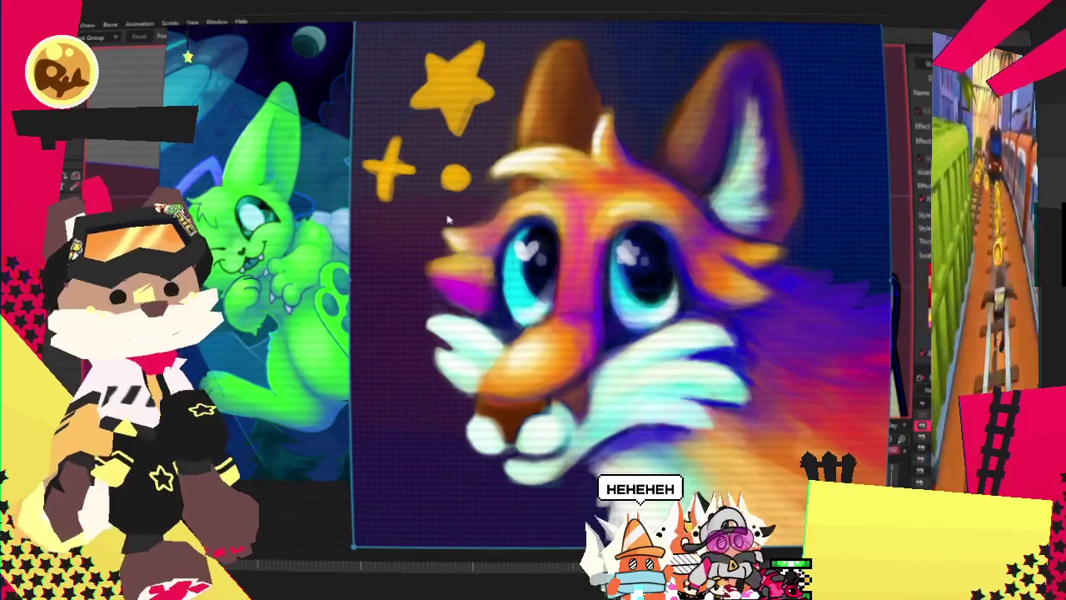
{"action": "scroll", "coordinate": [447, 219], "scroll_direction": "down", "scroll_amount": 2}
{"action": "scroll", "coordinate": [499, 200], "scroll_direction": "up", "scroll_amount": 1}
{"action": "scroll", "coordinate": [547, 176], "scroll_direction": "up", "scroll_amount": 1}
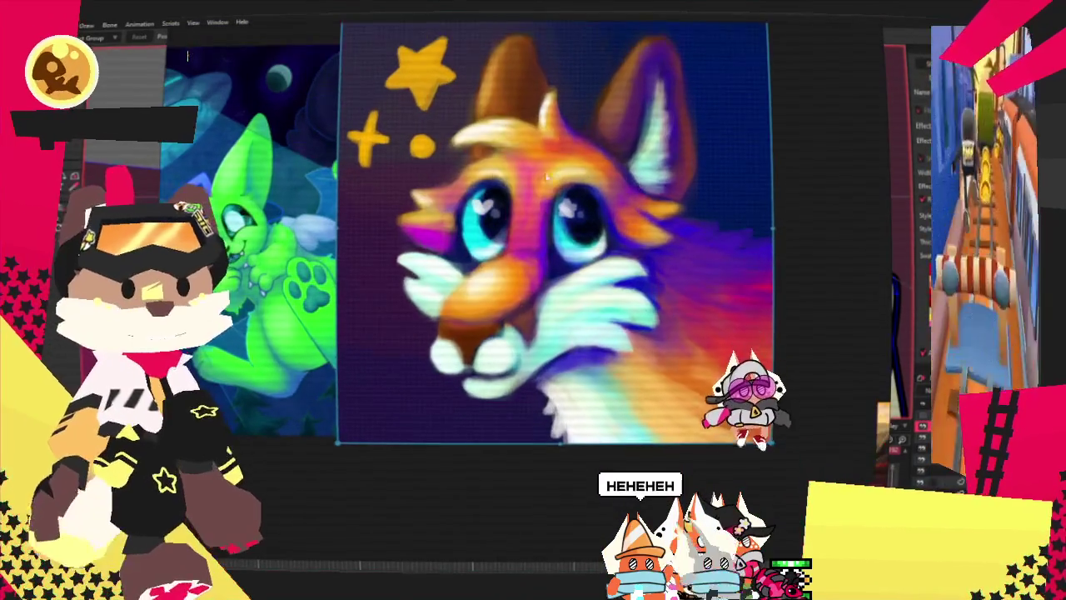
{"action": "scroll", "coordinate": [451, 183], "scroll_direction": "down", "scroll_amount": 1}
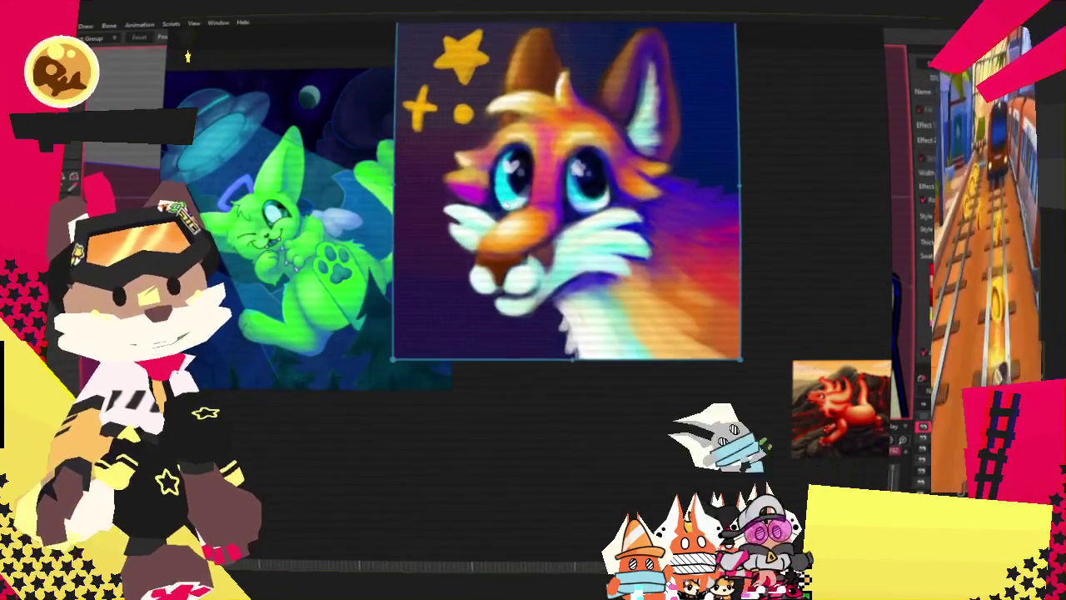
{"action": "scroll", "coordinate": [513, 171], "scroll_direction": "down", "scroll_amount": 2}
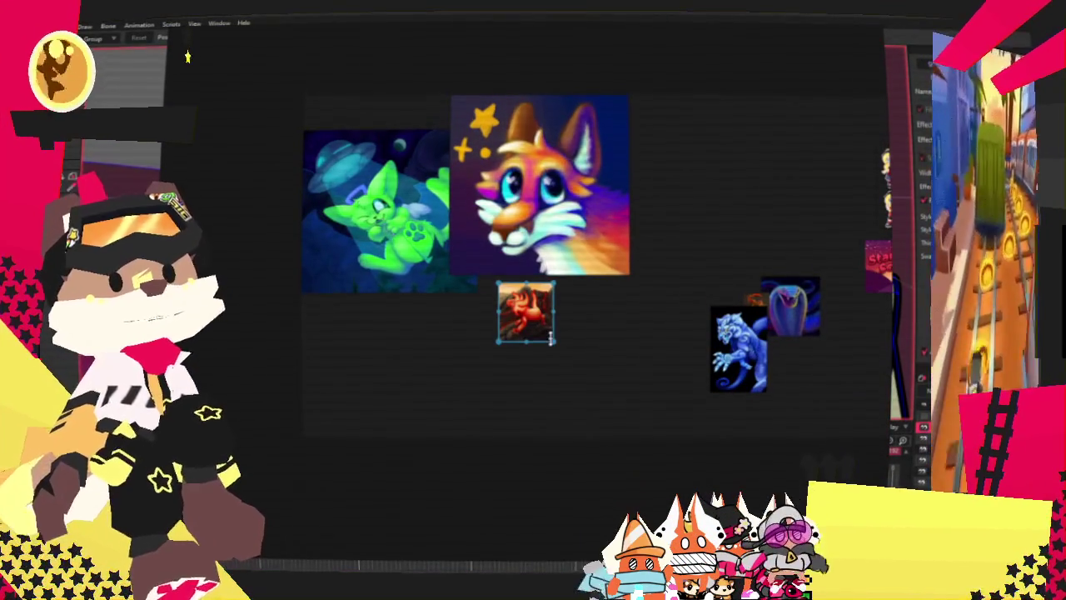
{"action": "left_click_drag", "start_coordinate": [573, 379], "coordinate": [624, 475]}
{"action": "left_click_drag", "start_coordinate": [517, 378], "coordinate": [553, 292]}
{"action": "scroll", "coordinate": [563, 363], "scroll_direction": "up", "scroll_amount": 2}
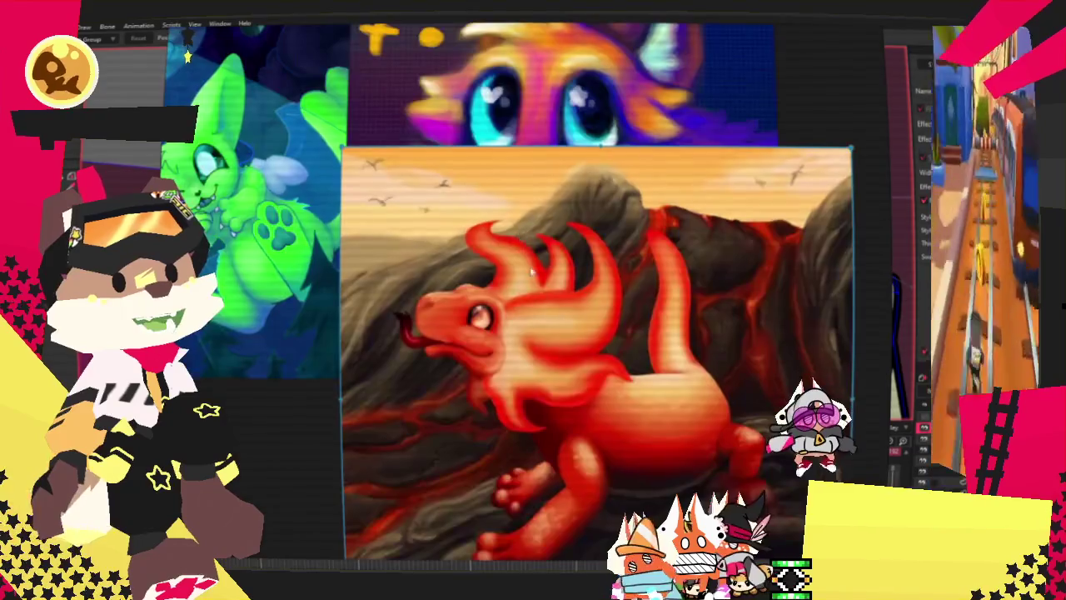
{"action": "scroll", "coordinate": [563, 363], "scroll_direction": "up", "scroll_amount": 1}
{"action": "left_click_drag", "start_coordinate": [564, 363], "coordinate": [532, 220]}
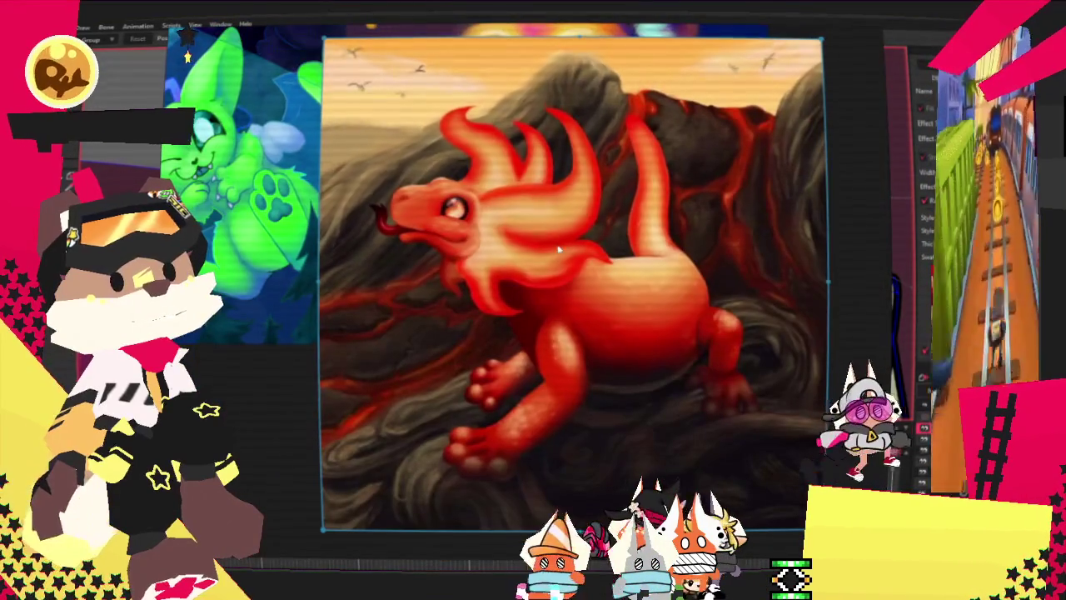
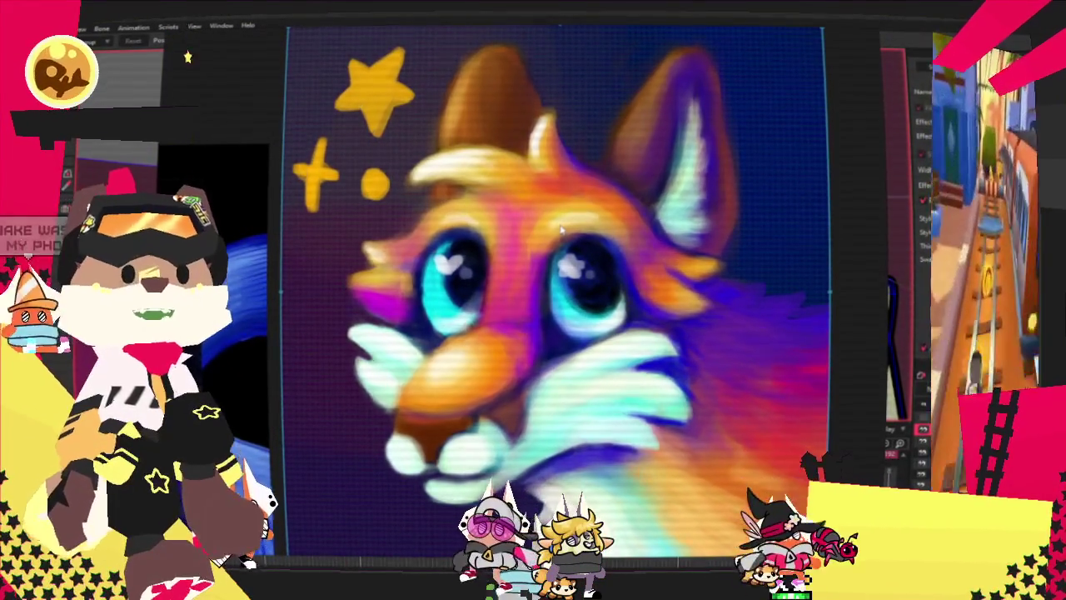
Delete the cobra, fox and creature images from the PureRef board and shrink it to a small panel.
{"action": "scroll", "coordinate": [561, 230], "scroll_direction": "down", "scroll_amount": 3}
{"action": "scroll", "coordinate": [561, 230], "scroll_direction": "down", "scroll_amount": 2}
{"action": "scroll", "coordinate": [675, 240], "scroll_direction": "down", "scroll_amount": 1}
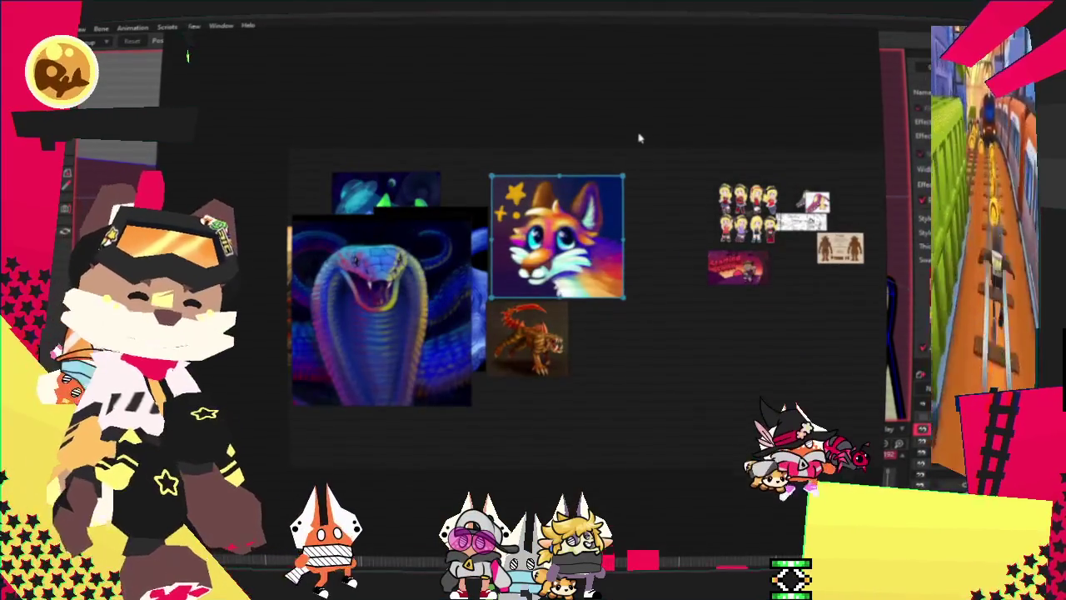
{"action": "left_click_drag", "start_coordinate": [638, 138], "coordinate": [286, 405]}
{"action": "left_click_drag", "start_coordinate": [476, 292], "coordinate": [531, 221]}
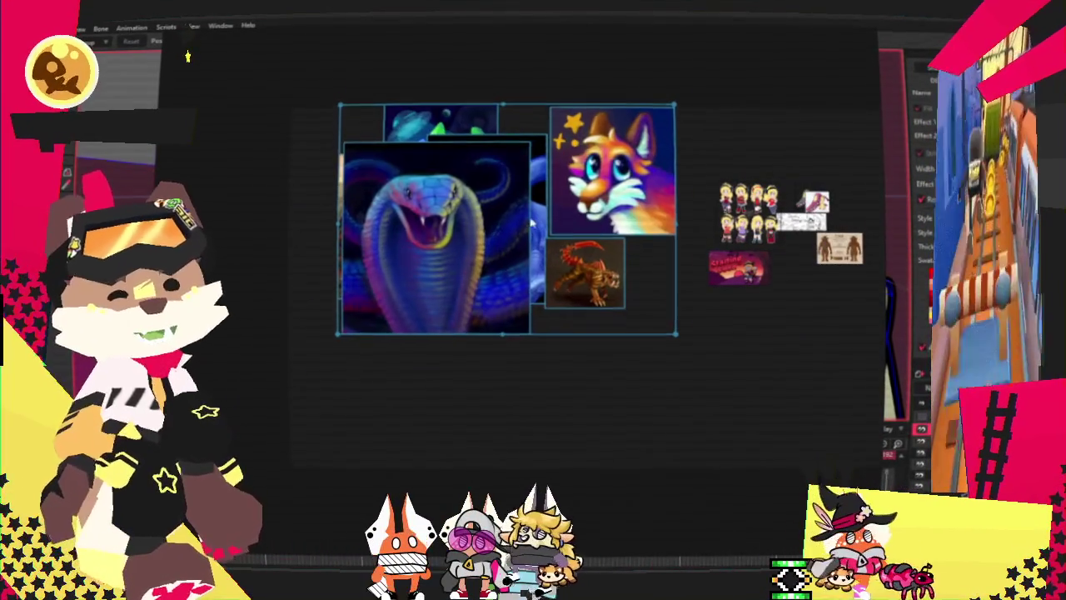
{"action": "key", "text": "Delete"}
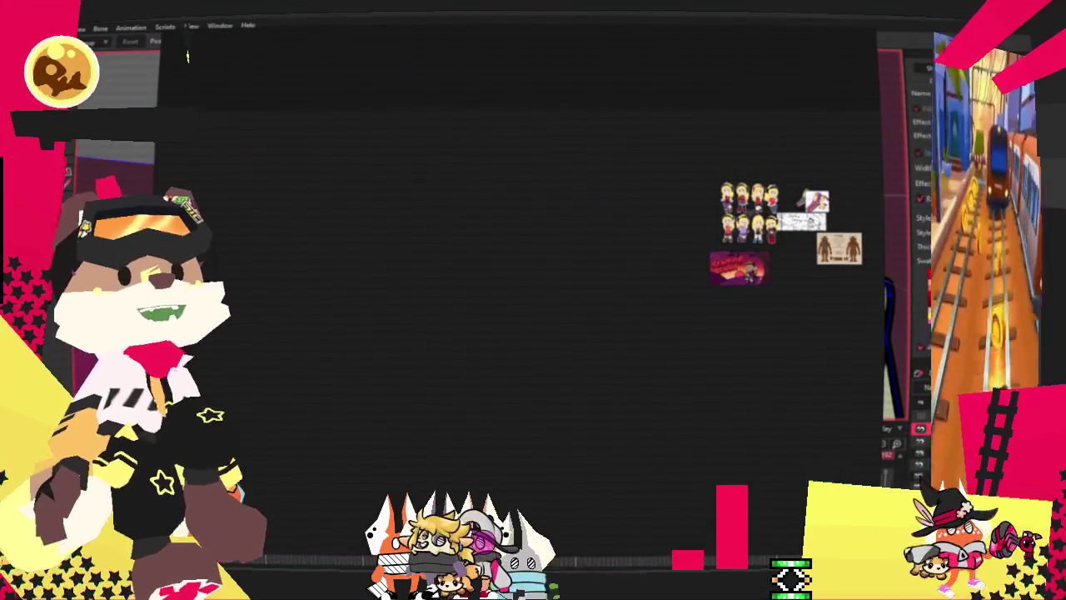
{"action": "key", "text": "ctrl+f"}
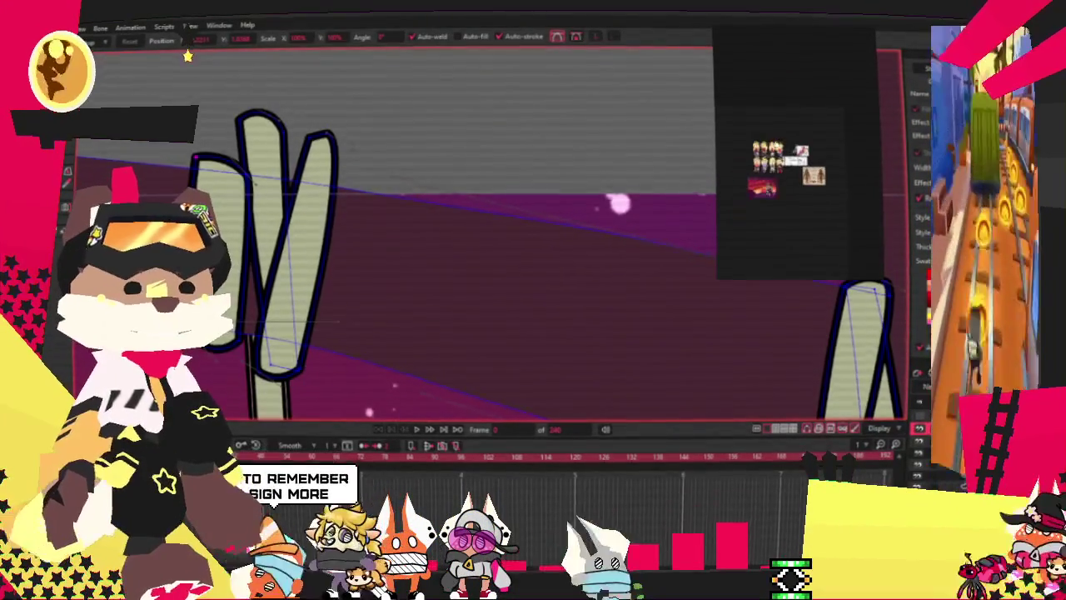
Zoom into the character sheet, move the cactus's left arm right, and select all cactus shapes.
{"action": "scroll", "coordinate": [753, 181], "scroll_direction": "up", "scroll_amount": 2}
{"action": "scroll", "coordinate": [806, 118], "scroll_direction": "up", "scroll_amount": 2}
{"action": "scroll", "coordinate": [806, 119], "scroll_direction": "up", "scroll_amount": 2}
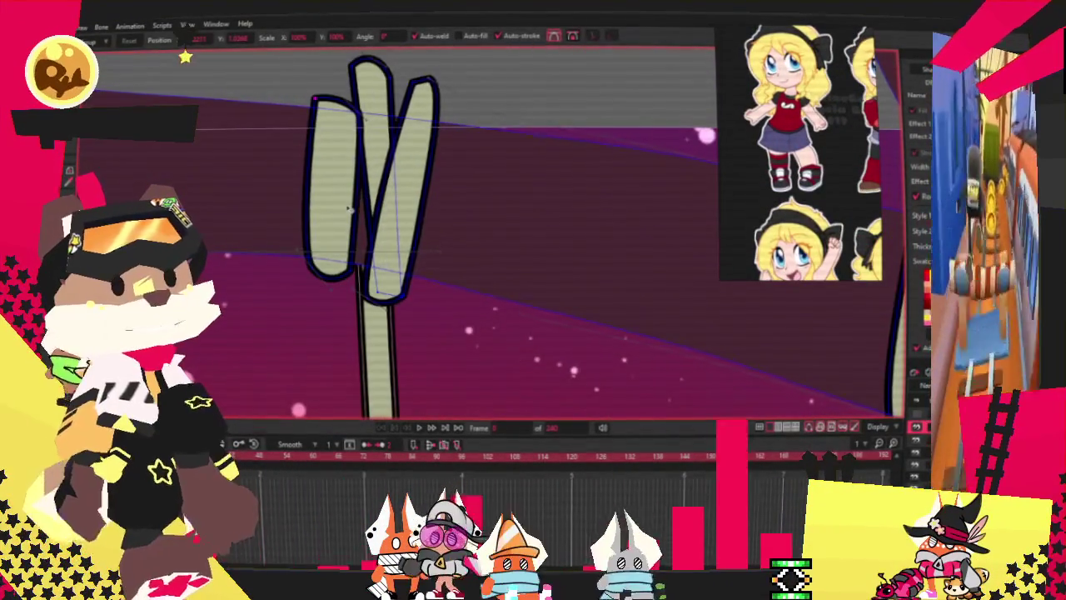
{"action": "scroll", "coordinate": [314, 266], "scroll_direction": "up", "scroll_amount": 3}
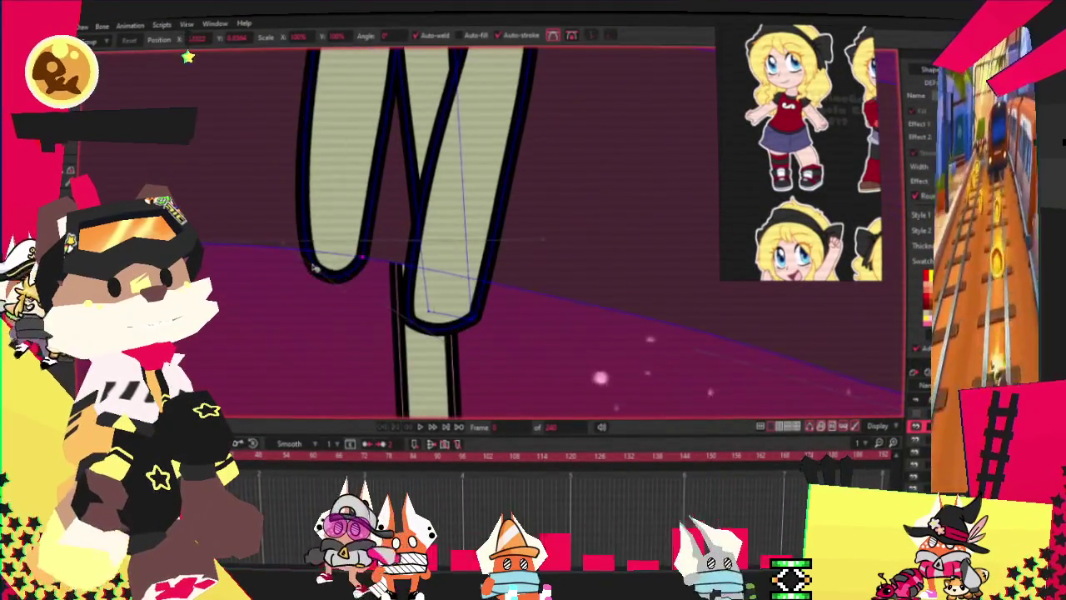
{"action": "scroll", "coordinate": [315, 251], "scroll_direction": "down", "scroll_amount": 4}
{"action": "scroll", "coordinate": [316, 213], "scroll_direction": "up", "scroll_amount": 3}
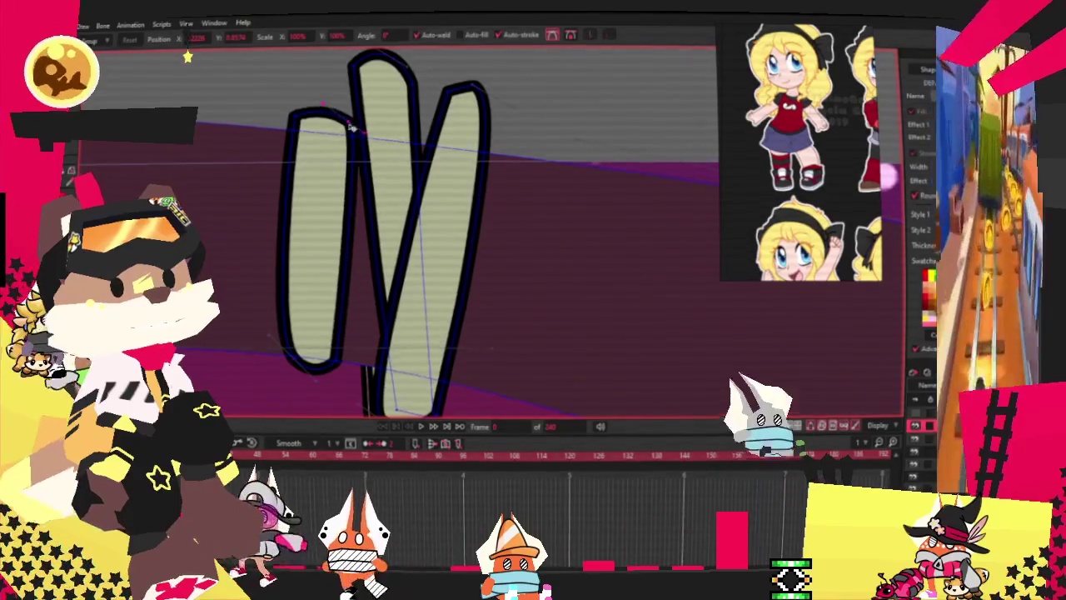
{"action": "mouse_move", "coordinate": [305, 248]}
{"action": "left_mouse_down"}
{"action": "mouse_move", "coordinate": [503, 286]}
{"action": "mouse_move", "coordinate": [350, 224]}
{"action": "mouse_move", "coordinate": [427, 229]}
{"action": "left_mouse_up"}
{"action": "left_click", "coordinate": [410, 223]}
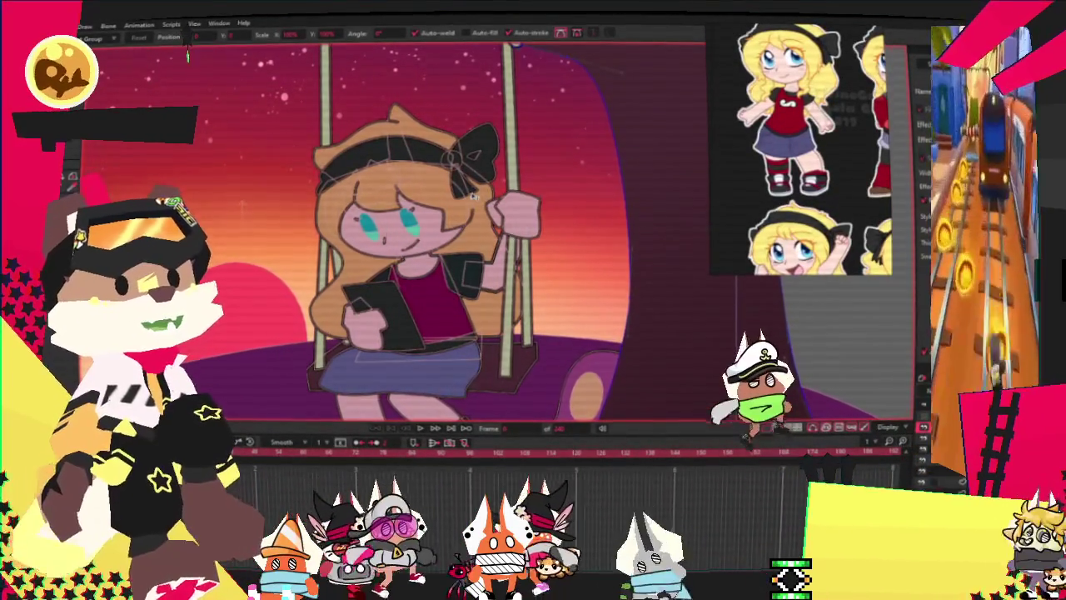
Box-select the eyes and mouth points on the girl's face.
{"action": "scroll", "coordinate": [574, 244], "scroll_direction": "up", "scroll_amount": 3}
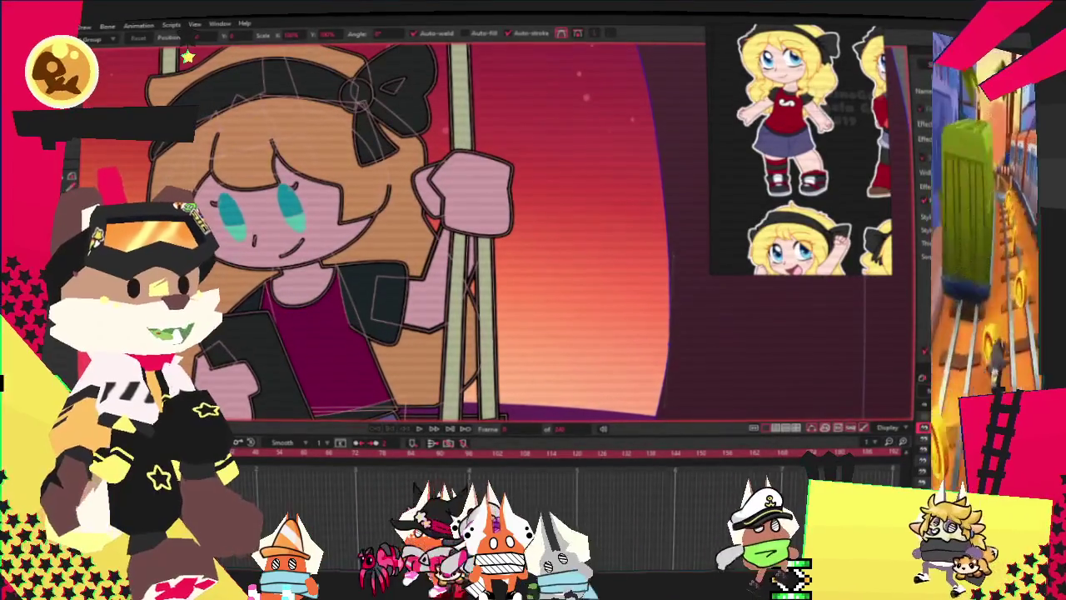
{"action": "left_click_drag", "start_coordinate": [350, 266], "coordinate": [188, 57]}
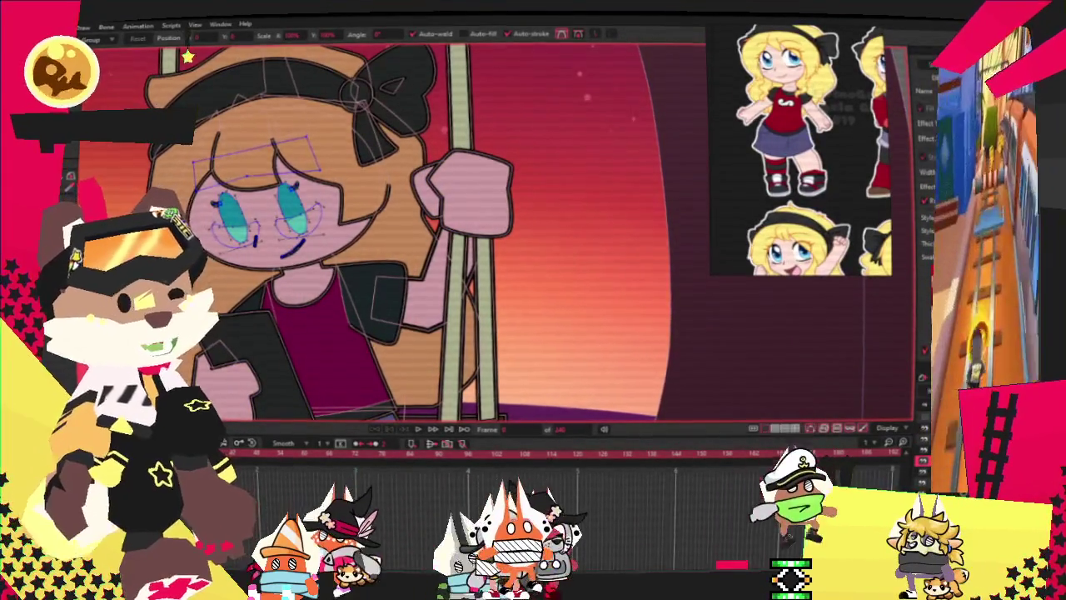
{"action": "scroll", "coordinate": [552, 253], "scroll_direction": "up", "scroll_amount": 3}
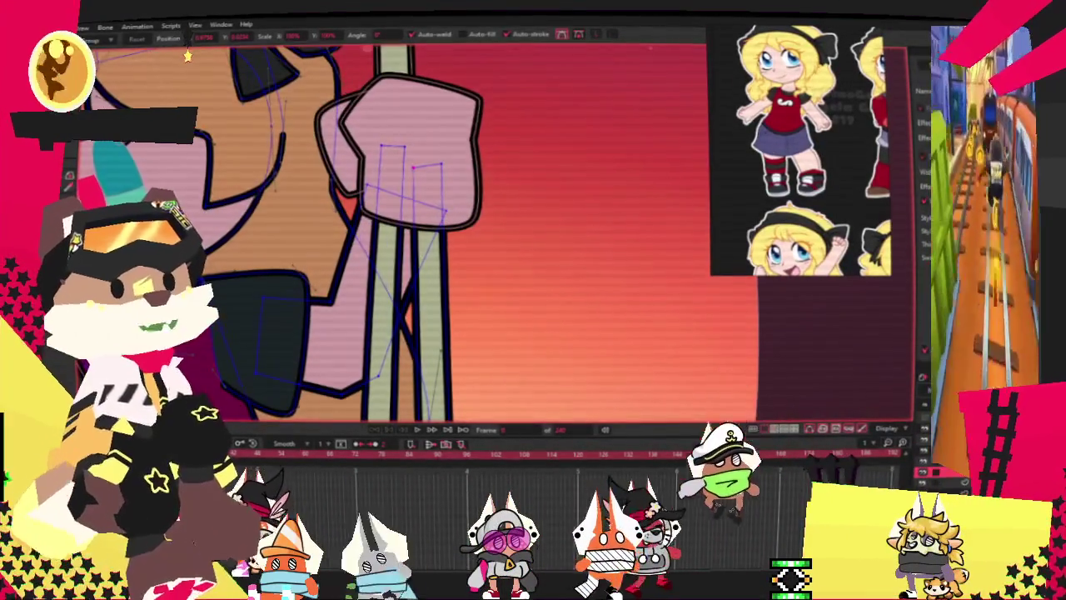
{"action": "scroll", "coordinate": [506, 159], "scroll_direction": "up", "scroll_amount": 3}
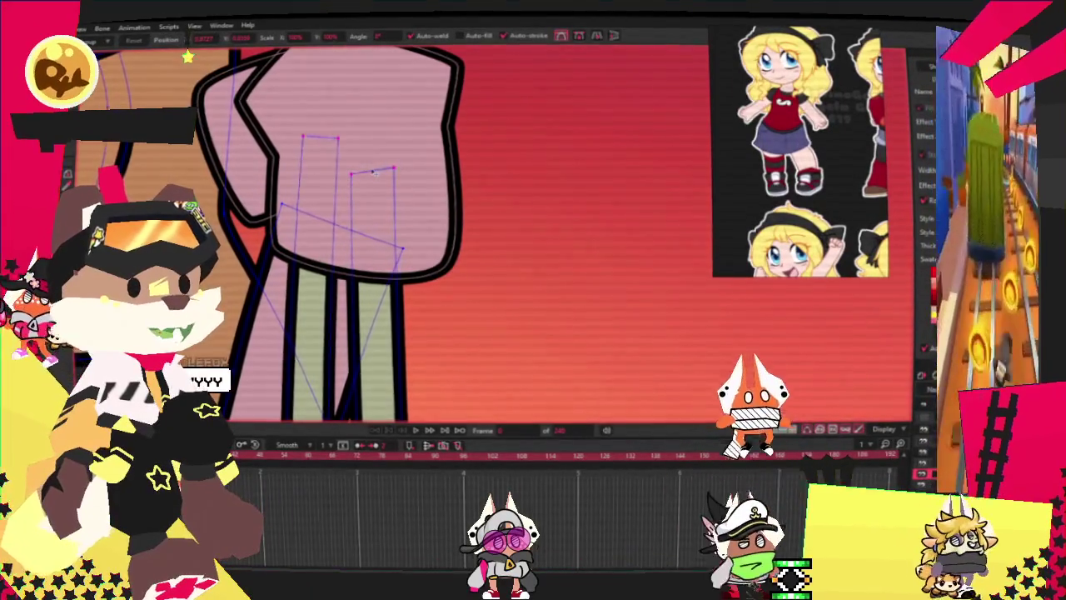
Zoom around the hand bones and the scene, and bring the purple creature reference into view.
{"action": "scroll", "coordinate": [363, 172], "scroll_direction": "down", "scroll_amount": 3}
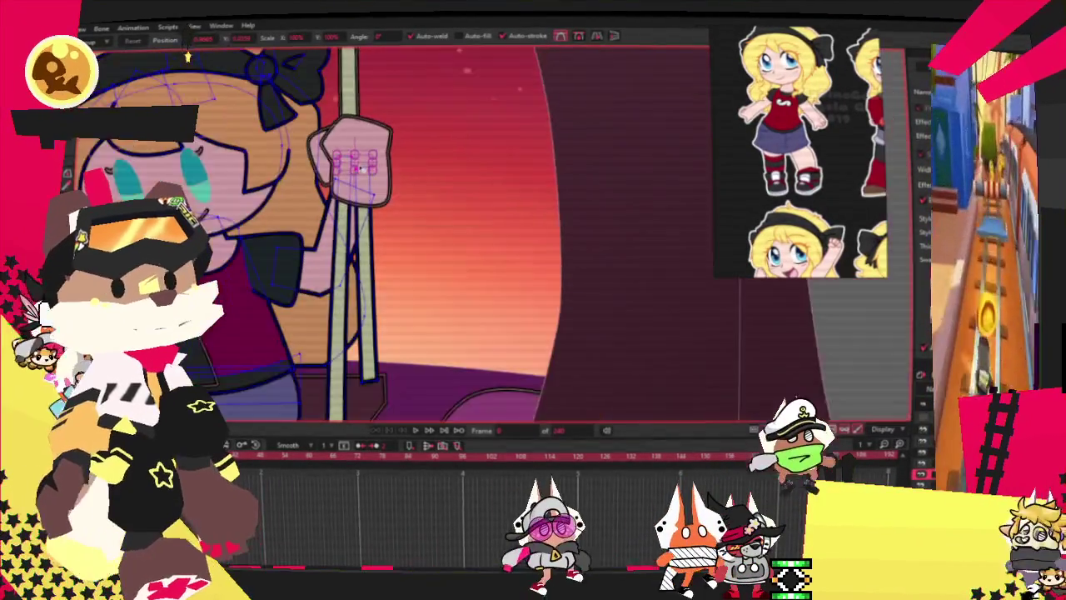
{"action": "scroll", "coordinate": [358, 164], "scroll_direction": "down", "scroll_amount": 2}
{"action": "scroll", "coordinate": [358, 165], "scroll_direction": "down", "scroll_amount": 2}
{"action": "scroll", "coordinate": [481, 271], "scroll_direction": "up", "scroll_amount": 2}
{"action": "scroll", "coordinate": [482, 271], "scroll_direction": "up", "scroll_amount": 1}
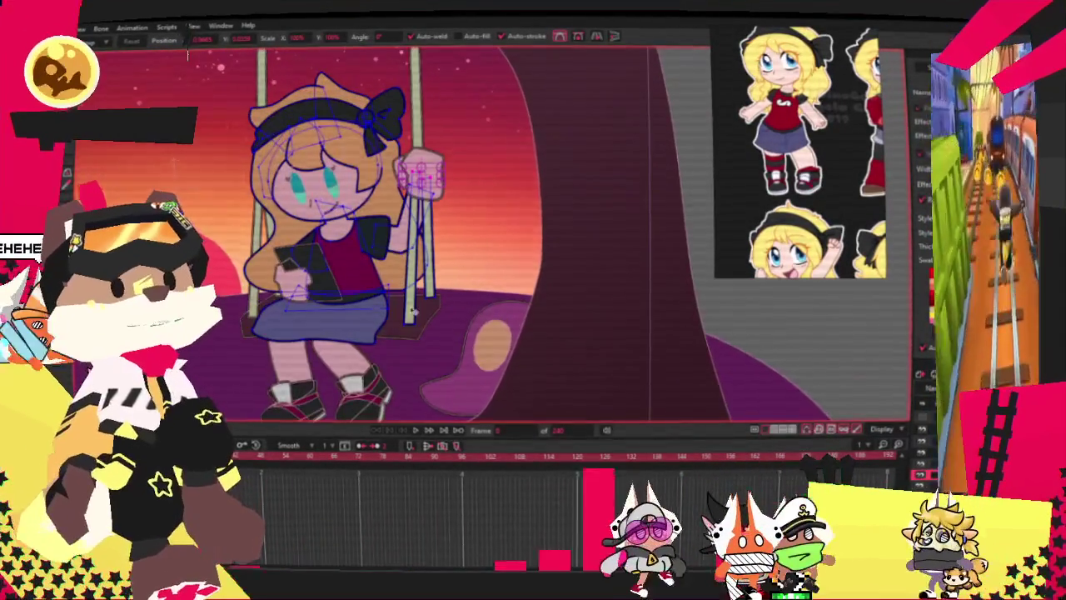
{"action": "scroll", "coordinate": [481, 271], "scroll_direction": "up", "scroll_amount": 2}
{"action": "scroll", "coordinate": [482, 271], "scroll_direction": "down", "scroll_amount": 3}
{"action": "scroll", "coordinate": [431, 302], "scroll_direction": "up", "scroll_amount": 2}
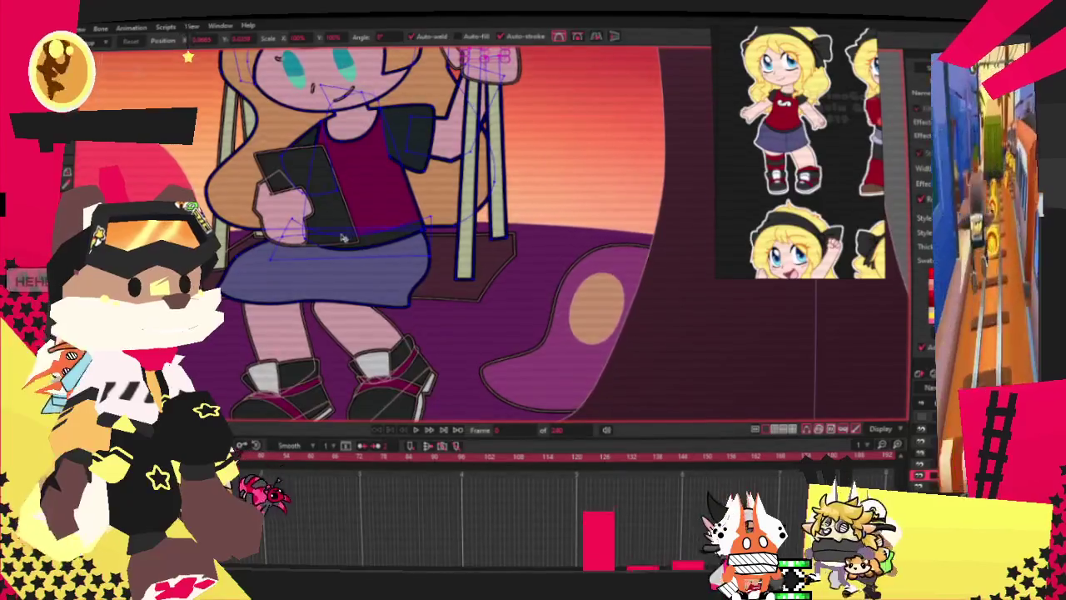
{"action": "scroll", "coordinate": [342, 238], "scroll_direction": "down", "scroll_amount": 2}
{"action": "scroll", "coordinate": [416, 238], "scroll_direction": "up", "scroll_amount": 1}
{"action": "scroll", "coordinate": [498, 238], "scroll_direction": "down", "scroll_amount": 2}
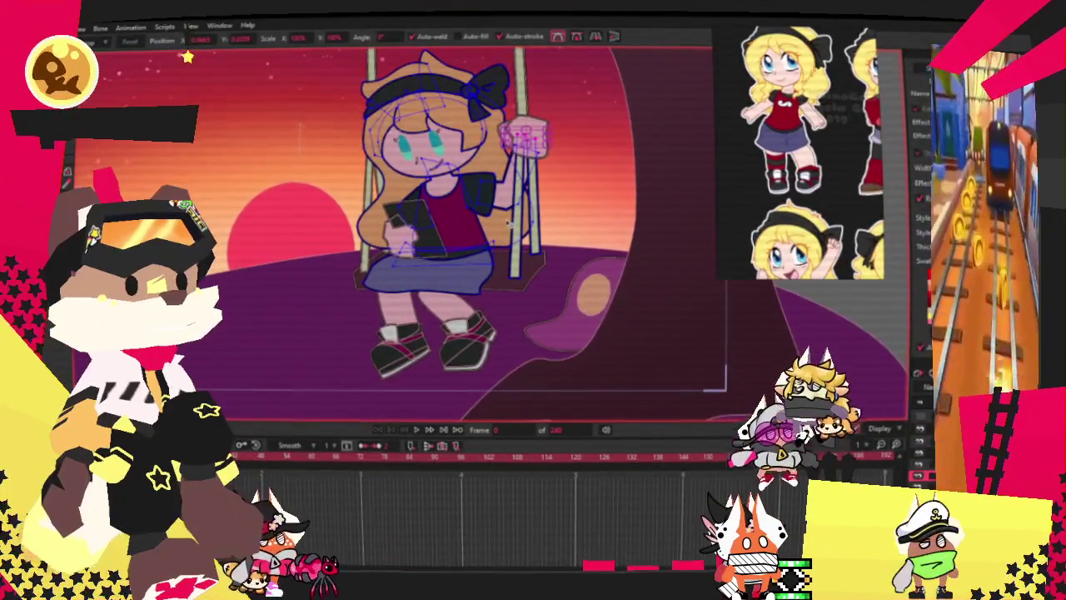
{"action": "scroll", "coordinate": [441, 233], "scroll_direction": "down", "scroll_amount": 2}
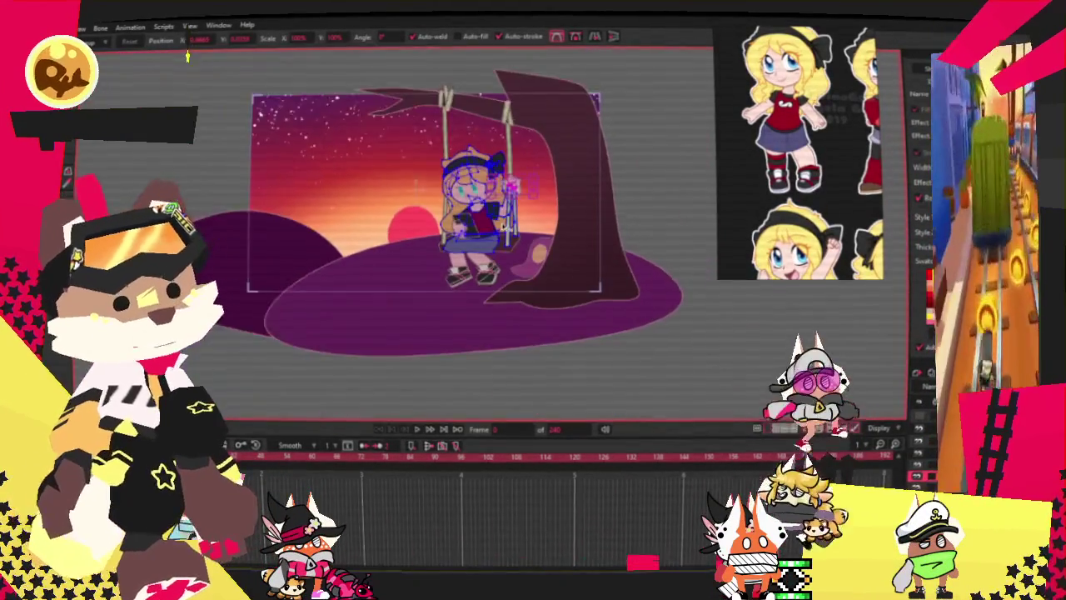
{"action": "scroll", "coordinate": [442, 233], "scroll_direction": "up", "scroll_amount": 2}
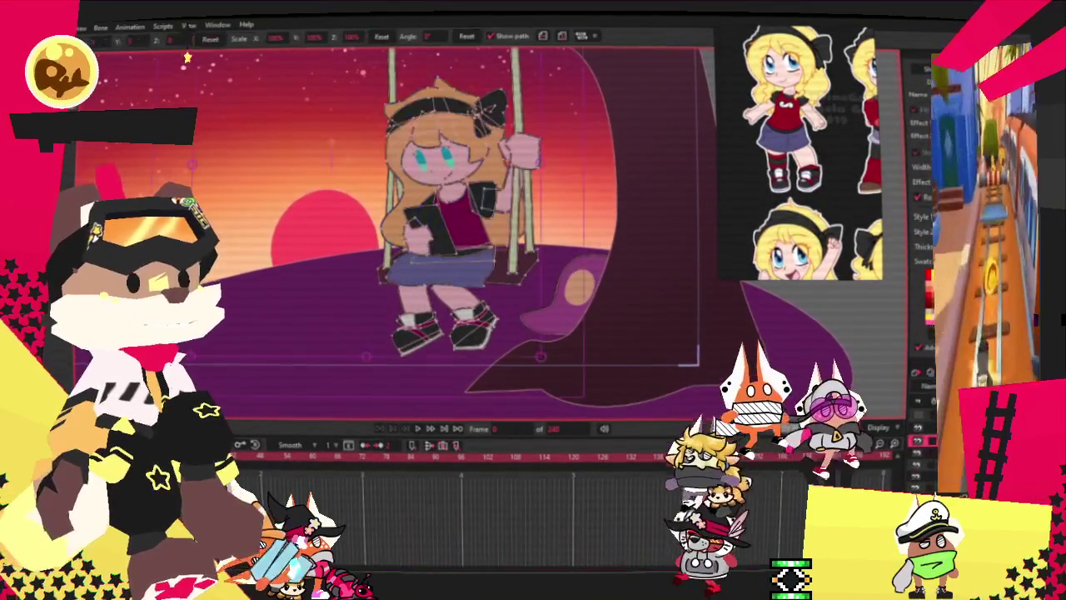
{"action": "scroll", "coordinate": [605, 303], "scroll_direction": "down", "scroll_amount": 2}
{"action": "scroll", "coordinate": [603, 302], "scroll_direction": "up", "scroll_amount": 2}
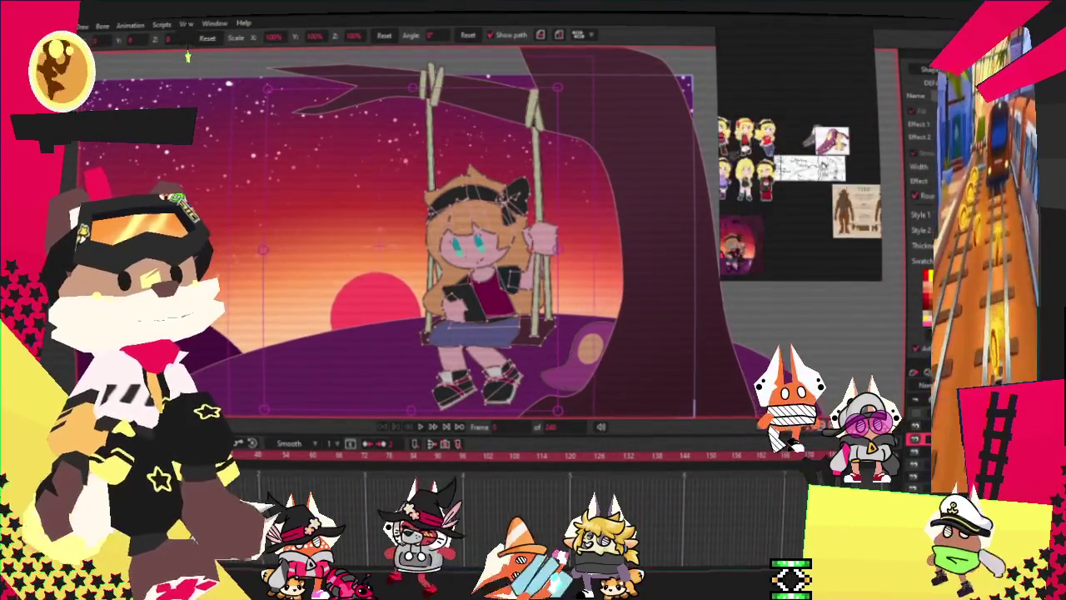
{"action": "scroll", "coordinate": [583, 375], "scroll_direction": "up", "scroll_amount": 1}
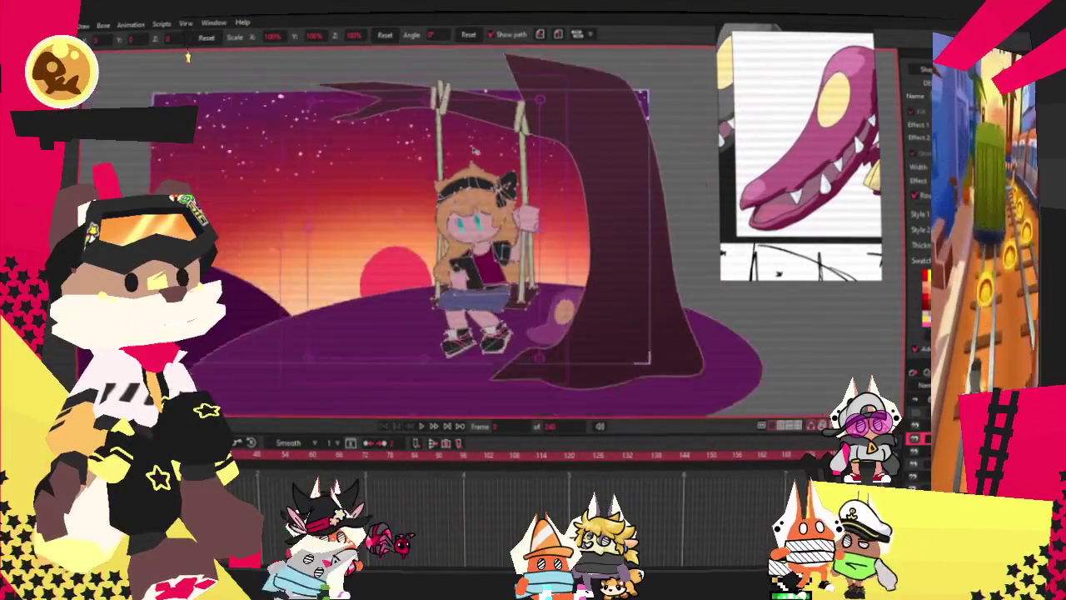
Draw a bar across the purple blob's mouth and fill it with the blob's purple.
{"action": "scroll", "coordinate": [583, 375], "scroll_direction": "up", "scroll_amount": 1}
{"action": "scroll", "coordinate": [583, 375], "scroll_direction": "up", "scroll_amount": 2}
{"action": "scroll", "coordinate": [583, 374], "scroll_direction": "up", "scroll_amount": 1}
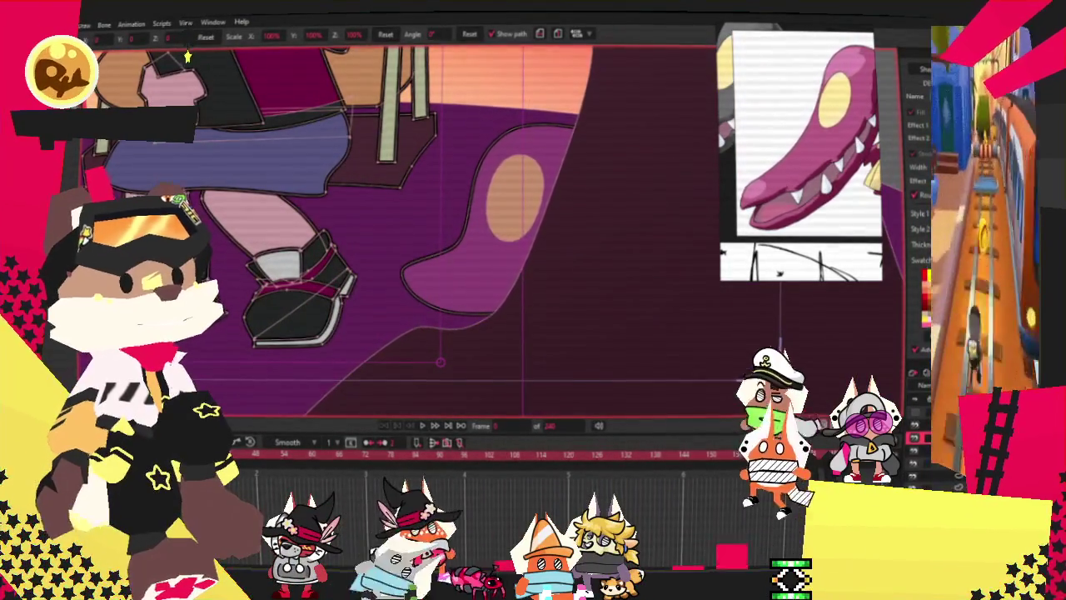
{"action": "left_click", "coordinate": [467, 267]}
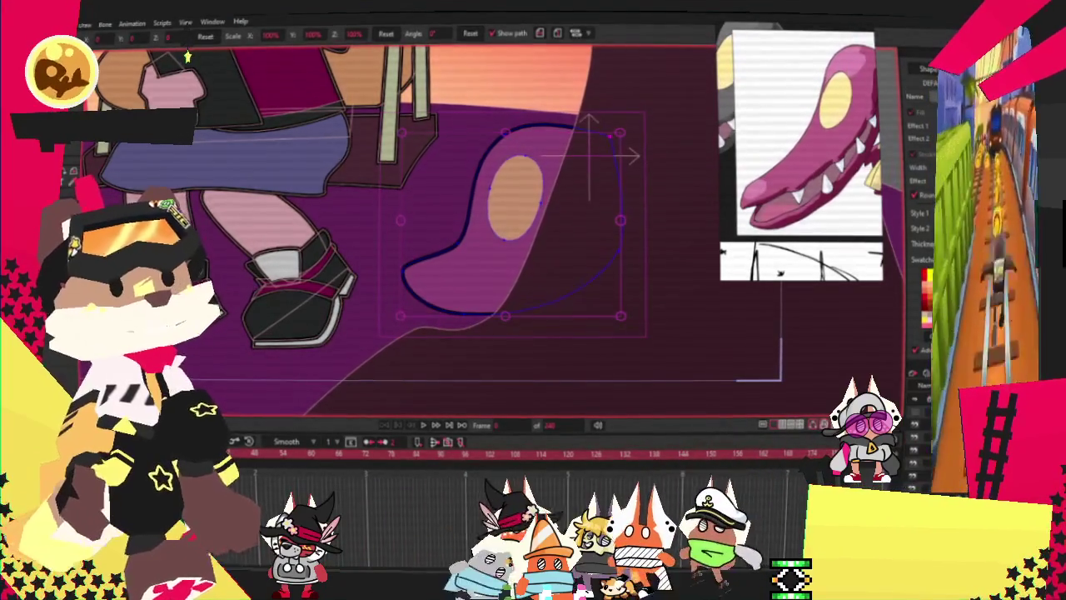
{"action": "scroll", "coordinate": [530, 353], "scroll_direction": "up", "scroll_amount": 2}
{"action": "left_click_drag", "start_coordinate": [371, 249], "coordinate": [655, 270]}
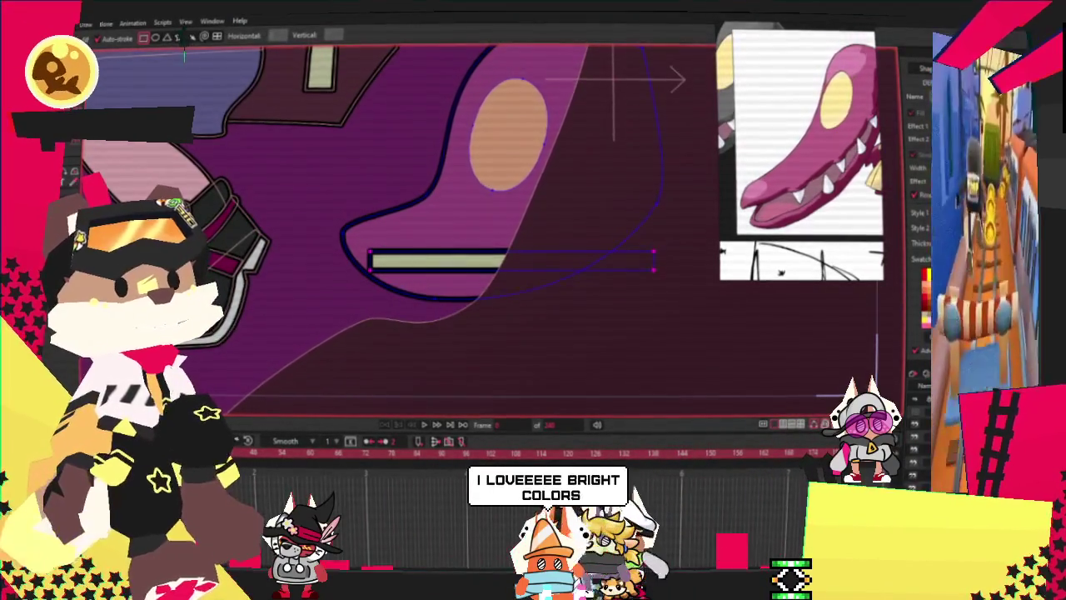
{"action": "key", "text": "q"}
{"action": "left_click", "coordinate": [426, 259]}
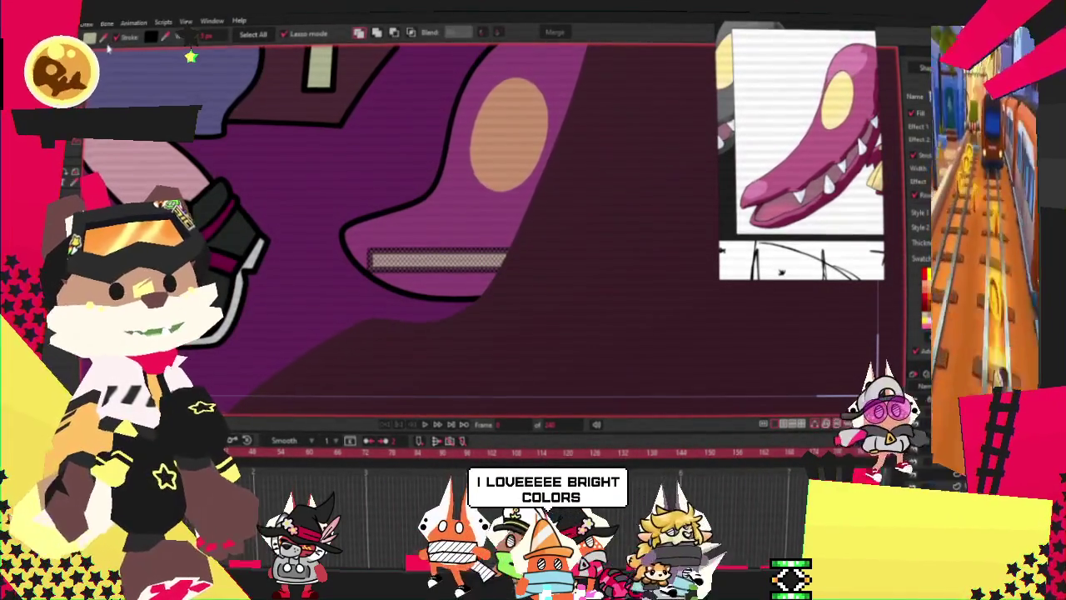
{"action": "left_click", "coordinate": [432, 235]}
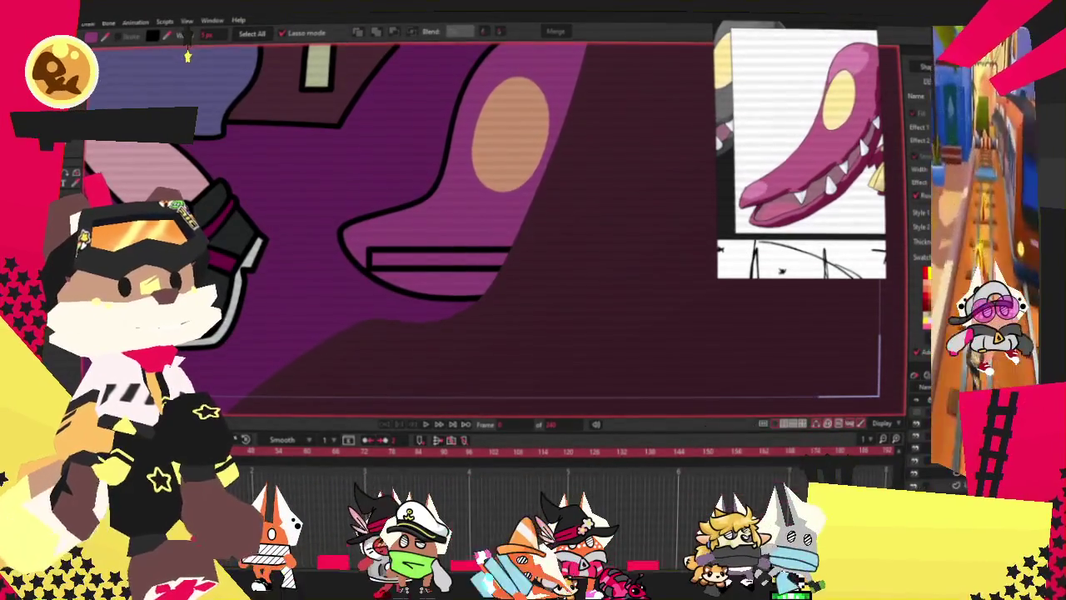
Bend the mouth line into a zigzag by raising its left end and pulling it into a V.
{"action": "scroll", "coordinate": [479, 236], "scroll_direction": "up", "scroll_amount": 2}
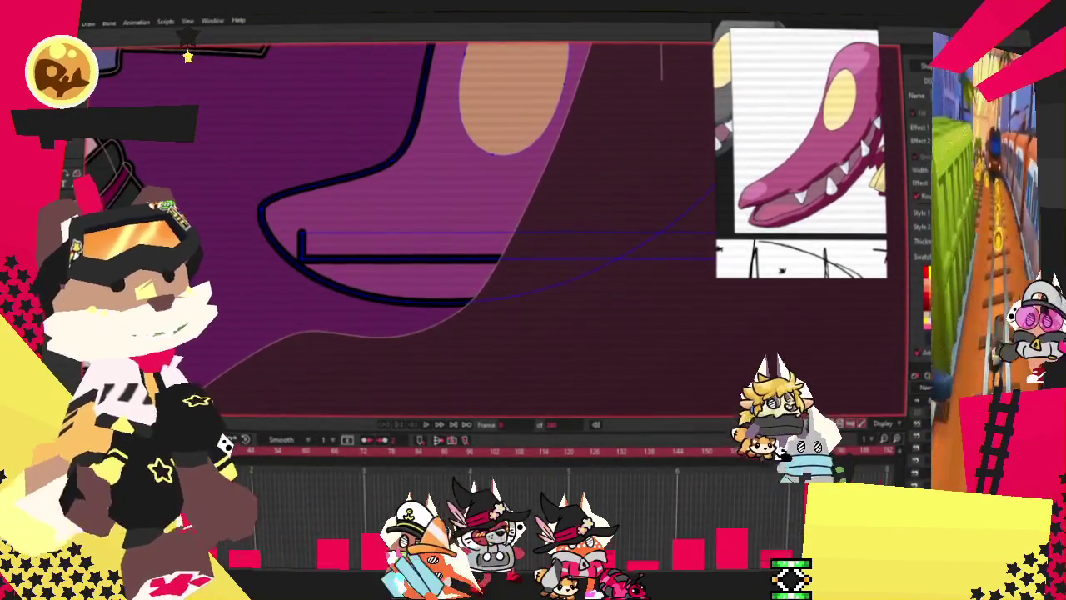
{"action": "scroll", "coordinate": [424, 274], "scroll_direction": "up", "scroll_amount": 2}
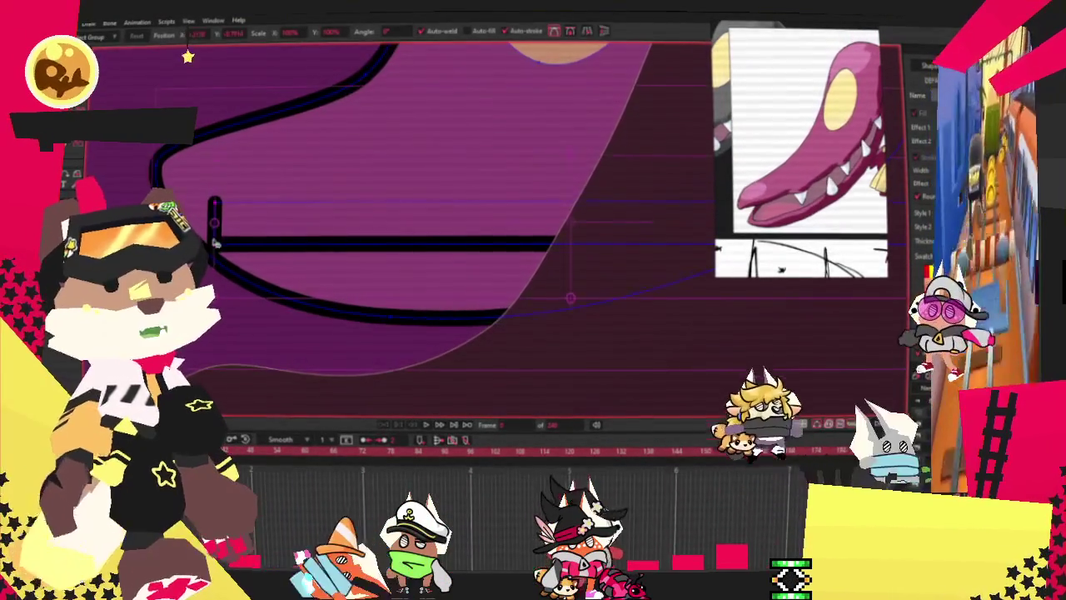
{"action": "left_click_drag", "start_coordinate": [215, 244], "coordinate": [202, 179]}
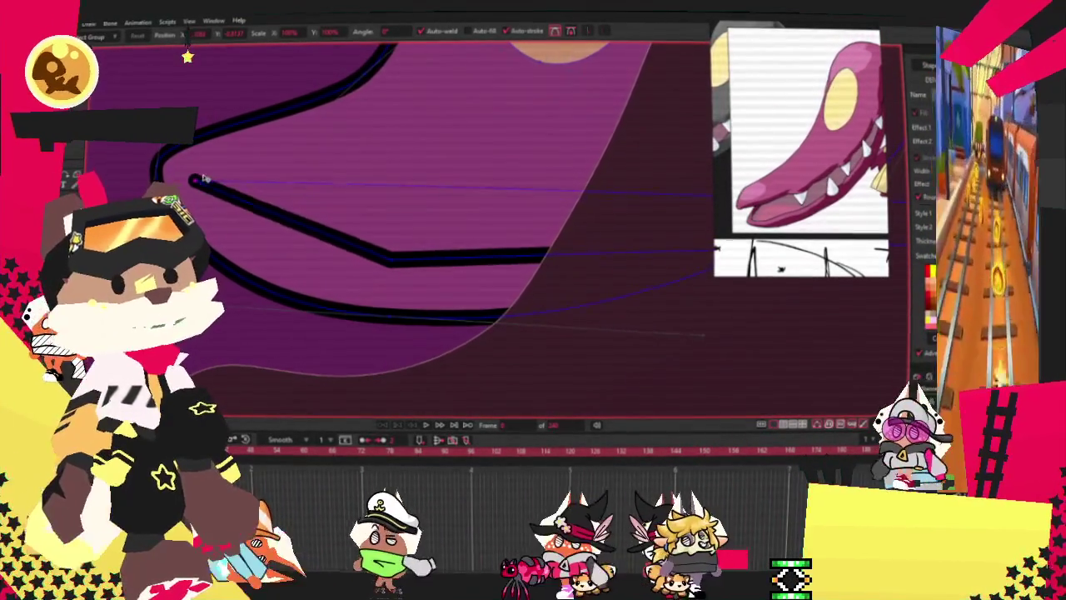
{"action": "scroll", "coordinate": [203, 179], "scroll_direction": "up", "scroll_amount": 1}
{"action": "mouse_move", "coordinate": [516, 230]}
{"action": "left_mouse_down"}
{"action": "mouse_move", "coordinate": [364, 225]}
{"action": "mouse_move", "coordinate": [342, 237]}
{"action": "left_mouse_up"}
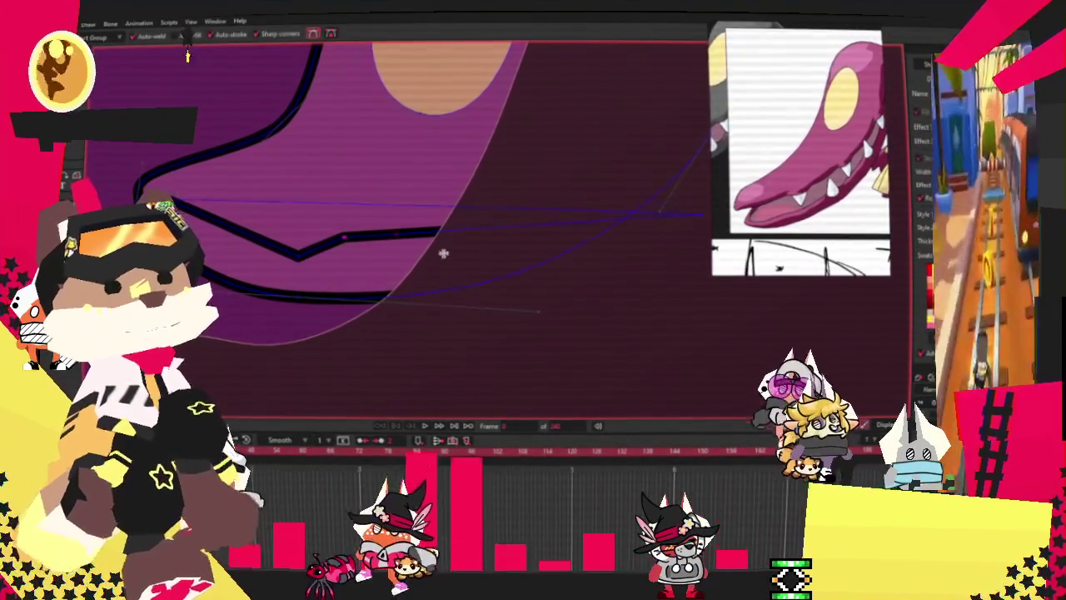
{"action": "scroll", "coordinate": [402, 231], "scroll_direction": "down", "scroll_amount": 2}
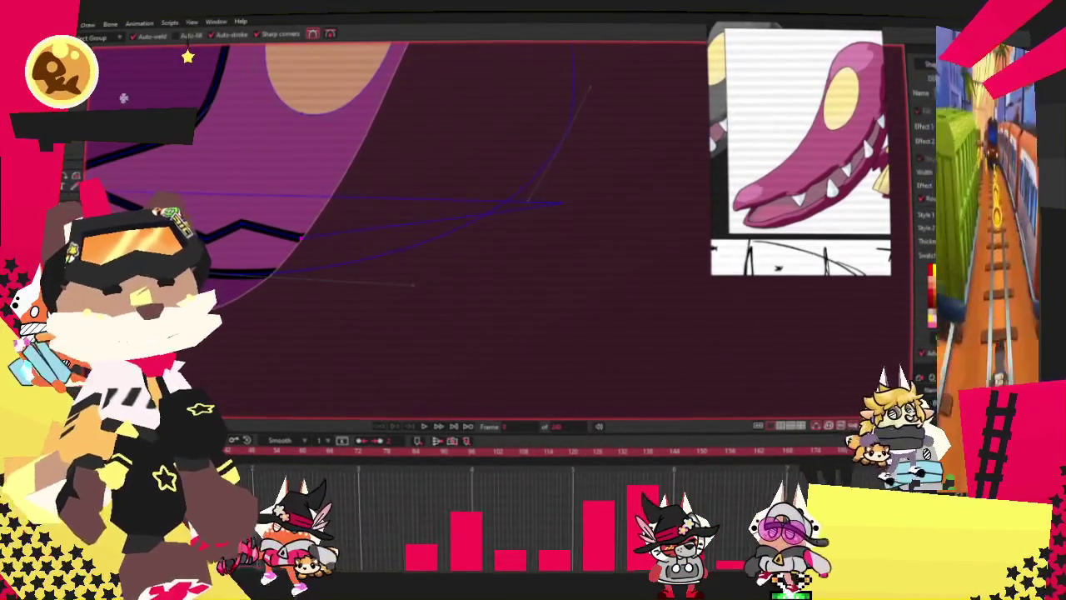
Pull the mouth curve's end point up and left and adjust its curvature.
{"action": "key", "text": "t"}
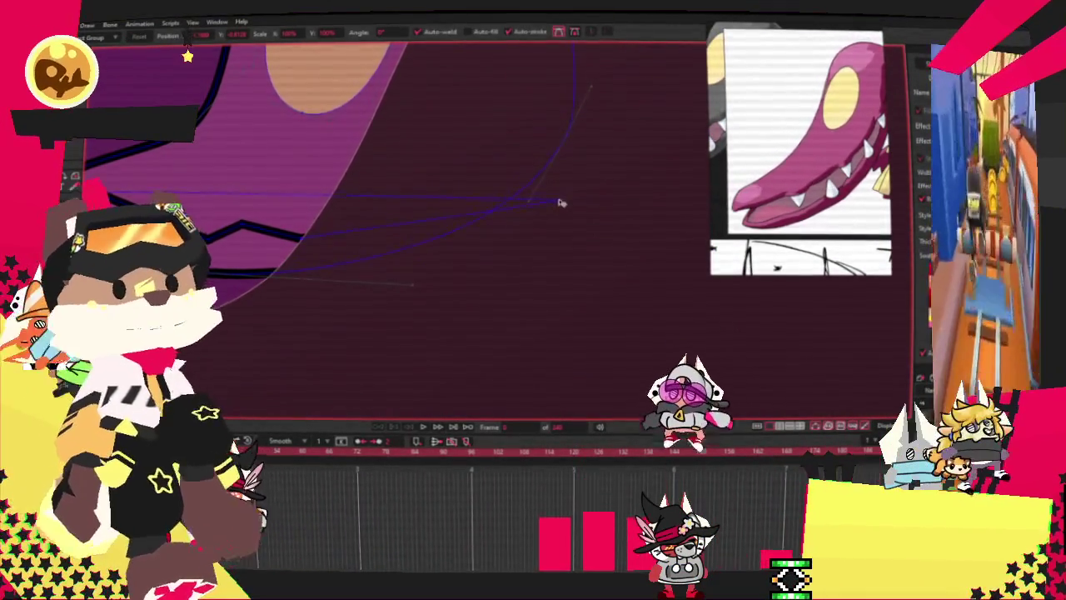
{"action": "left_click_drag", "start_coordinate": [560, 203], "coordinate": [529, 113]}
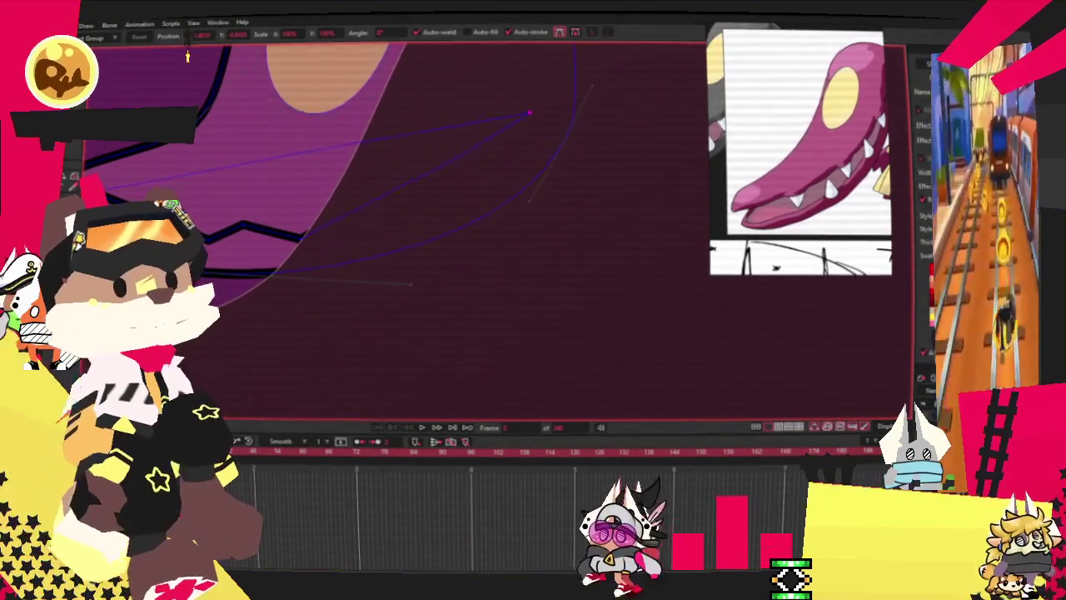
{"action": "key", "text": "c"}
{"action": "scroll", "coordinate": [236, 258], "scroll_direction": "up", "scroll_amount": 1}
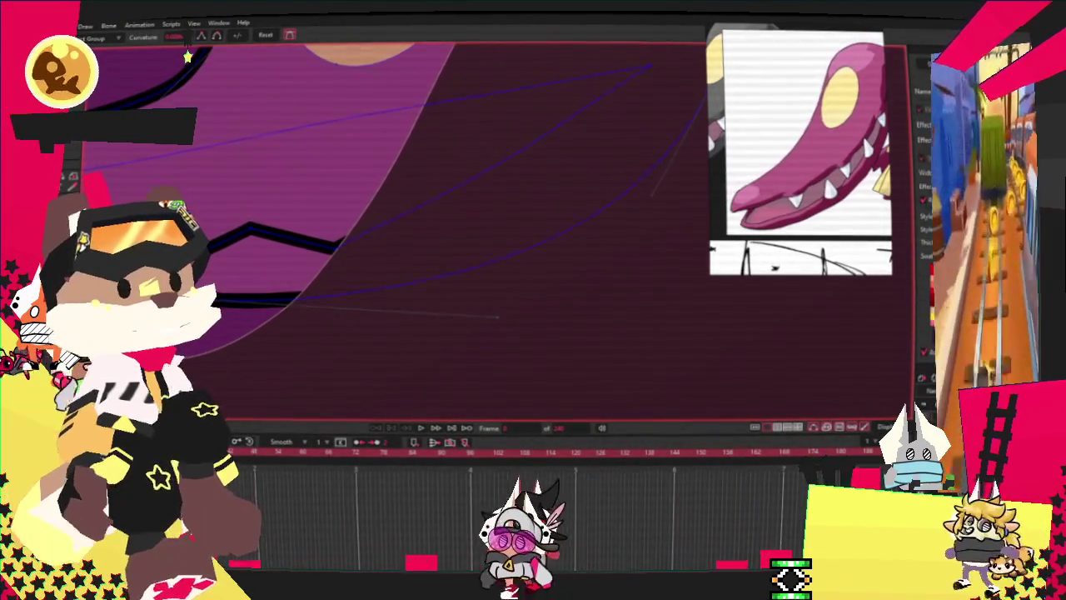
{"action": "scroll", "coordinate": [489, 214], "scroll_direction": "down", "scroll_amount": 2}
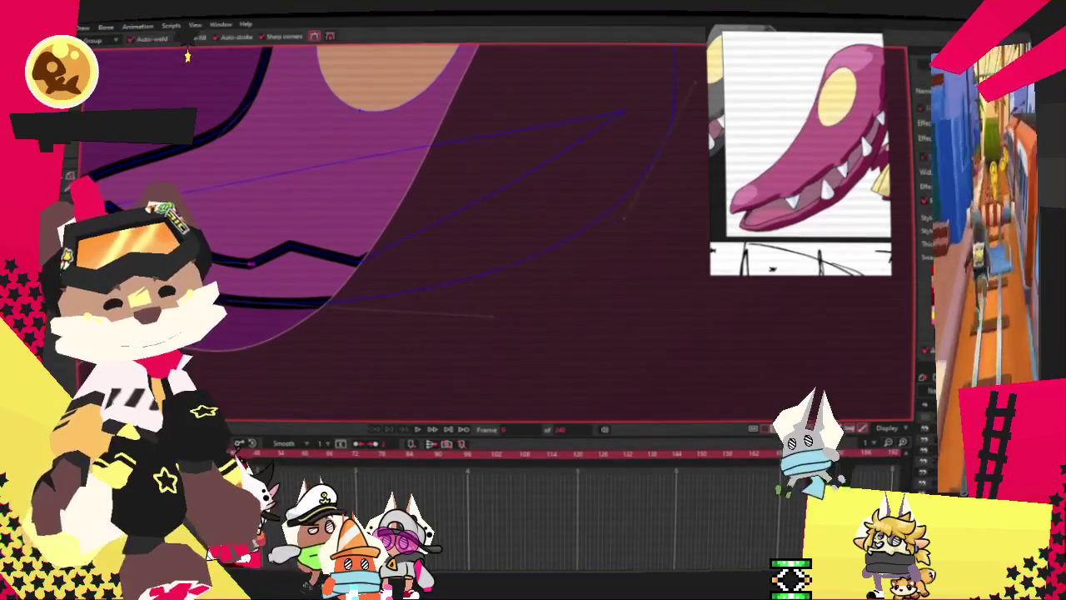
{"action": "scroll", "coordinate": [346, 274], "scroll_direction": "up", "scroll_amount": 1}
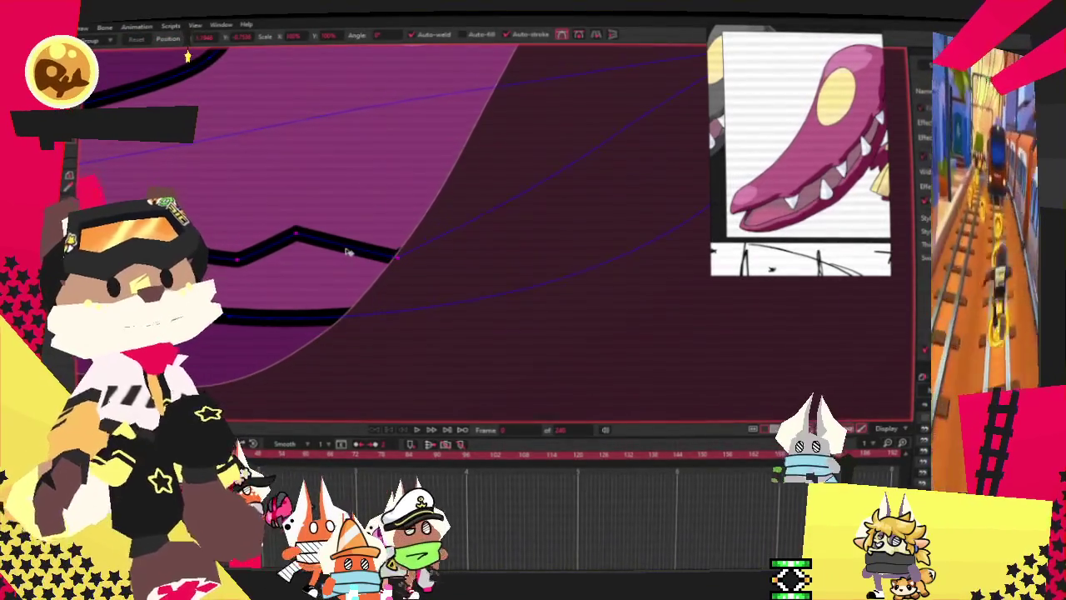
{"action": "scroll", "coordinate": [516, 266], "scroll_direction": "down", "scroll_amount": 2}
{"action": "scroll", "coordinate": [491, 250], "scroll_direction": "down", "scroll_amount": 1}
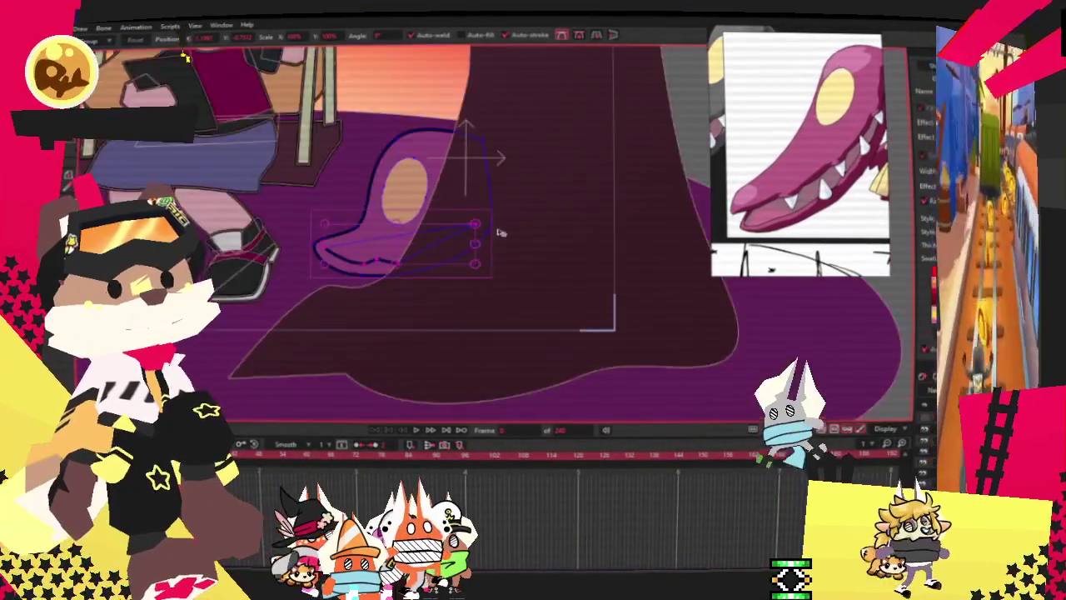
{"action": "scroll", "coordinate": [475, 264], "scroll_direction": "up", "scroll_amount": 3}
{"action": "scroll", "coordinate": [456, 277], "scroll_direction": "up", "scroll_amount": 2}
{"action": "scroll", "coordinate": [458, 258], "scroll_direction": "down", "scroll_amount": 2}
{"action": "scroll", "coordinate": [534, 274], "scroll_direction": "up", "scroll_amount": 2}
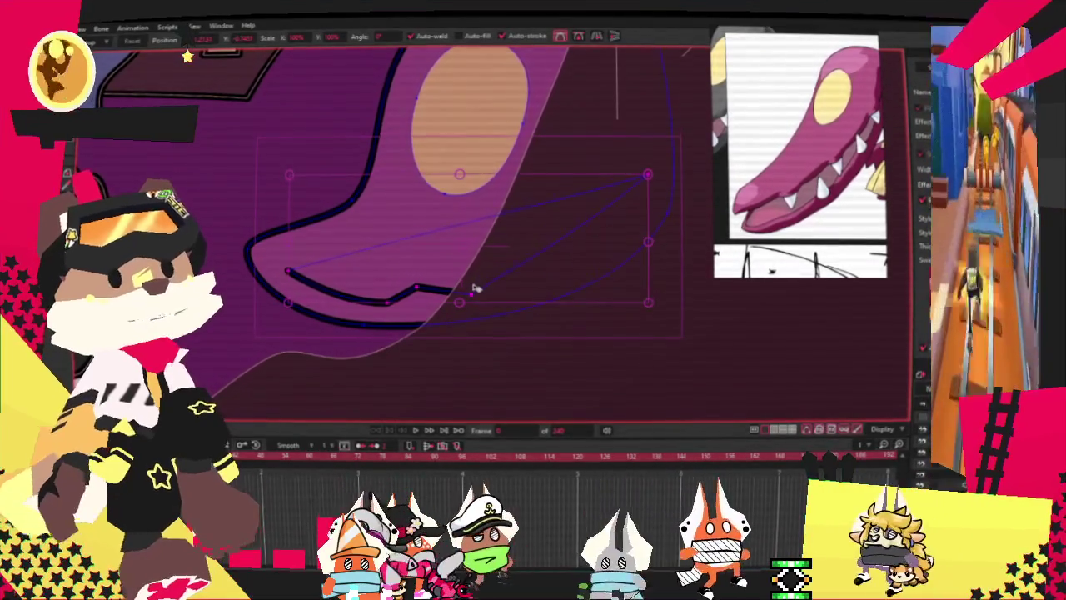
{"action": "scroll", "coordinate": [473, 287], "scroll_direction": "up", "scroll_amount": 2}
{"action": "scroll", "coordinate": [475, 266], "scroll_direction": "up", "scroll_amount": 2}
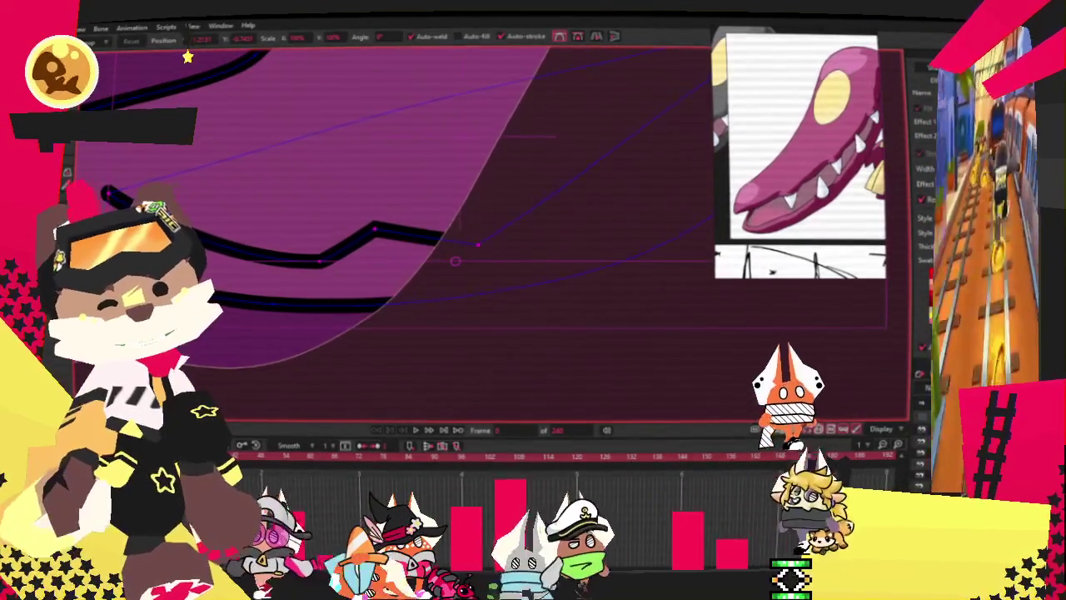
Create a white, black-outlined rectangle and pull its corner up into a triangular tooth.
{"action": "key", "text": "r"}
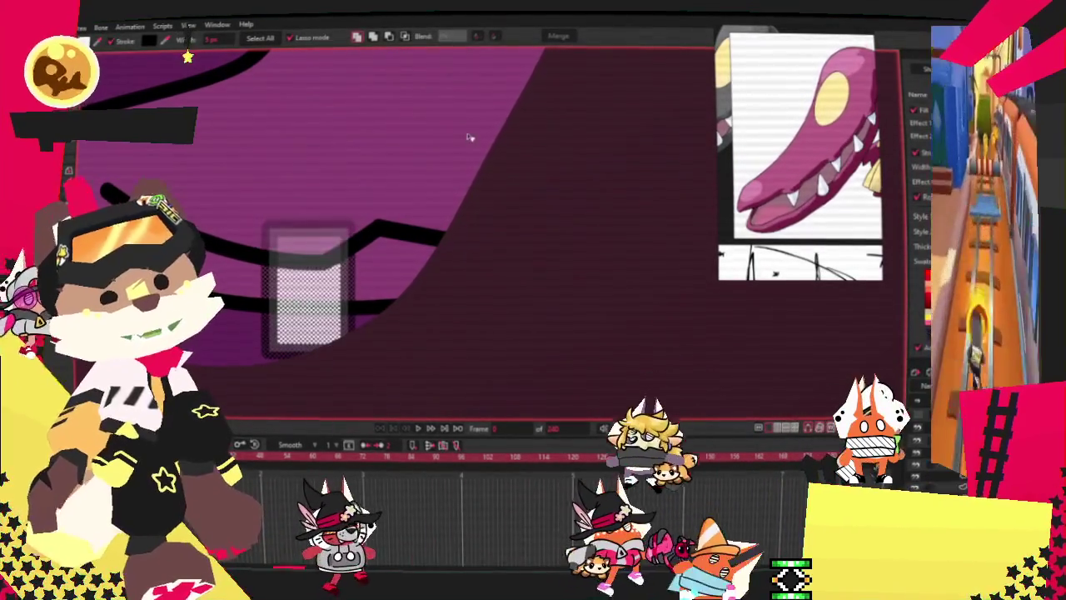
{"action": "key", "text": "space"}
{"action": "key", "text": "t"}
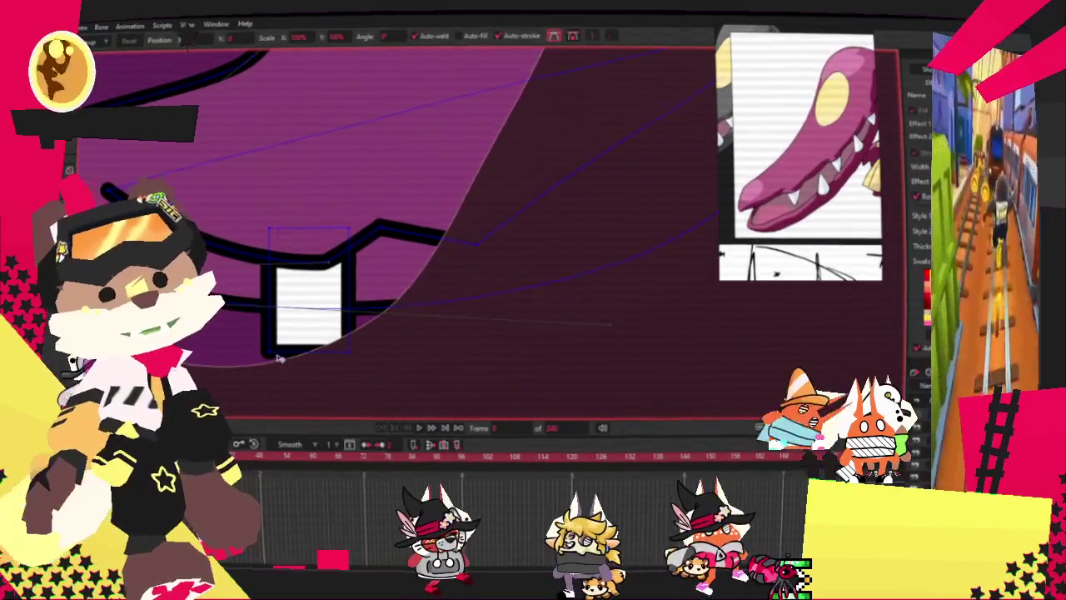
{"action": "left_click_drag", "start_coordinate": [279, 356], "coordinate": [304, 273]}
{"action": "key", "text": "c"}
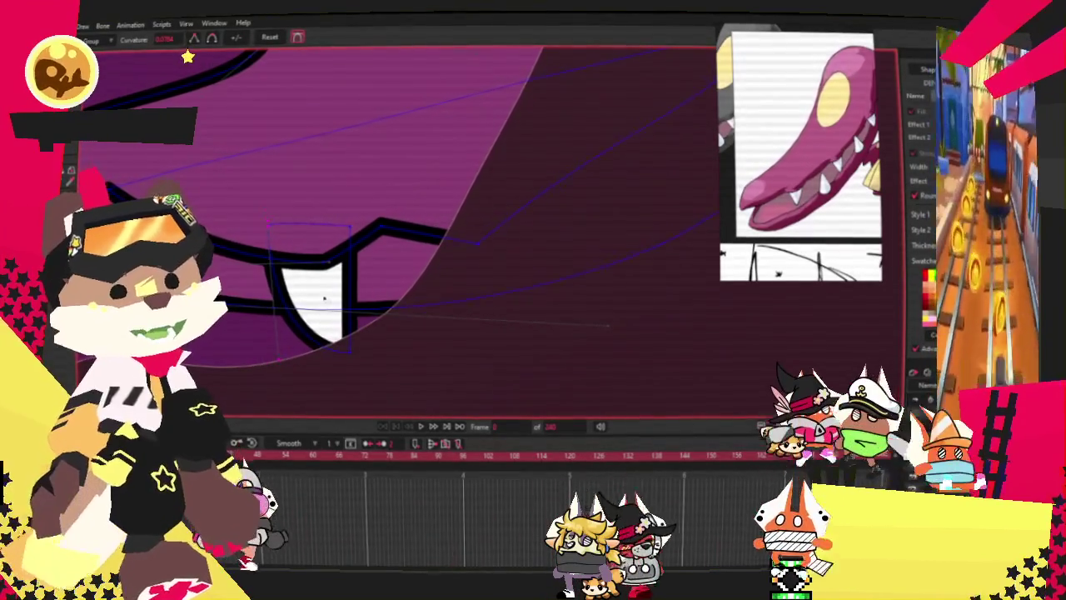
Adjust the tooth's tip, raising it then lowering it slightly to set the fang's length.
{"action": "key", "text": "r"}
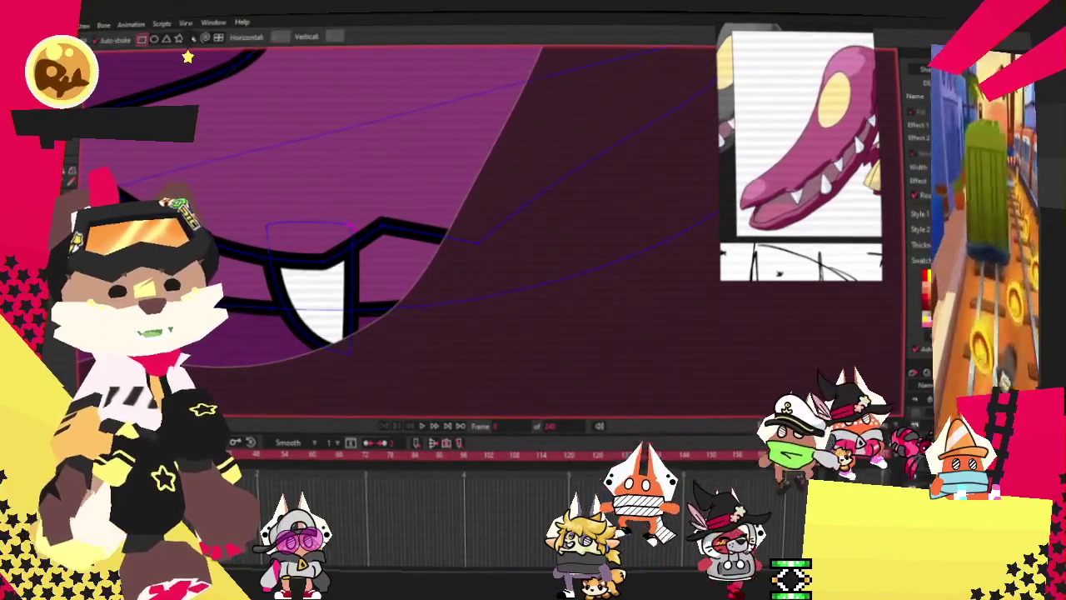
{"action": "key", "text": "t"}
{"action": "scroll", "coordinate": [339, 382], "scroll_direction": "up", "scroll_amount": 2}
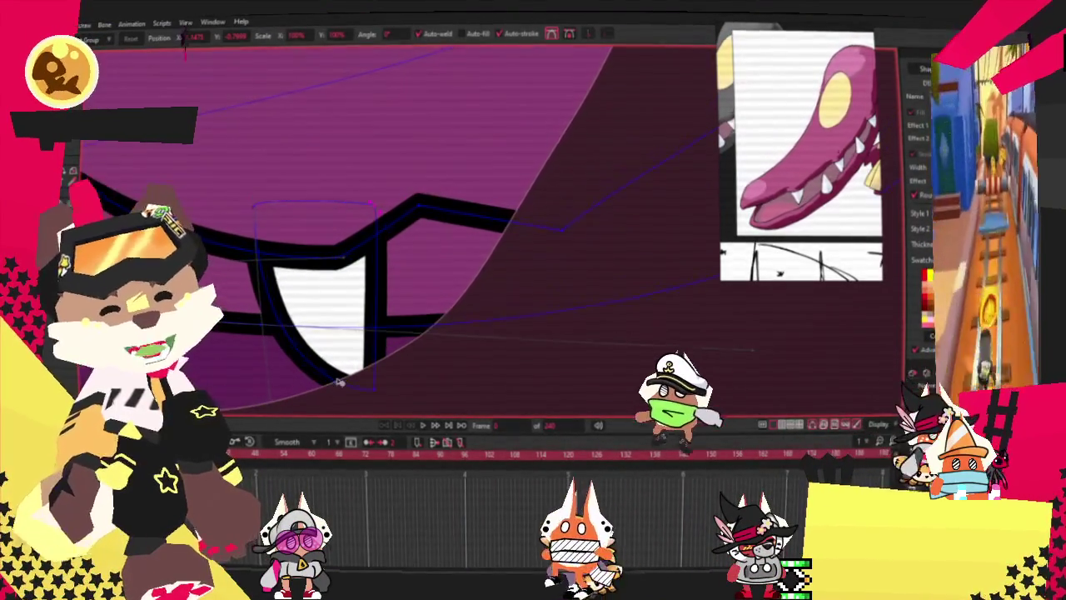
{"action": "left_click_drag", "start_coordinate": [339, 382], "coordinate": [370, 331]}
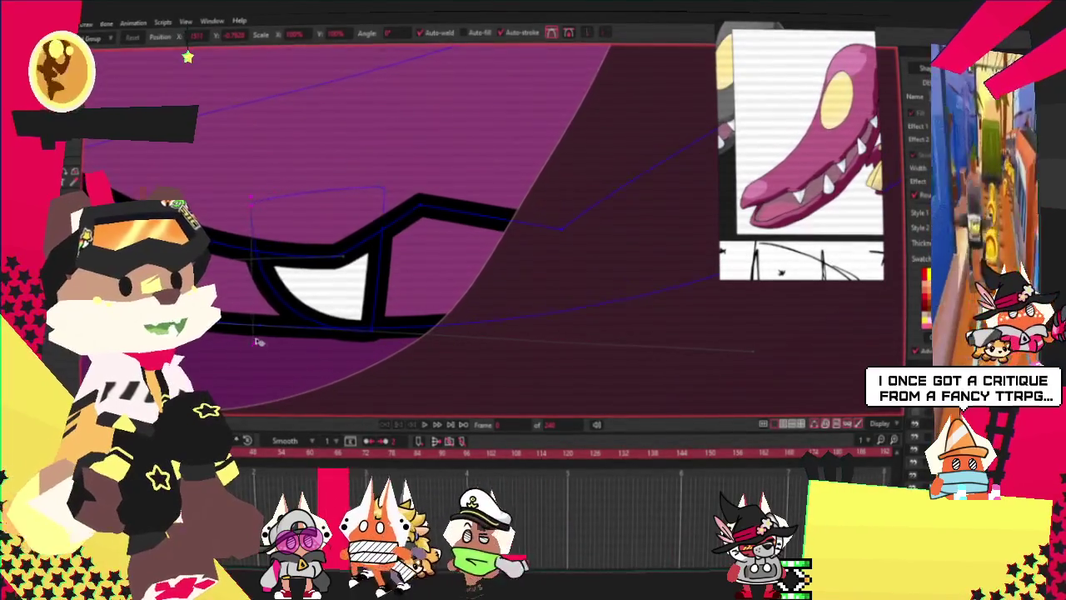
{"action": "left_click_drag", "start_coordinate": [366, 331], "coordinate": [361, 354]}
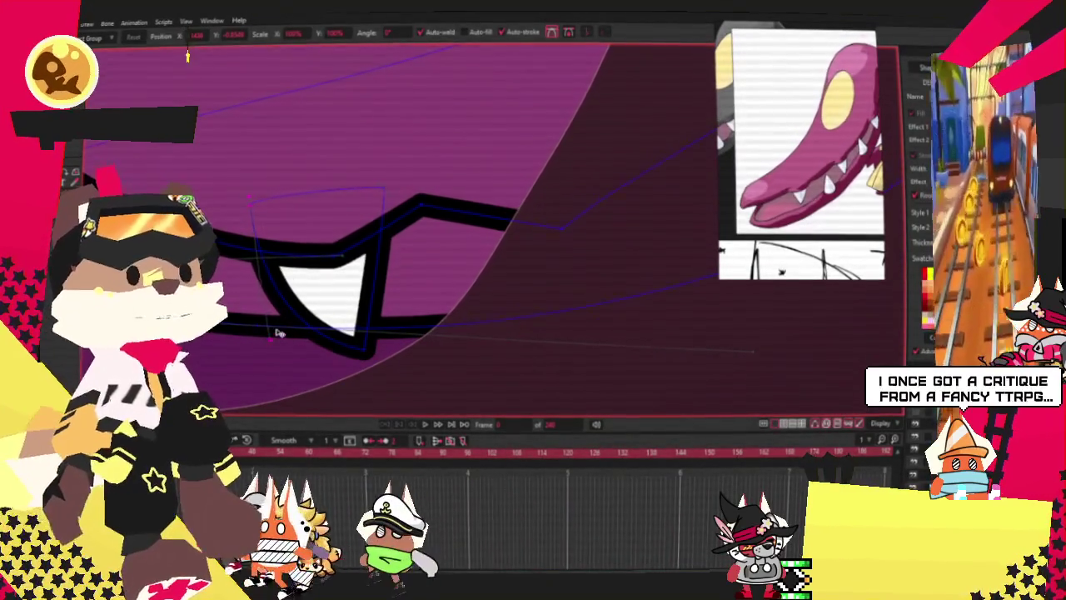
{"action": "scroll", "coordinate": [393, 337], "scroll_direction": "down", "scroll_amount": 2}
{"action": "scroll", "coordinate": [439, 361], "scroll_direction": "down", "scroll_amount": 2}
{"action": "scroll", "coordinate": [399, 330], "scroll_direction": "right", "scroll_amount": 2}
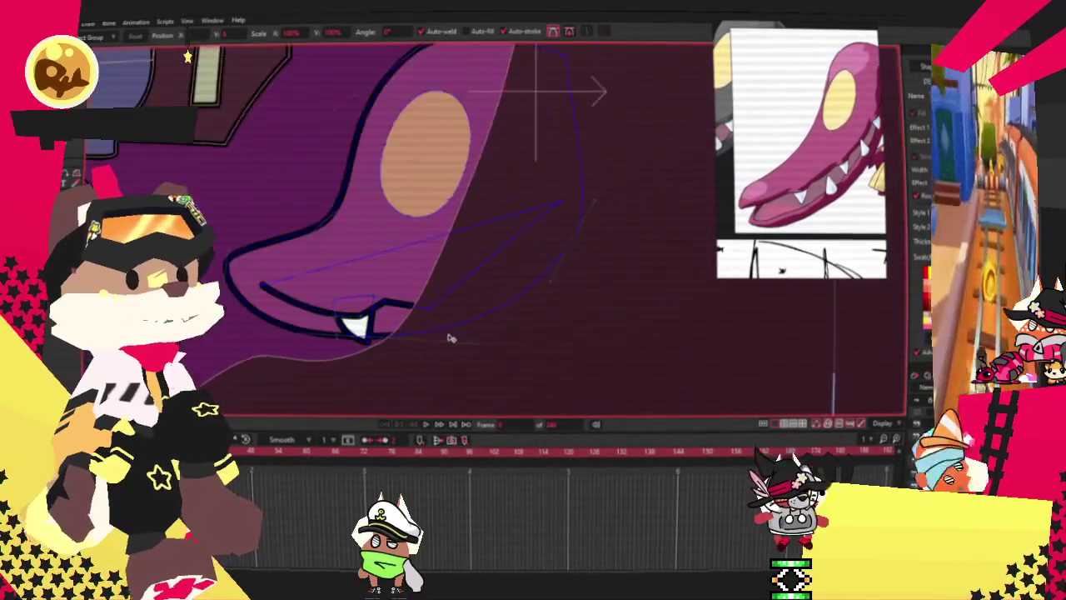
{"action": "scroll", "coordinate": [447, 338], "scroll_direction": "right", "scroll_amount": 2}
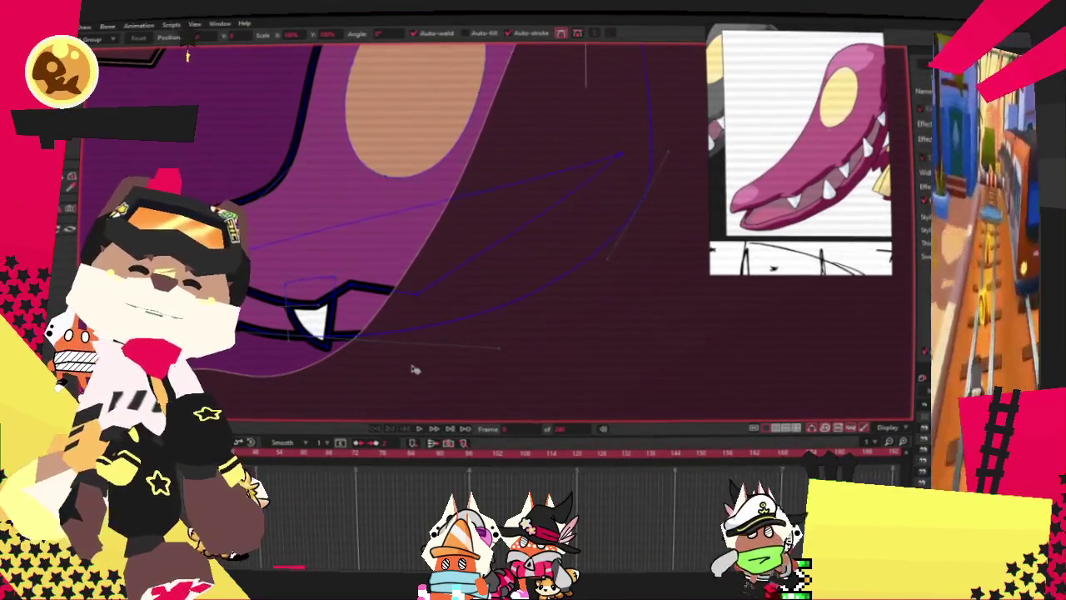
{"action": "scroll", "coordinate": [254, 339], "scroll_direction": "up", "scroll_amount": 2}
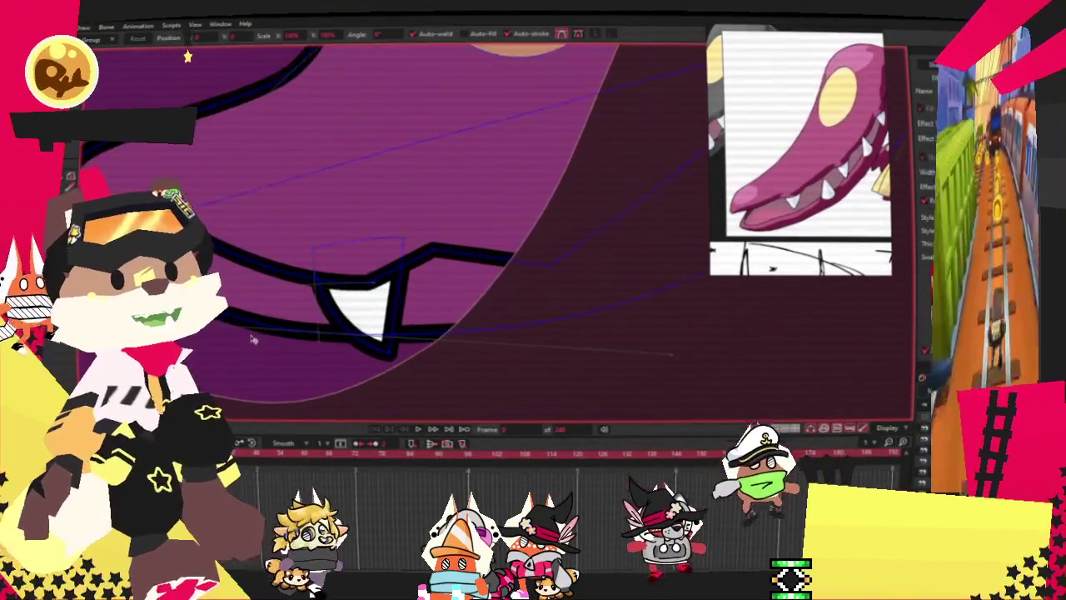
{"action": "scroll", "coordinate": [318, 348], "scroll_direction": "down", "scroll_amount": 2}
{"action": "scroll", "coordinate": [512, 369], "scroll_direction": "down", "scroll_amount": 2}
{"action": "scroll", "coordinate": [517, 350], "scroll_direction": "down", "scroll_amount": 2}
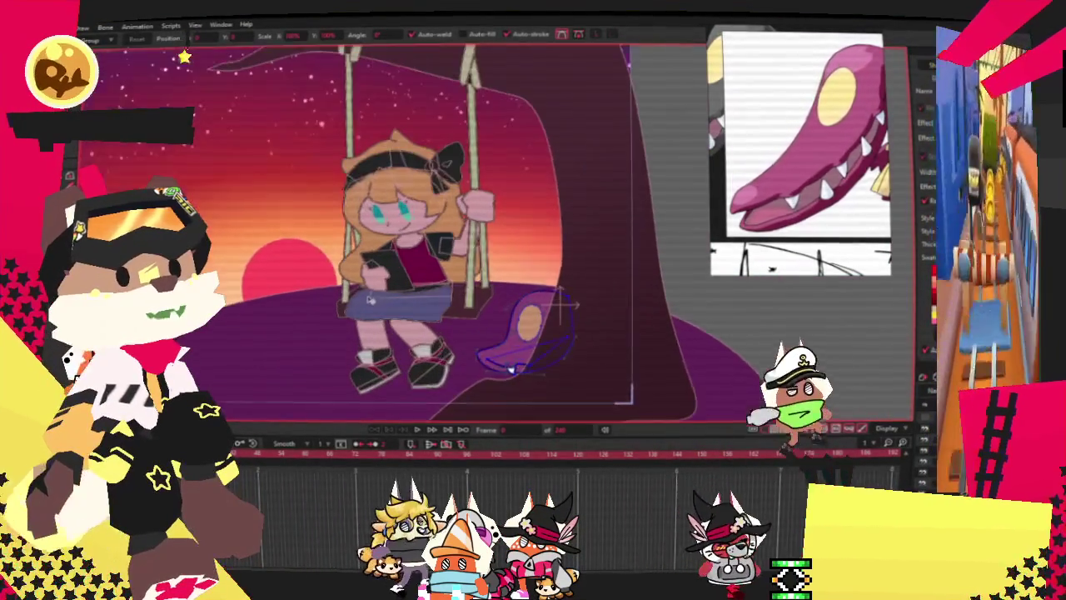
{"action": "scroll", "coordinate": [546, 281], "scroll_direction": "down", "scroll_amount": 2}
{"action": "scroll", "coordinate": [525, 334], "scroll_direction": "down", "scroll_amount": 2}
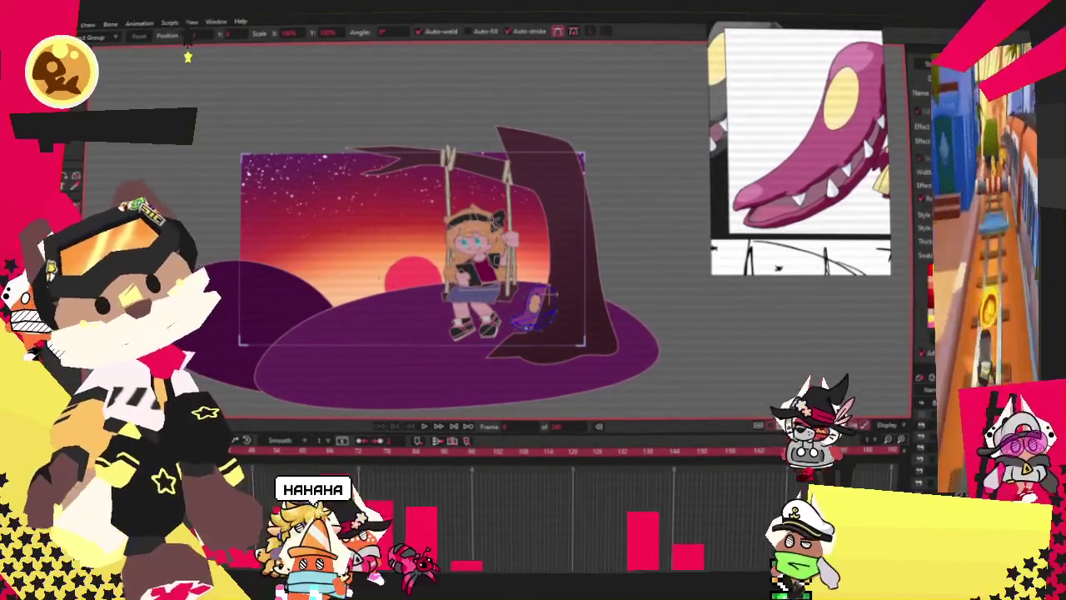
{"action": "key", "text": "space"}
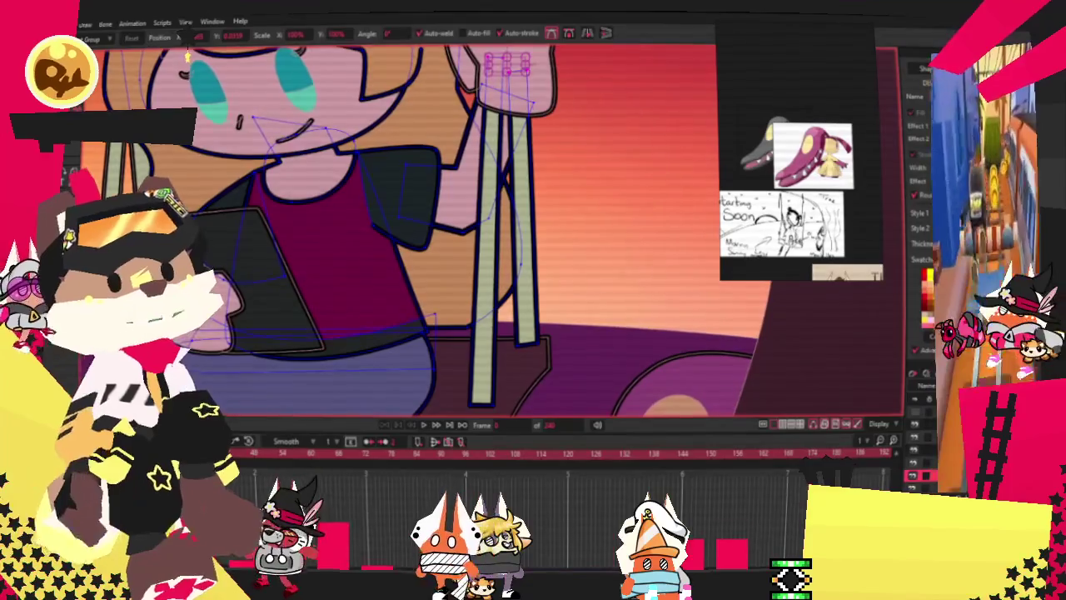
{"action": "scroll", "coordinate": [565, 353], "scroll_direction": "up", "scroll_amount": 3}
{"action": "key", "text": "g"}
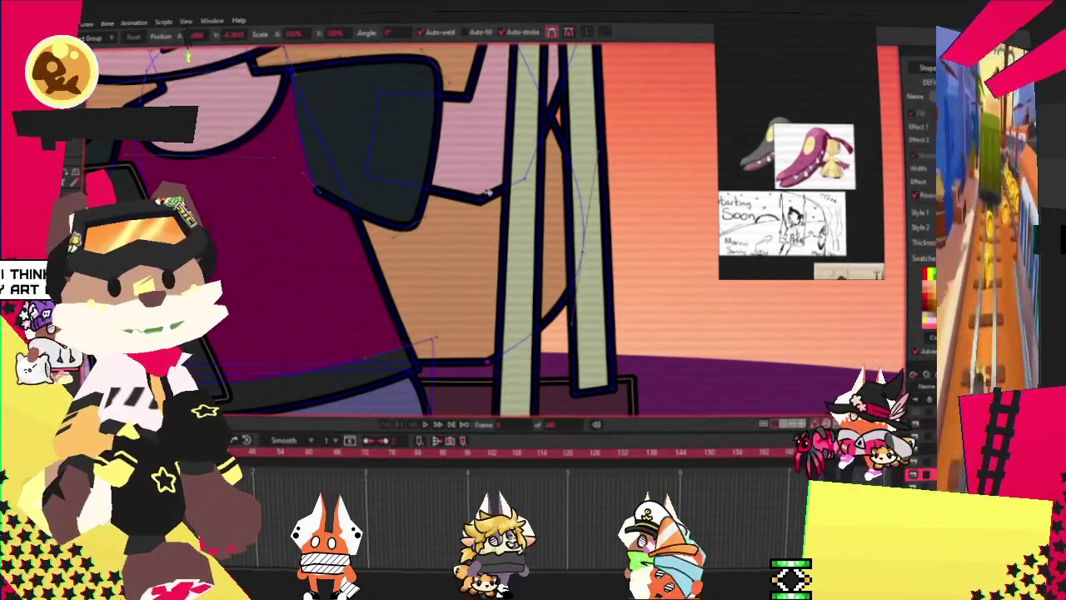
{"action": "scroll", "coordinate": [488, 193], "scroll_direction": "down", "scroll_amount": 1}
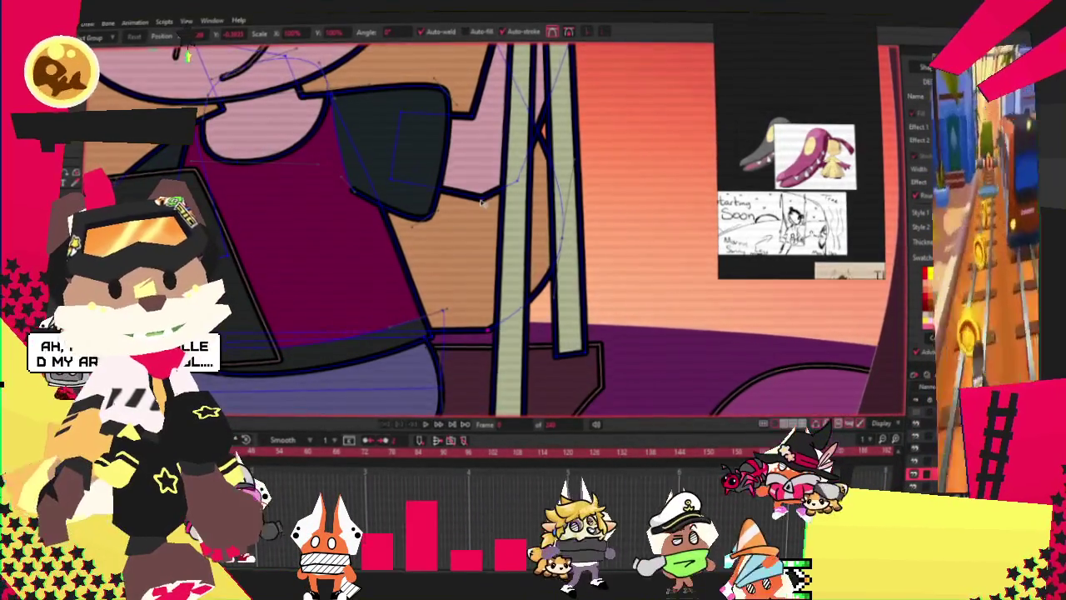
{"action": "scroll", "coordinate": [487, 194], "scroll_direction": "up", "scroll_amount": 1}
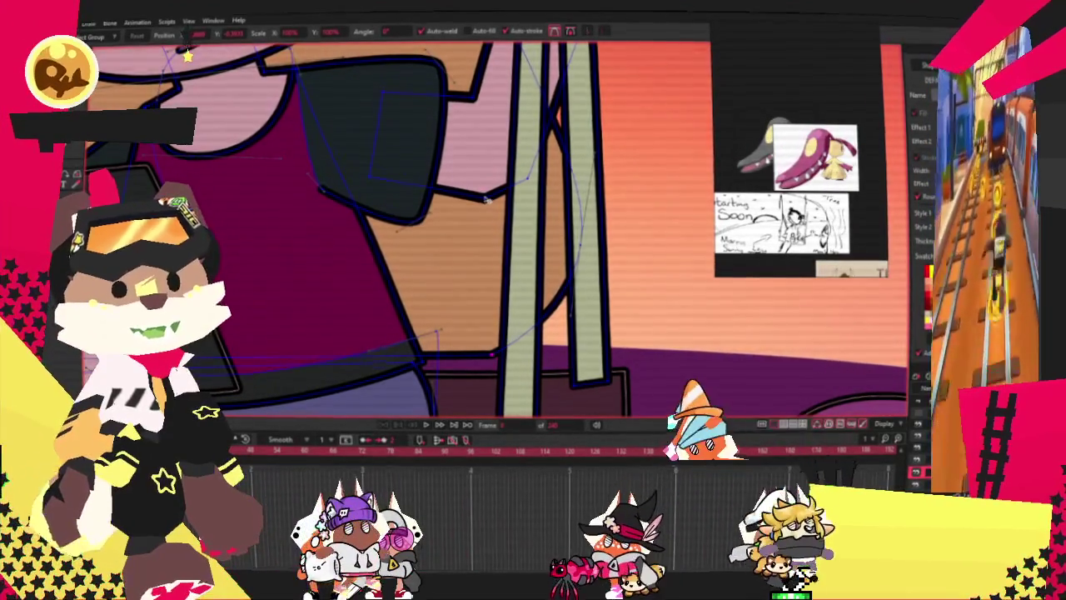
{"action": "scroll", "coordinate": [479, 194], "scroll_direction": "up", "scroll_amount": 1}
{"action": "scroll", "coordinate": [476, 191], "scroll_direction": "down", "scroll_amount": 1}
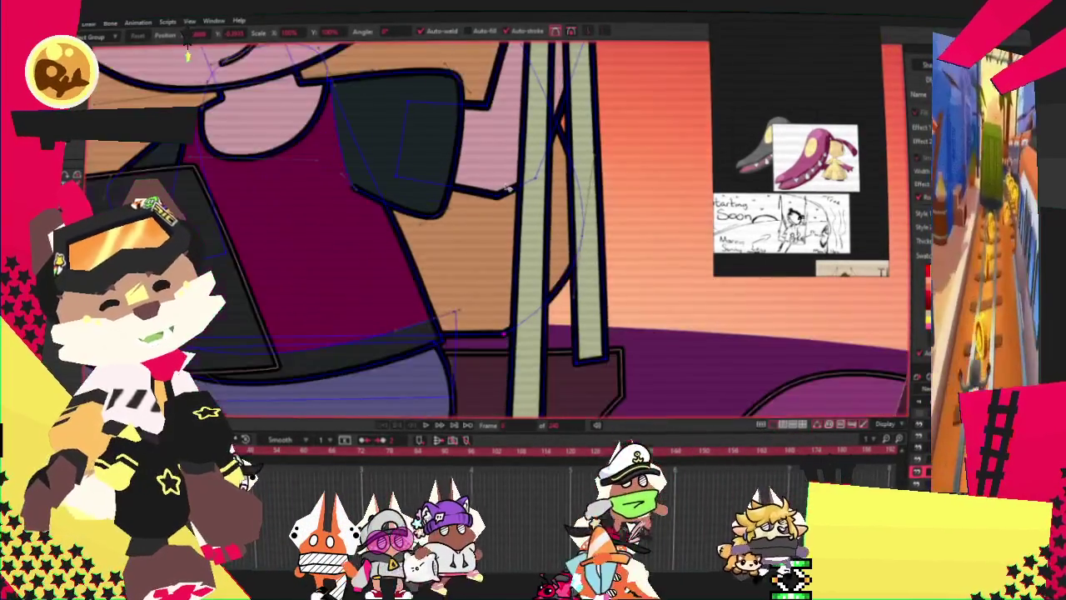
{"action": "scroll", "coordinate": [460, 336], "scroll_direction": "down", "scroll_amount": 1}
{"action": "scroll", "coordinate": [459, 337], "scroll_direction": "up", "scroll_amount": 1}
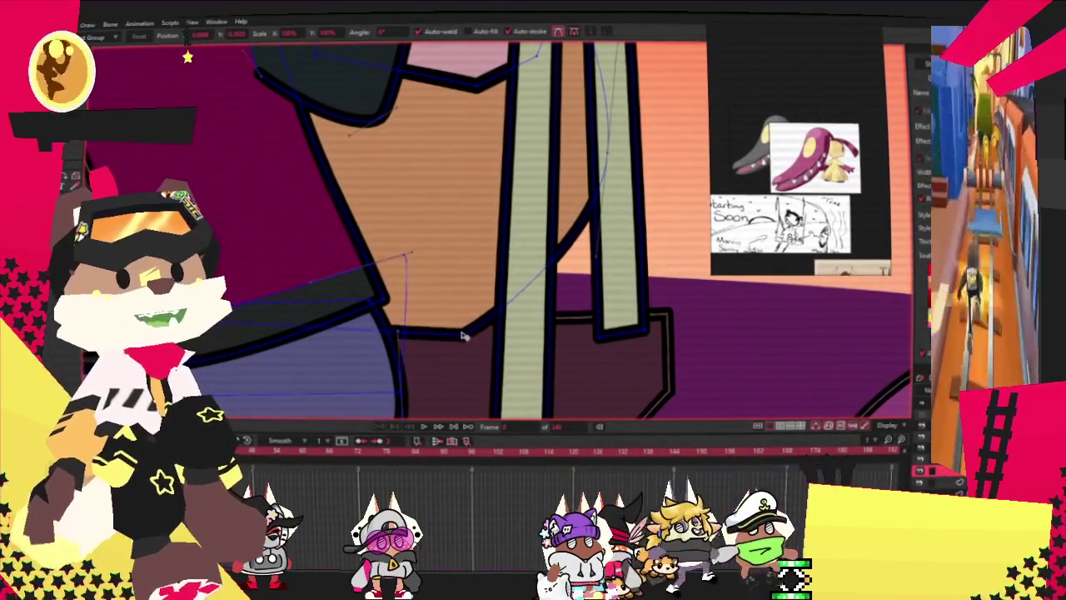
{"action": "scroll", "coordinate": [500, 233], "scroll_direction": "down", "scroll_amount": 1}
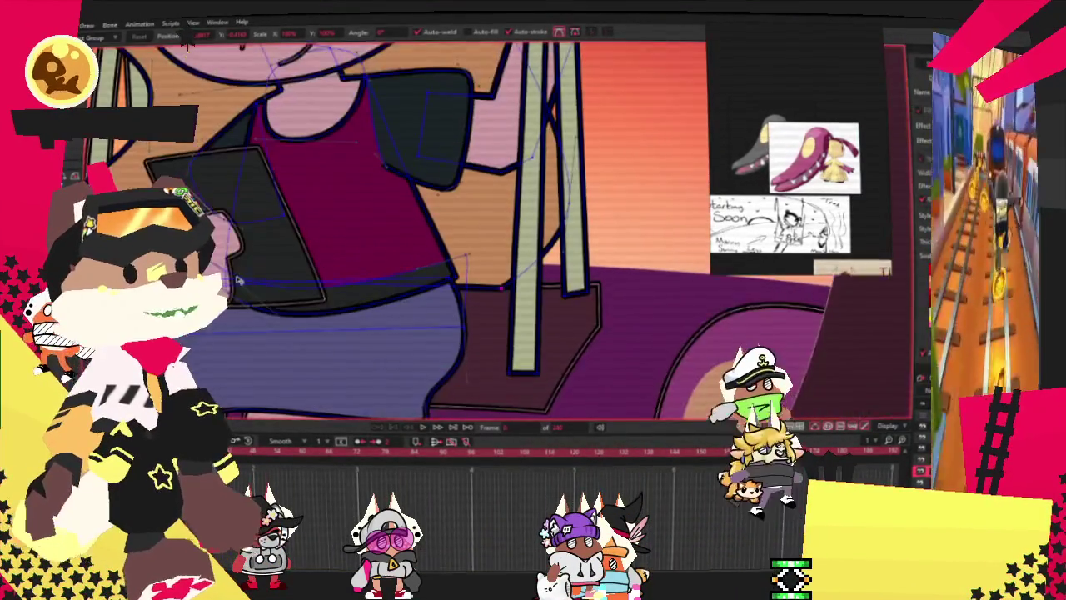
{"action": "scroll", "coordinate": [250, 167], "scroll_direction": "up", "scroll_amount": 2}
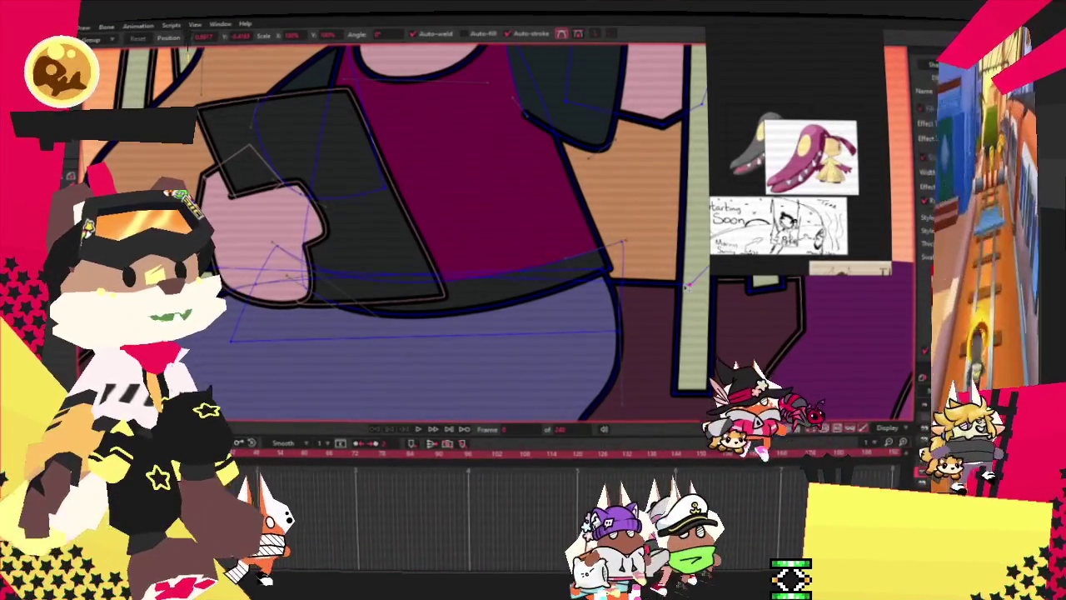
{"action": "scroll", "coordinate": [500, 233], "scroll_direction": "down", "scroll_amount": 2}
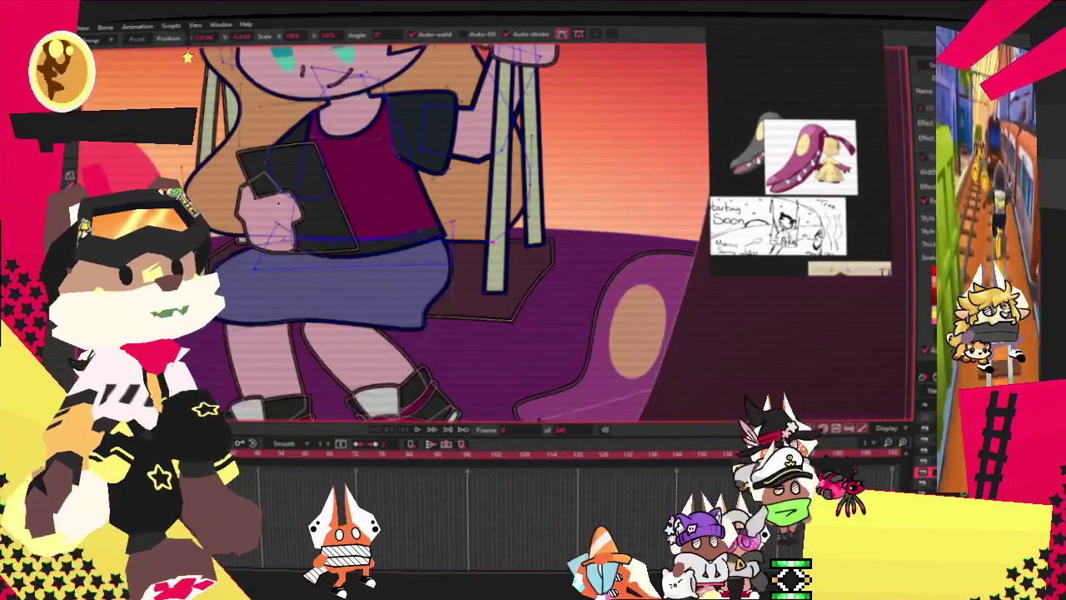
{"action": "scroll", "coordinate": [500, 233], "scroll_direction": "up", "scroll_amount": 1}
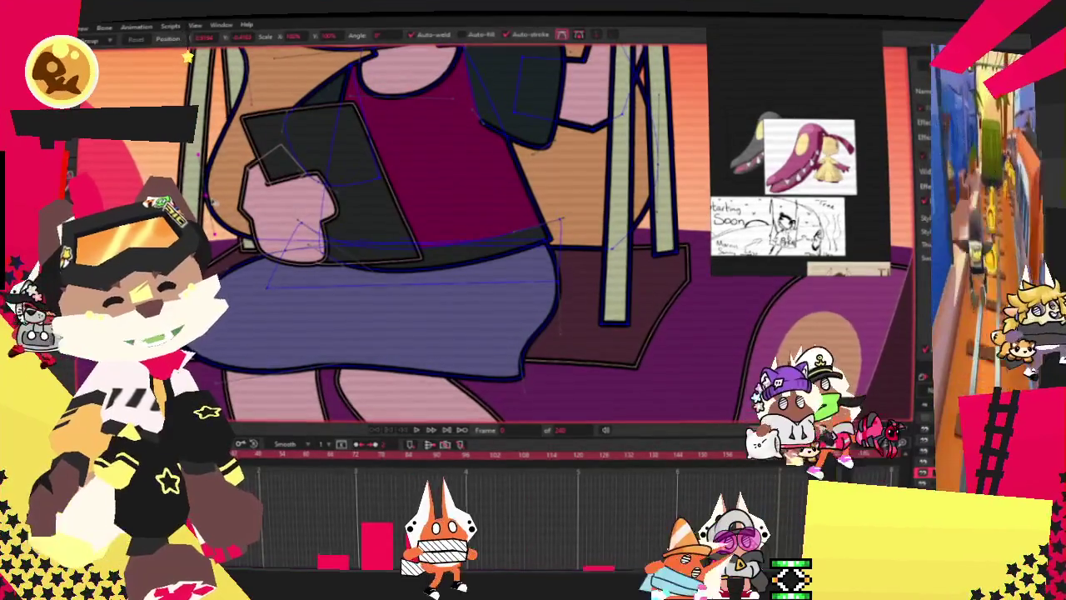
{"action": "scroll", "coordinate": [315, 236], "scroll_direction": "up", "scroll_amount": 2}
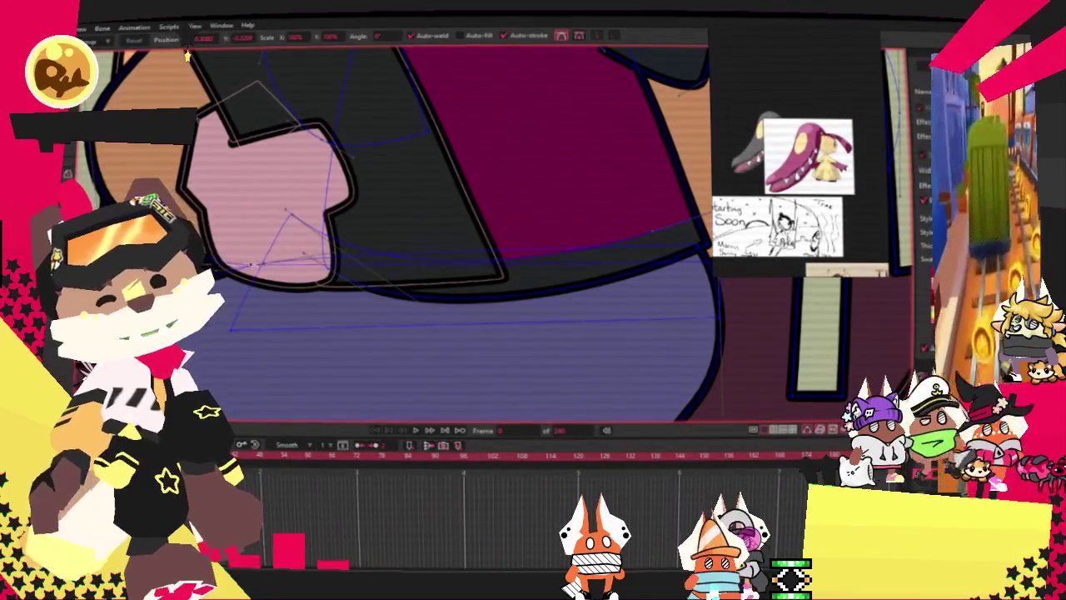
{"action": "scroll", "coordinate": [528, 271], "scroll_direction": "down", "scroll_amount": 2}
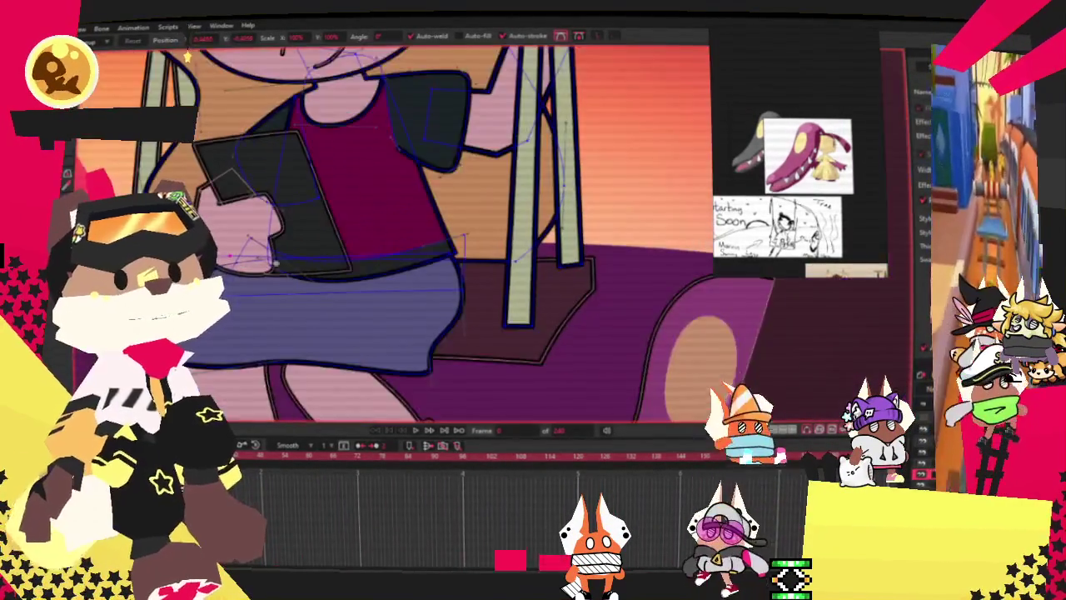
{"action": "scroll", "coordinate": [528, 271], "scroll_direction": "up", "scroll_amount": 1}
{"action": "scroll", "coordinate": [528, 272], "scroll_direction": "up", "scroll_amount": 1}
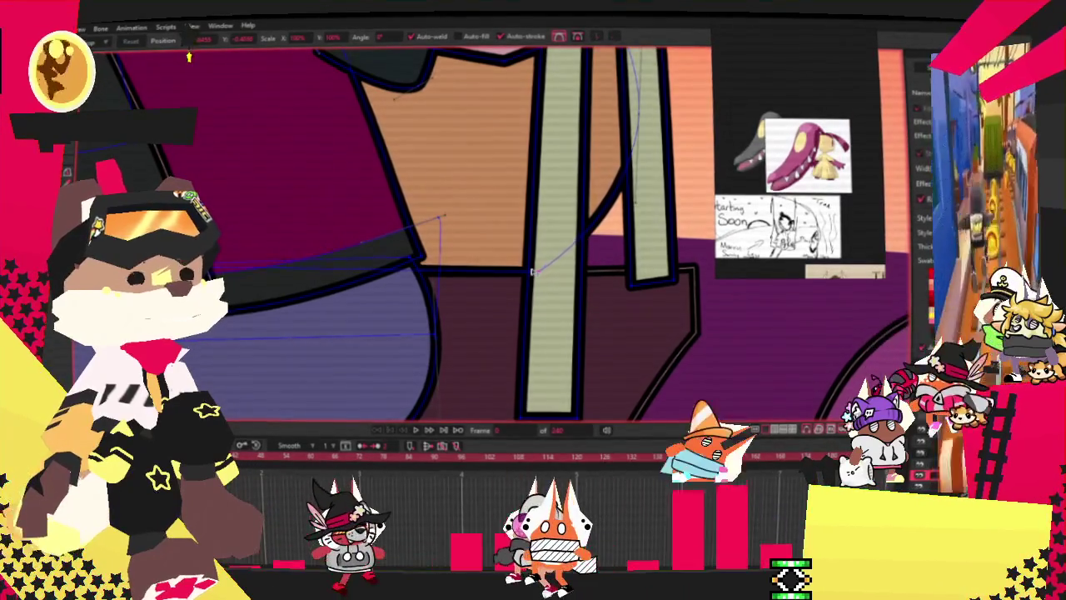
{"action": "scroll", "coordinate": [529, 280], "scroll_direction": "down", "scroll_amount": 2}
{"action": "scroll", "coordinate": [493, 404], "scroll_direction": "down", "scroll_amount": 2}
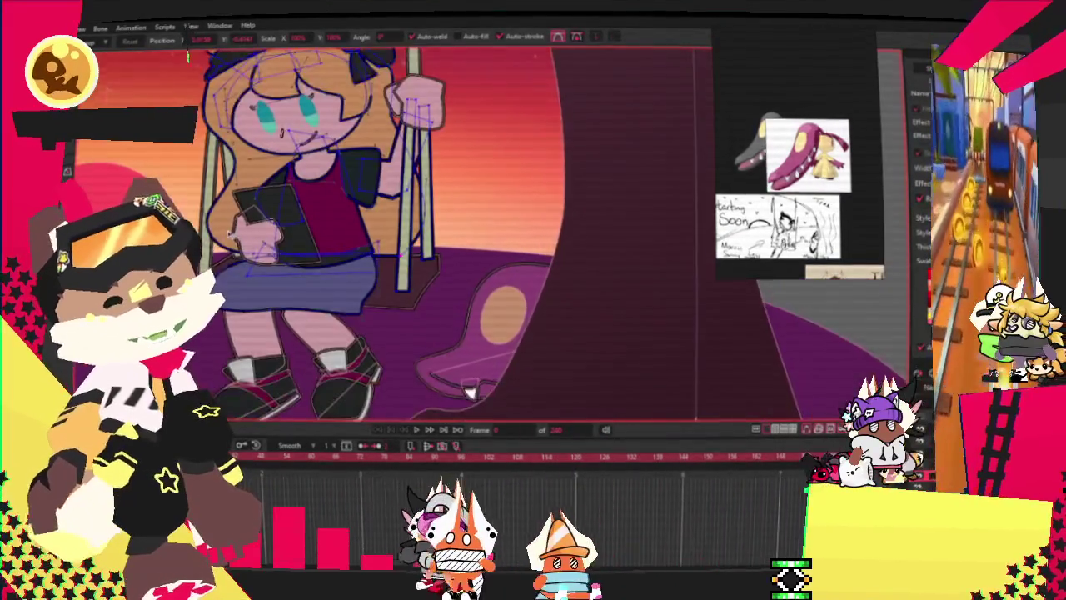
{"action": "scroll", "coordinate": [493, 404], "scroll_direction": "up", "scroll_amount": 2}
{"action": "scroll", "coordinate": [493, 404], "scroll_direction": "down", "scroll_amount": 2}
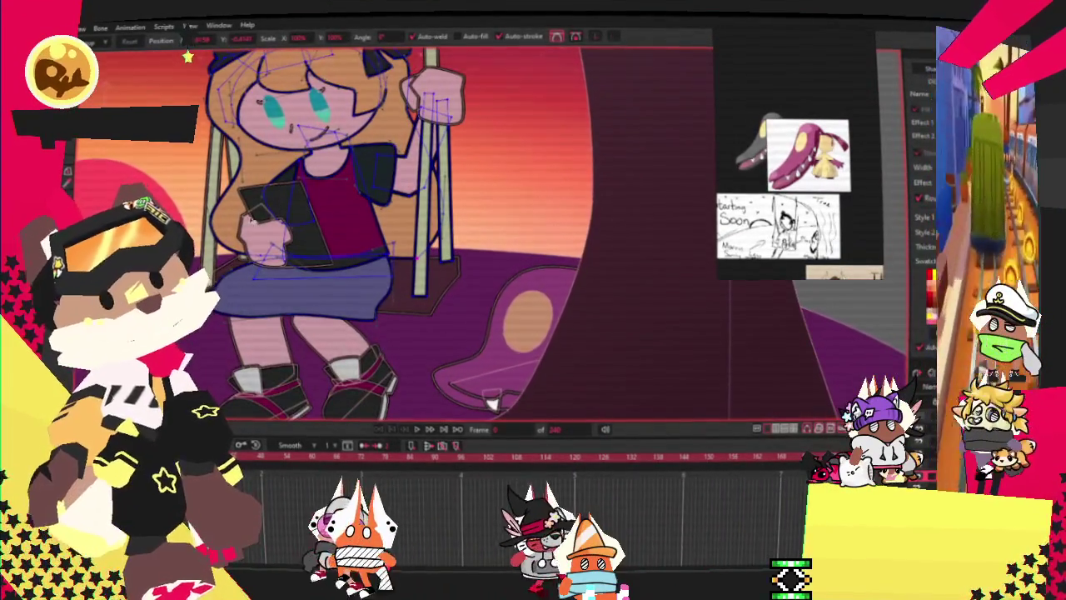
{"action": "scroll", "coordinate": [492, 404], "scroll_direction": "up", "scroll_amount": 1}
{"action": "scroll", "coordinate": [492, 404], "scroll_direction": "down", "scroll_amount": 2}
{"action": "scroll", "coordinate": [265, 138], "scroll_direction": "up", "scroll_amount": 2}
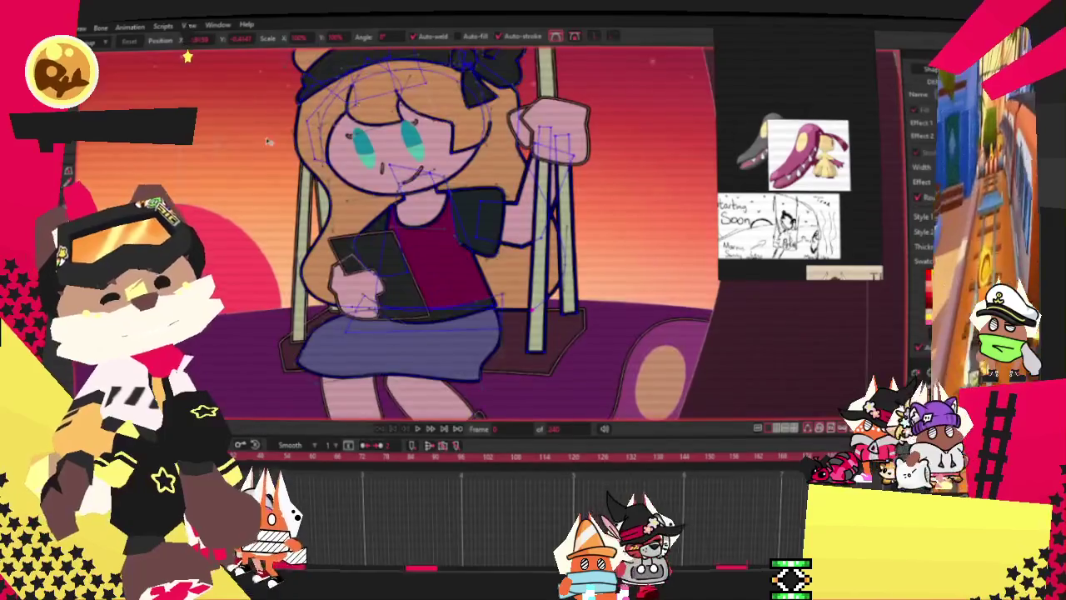
{"action": "scroll", "coordinate": [268, 140], "scroll_direction": "up", "scroll_amount": 2}
{"action": "scroll", "coordinate": [300, 143], "scroll_direction": "down", "scroll_amount": 5}
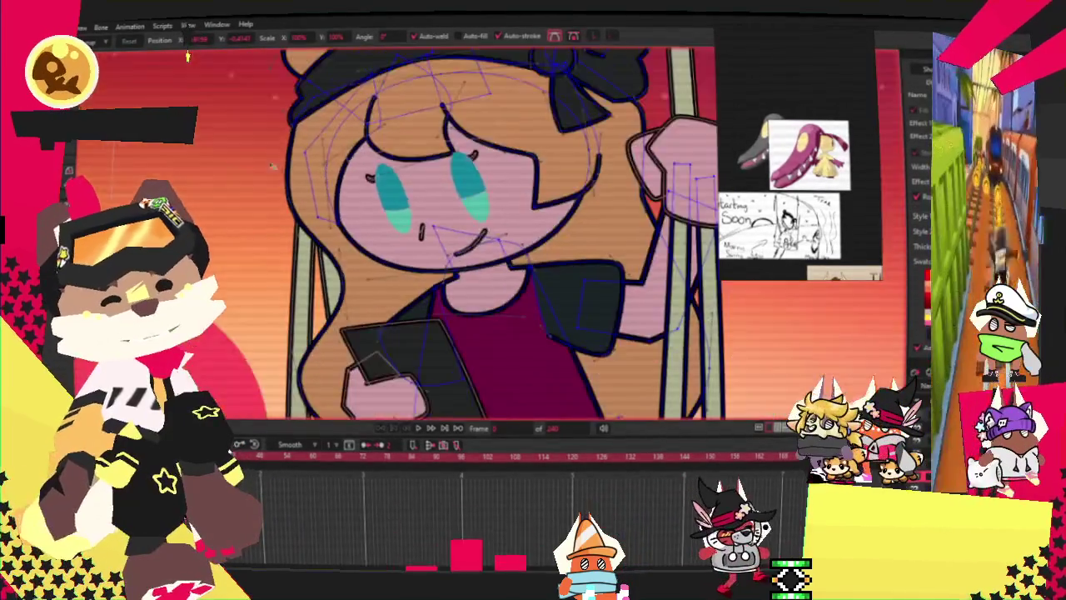
{"action": "scroll", "coordinate": [288, 158], "scroll_direction": "up", "scroll_amount": 5}
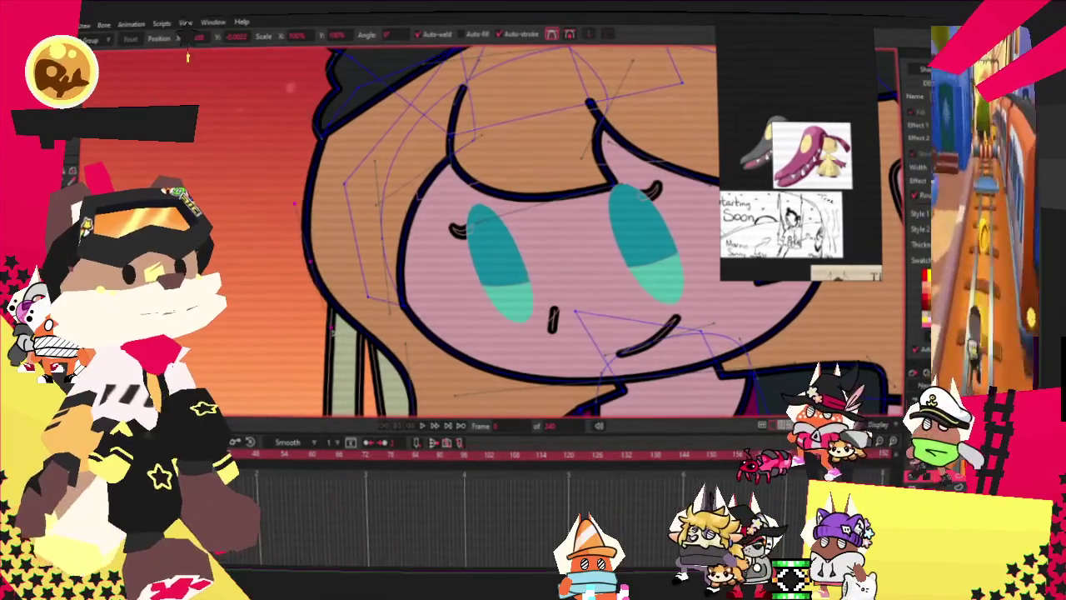
{"action": "scroll", "coordinate": [304, 173], "scroll_direction": "down", "scroll_amount": 1}
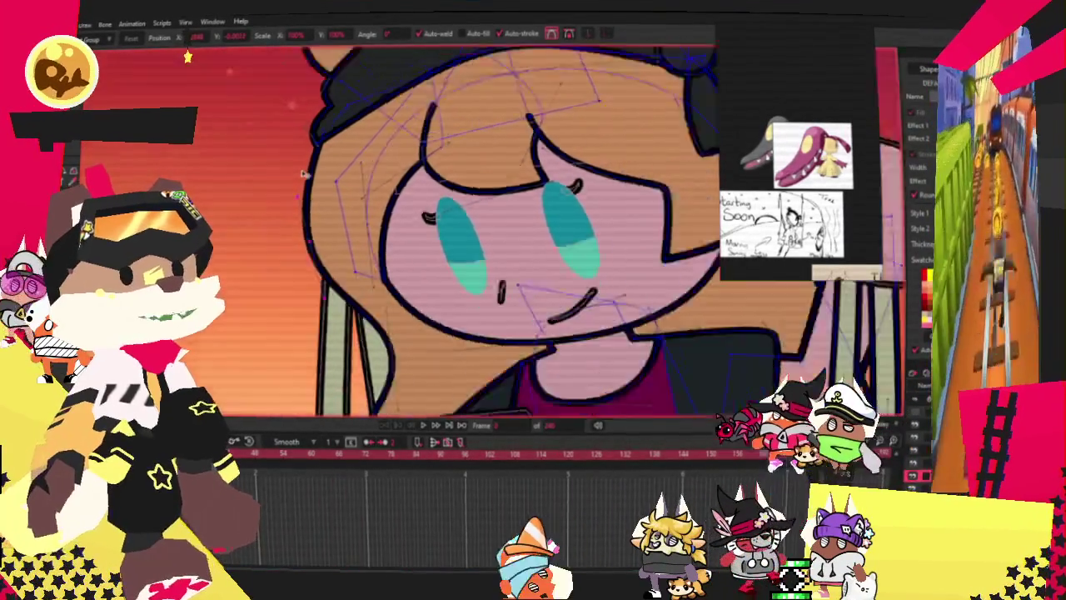
{"action": "scroll", "coordinate": [304, 173], "scroll_direction": "down", "scroll_amount": 3}
{"action": "scroll", "coordinate": [354, 267], "scroll_direction": "up", "scroll_amount": 2}
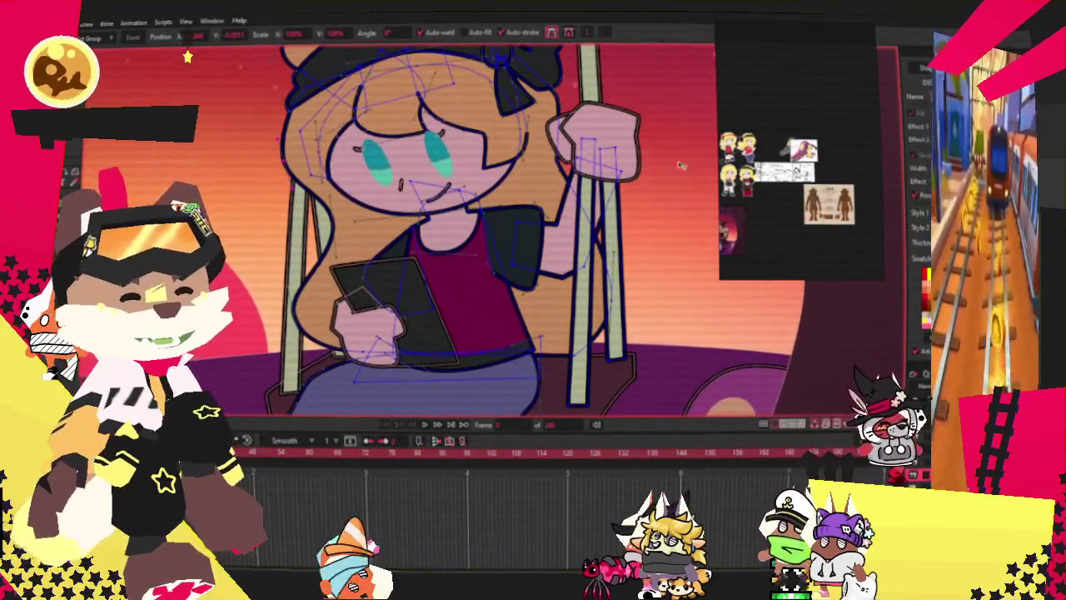
{"action": "scroll", "coordinate": [350, 291], "scroll_direction": "up", "scroll_amount": 2}
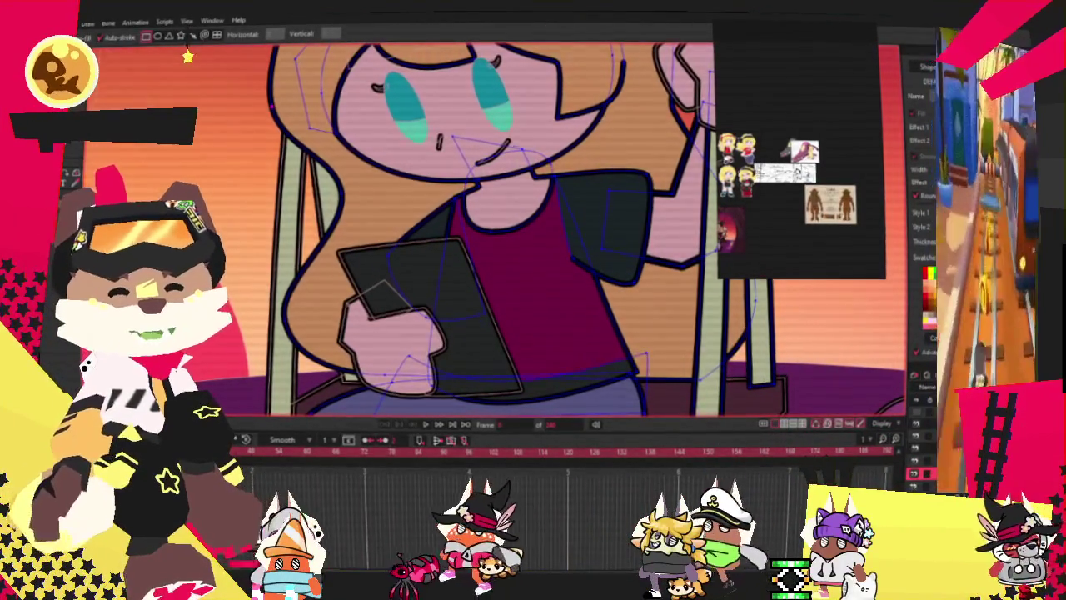
{"action": "scroll", "coordinate": [288, 309], "scroll_direction": "up", "scroll_amount": 2}
{"action": "scroll", "coordinate": [288, 309], "scroll_direction": "up", "scroll_amount": 2}
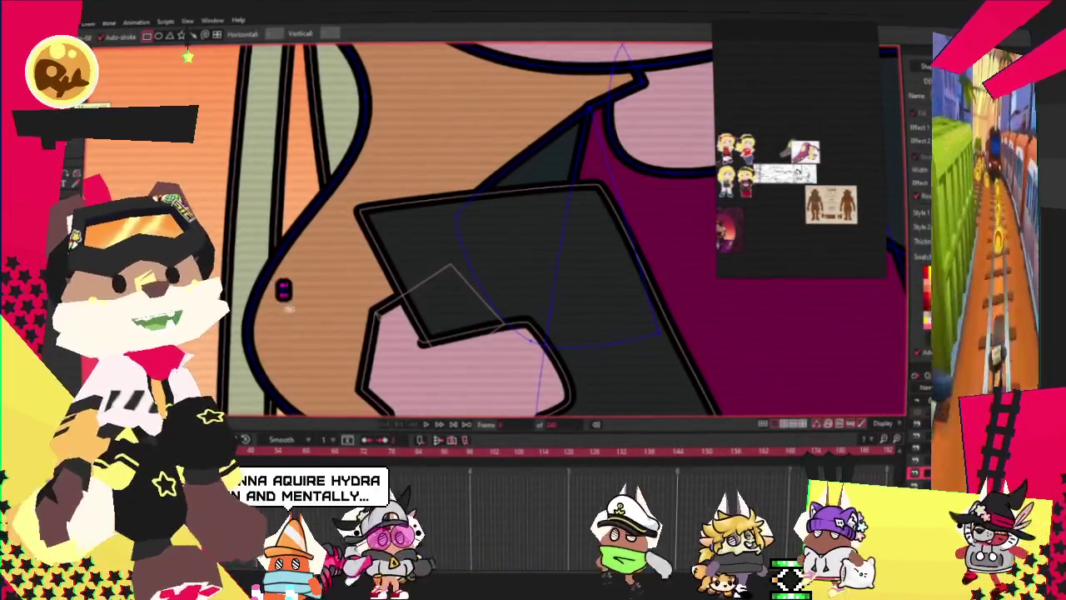
Draw a small black-outlined rectangle beside the girl's hand and tablet and fill it orange.
{"action": "left_click_drag", "start_coordinate": [288, 309], "coordinate": [333, 375]}
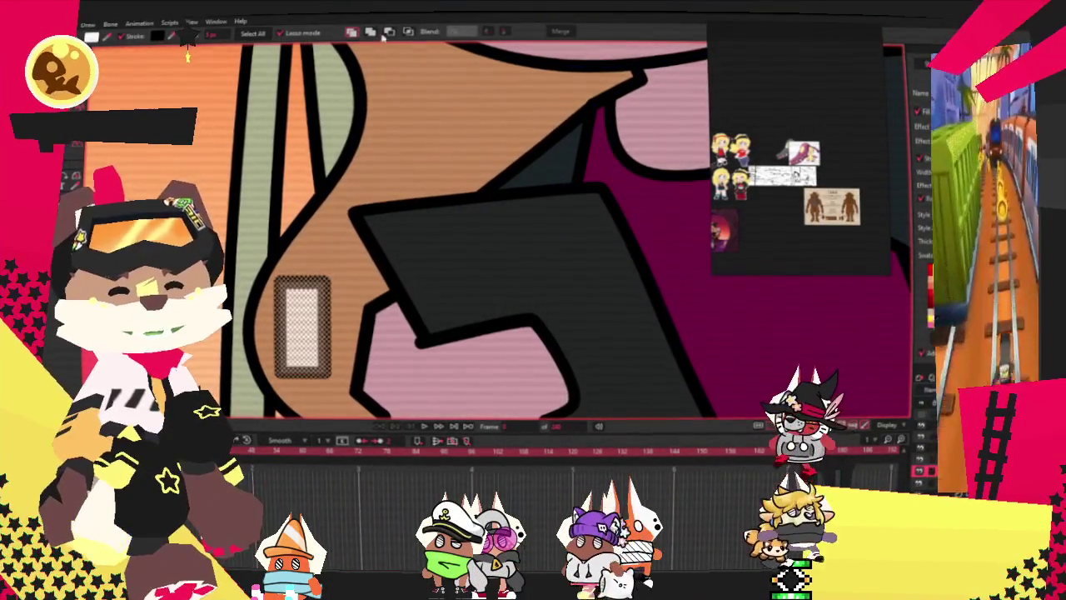
{"action": "left_click", "coordinate": [388, 31]}
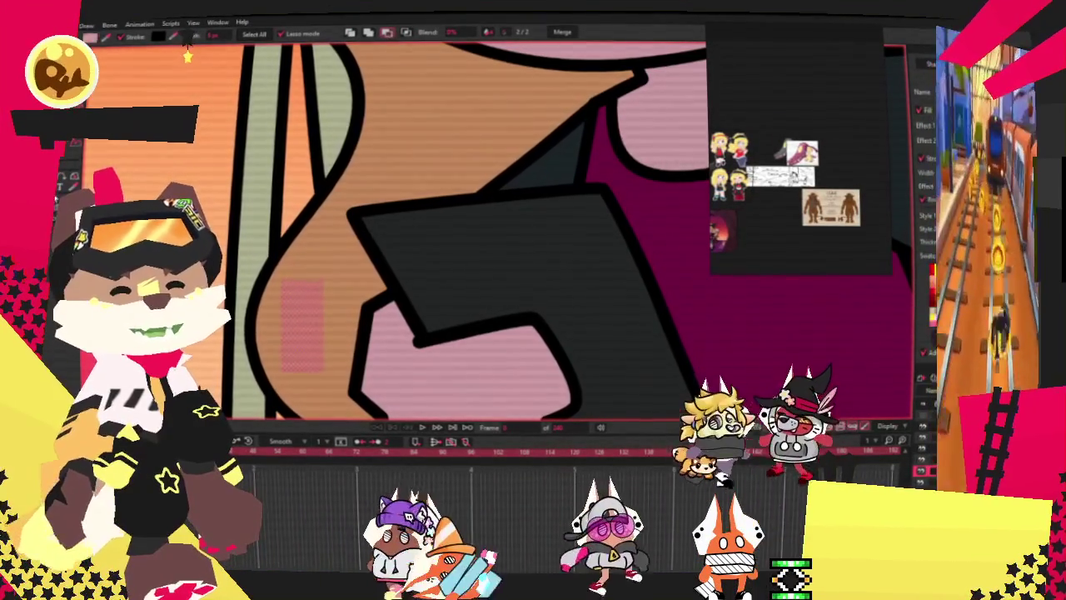
{"action": "key", "text": "space"}
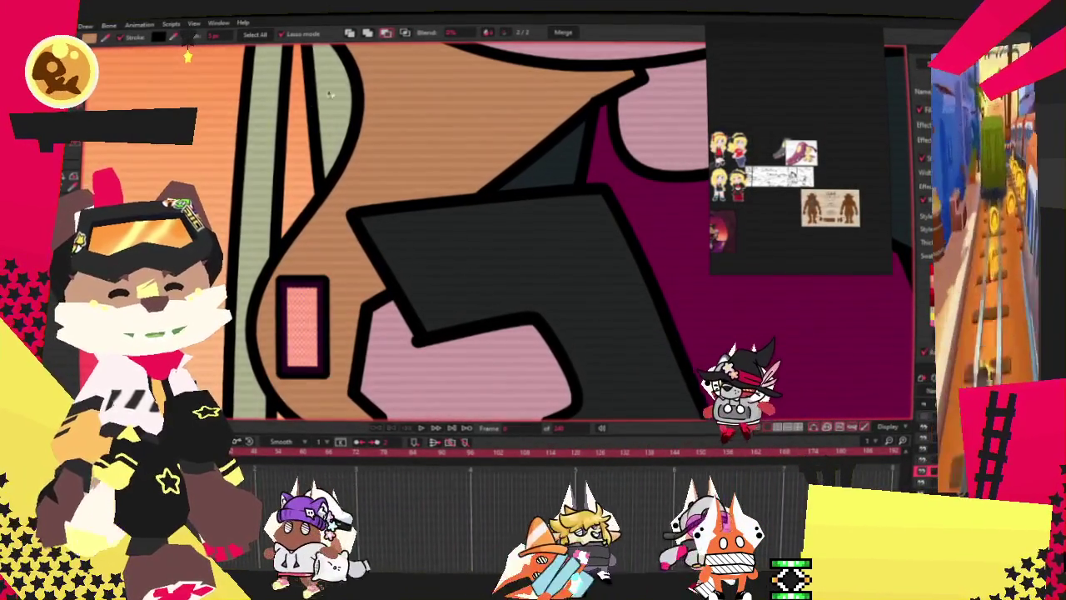
{"action": "key", "text": "Escape"}
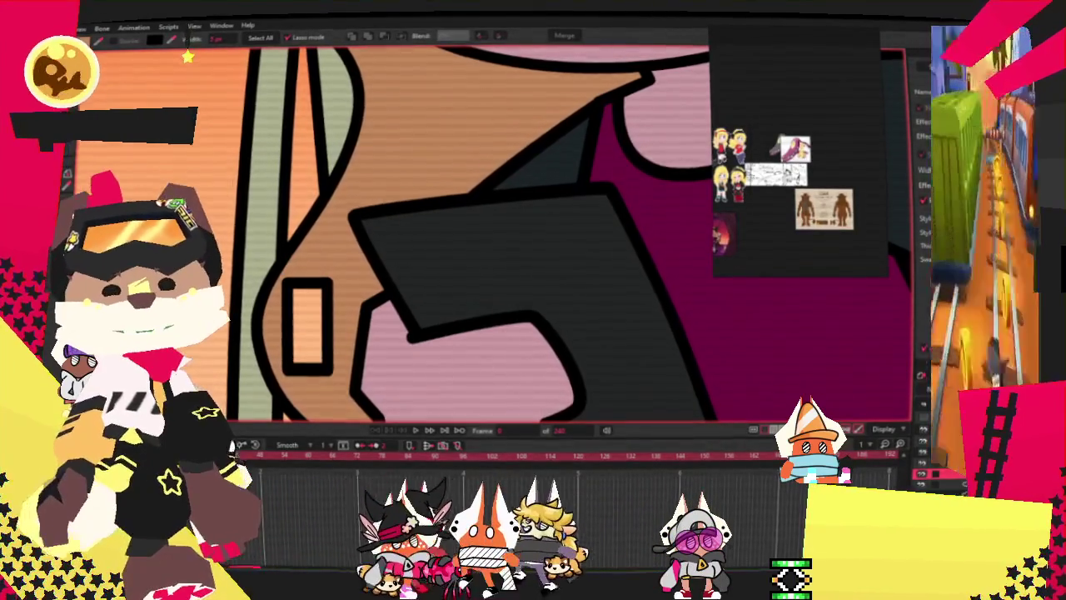
Reshape the orange rectangle into a curved, pointed sliver by moving its corners and rounding one side.
{"action": "key", "text": "t"}
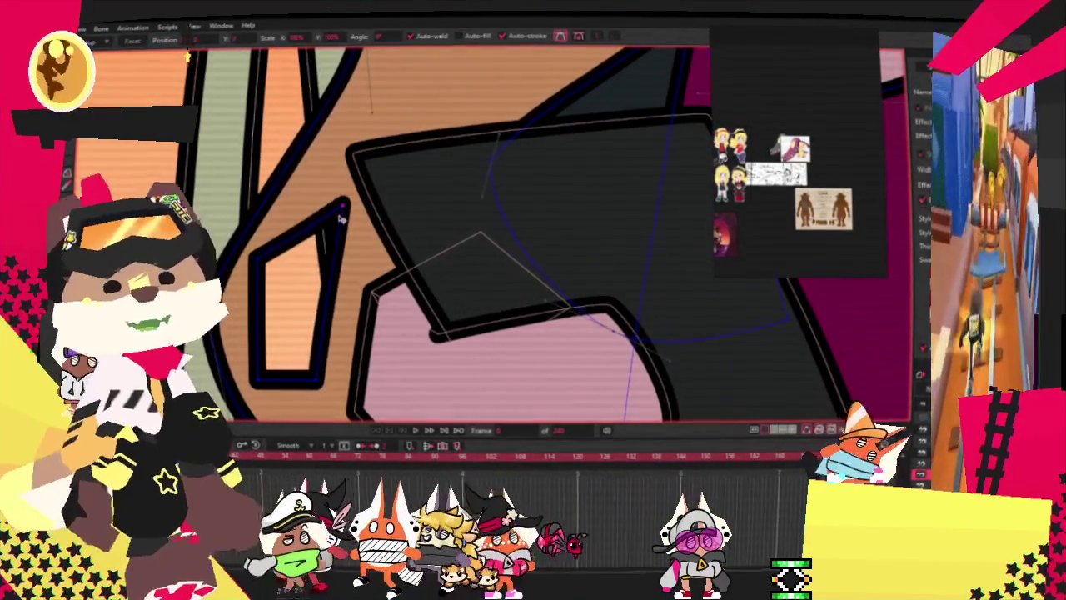
{"action": "left_click_drag", "start_coordinate": [254, 256], "coordinate": [263, 283]}
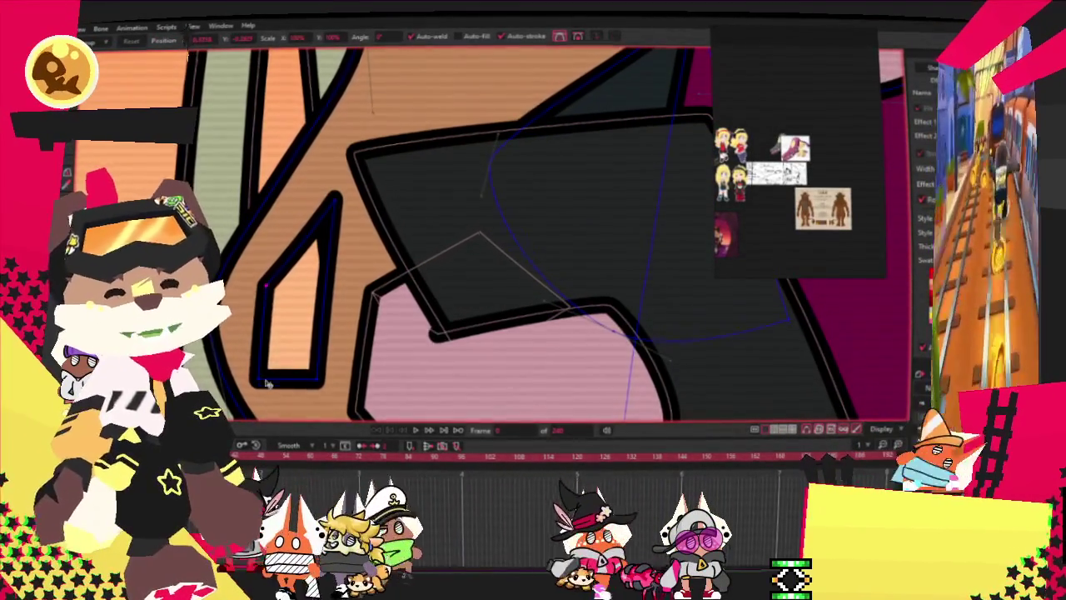
{"action": "left_click_drag", "start_coordinate": [266, 382], "coordinate": [277, 329]}
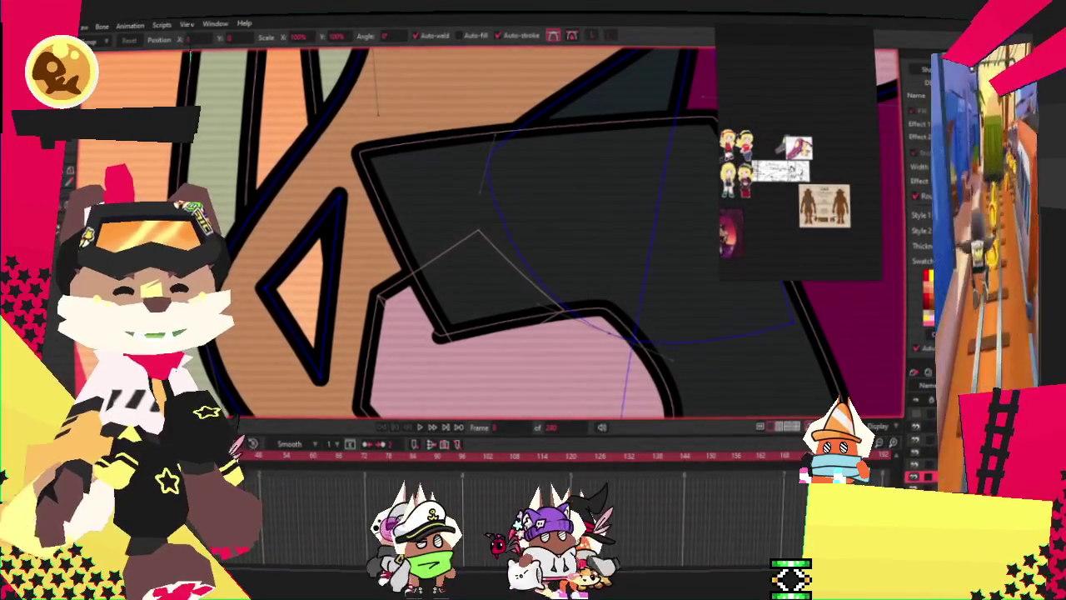
{"action": "key", "text": "c"}
{"action": "scroll", "coordinate": [277, 328], "scroll_direction": "up", "scroll_amount": 1}
{"action": "left_click_drag", "start_coordinate": [278, 327], "coordinate": [316, 320]}
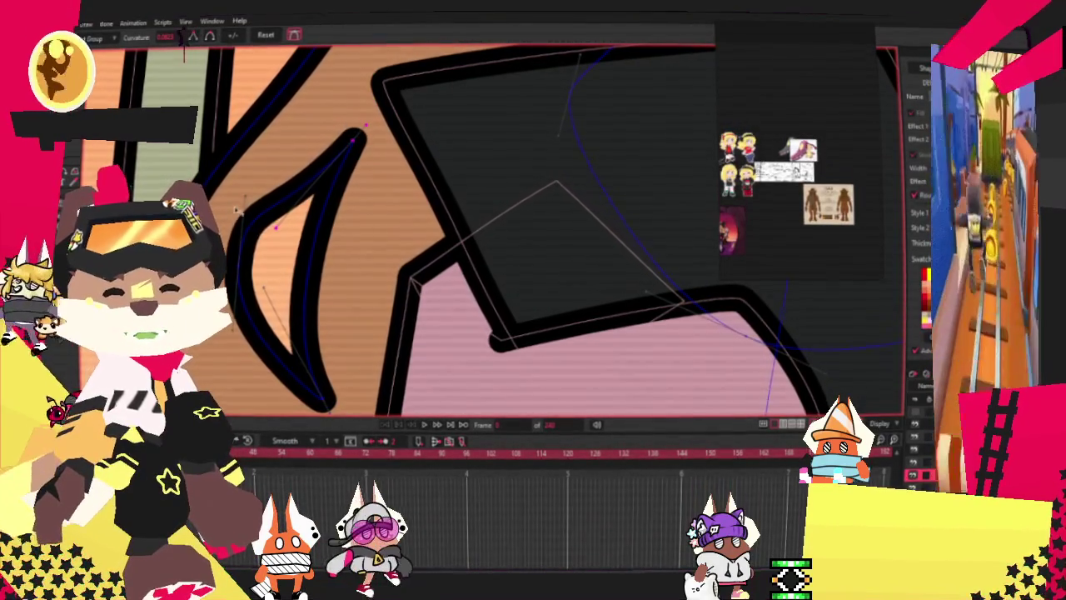
{"action": "key", "text": "t"}
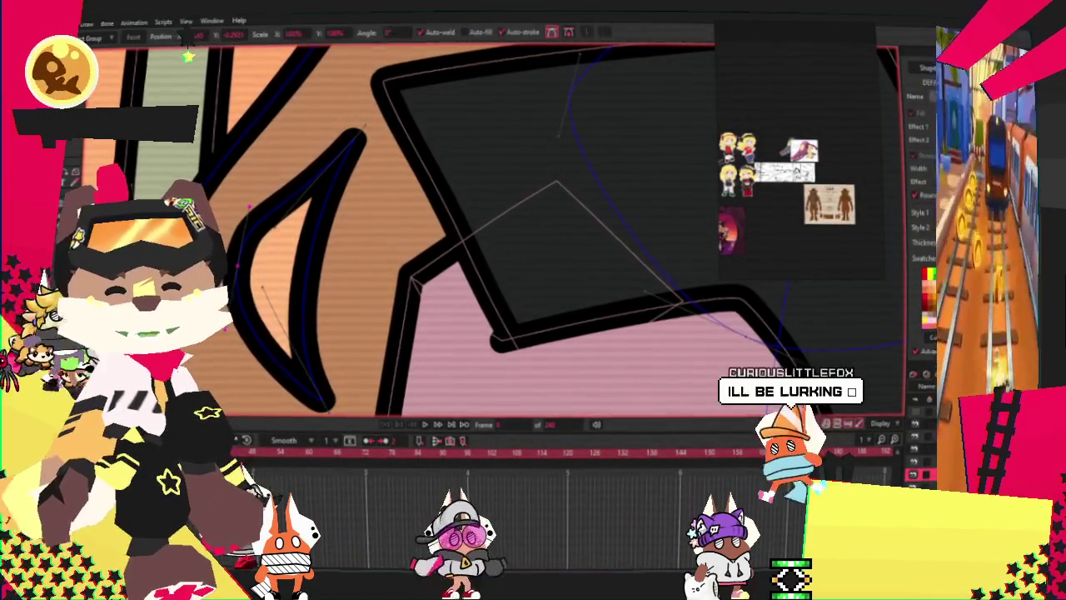
{"action": "left_click_drag", "start_coordinate": [329, 396], "coordinate": [304, 390]}
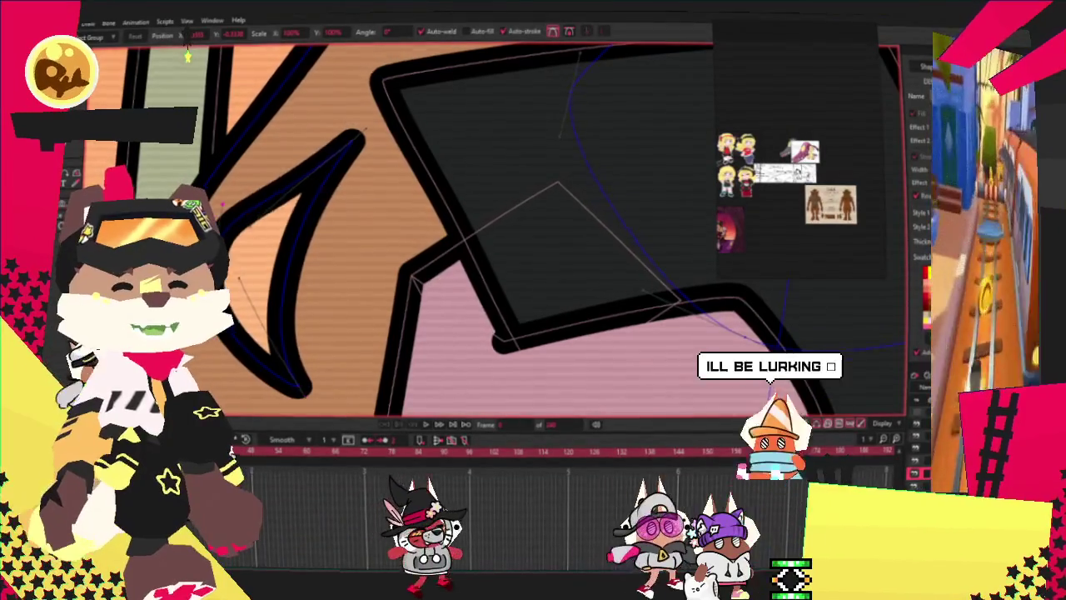
{"action": "left_click_drag", "start_coordinate": [244, 275], "coordinate": [254, 236]}
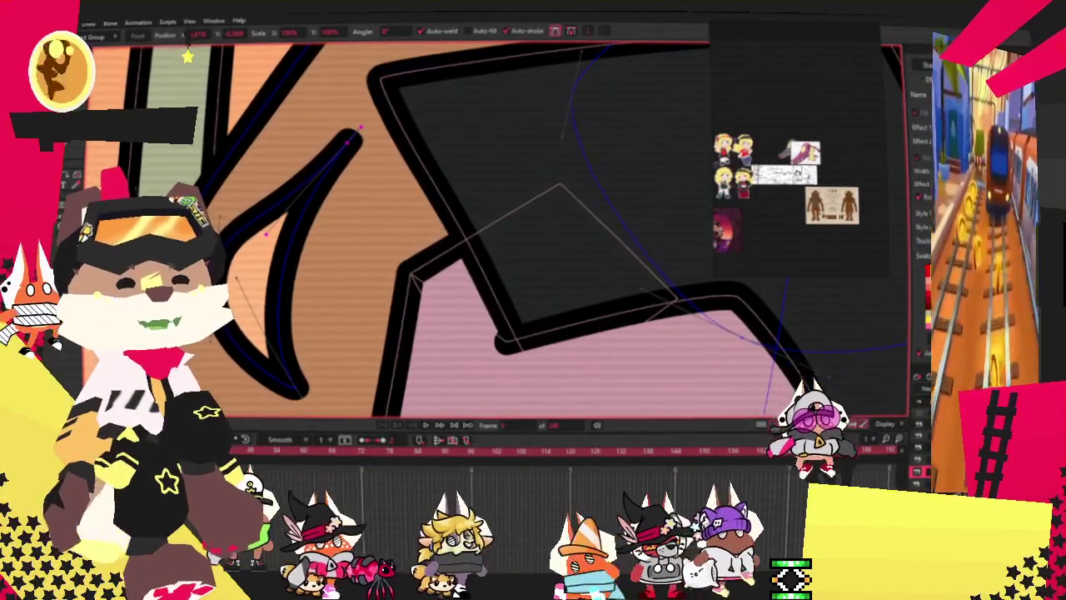
{"action": "key", "text": "x"}
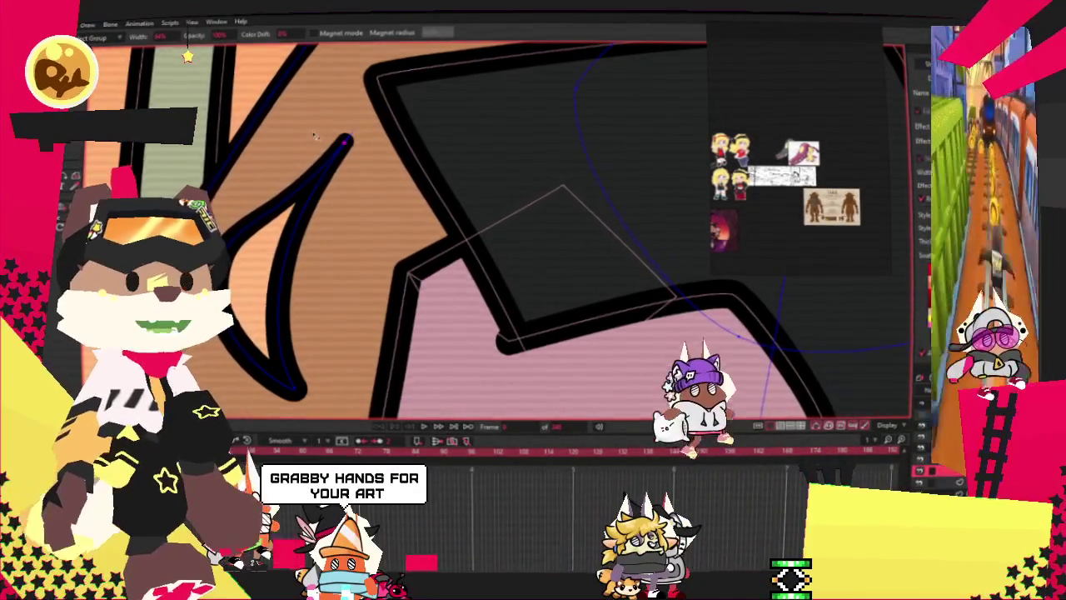
{"action": "scroll", "coordinate": [315, 136], "scroll_direction": "down", "scroll_amount": 2}
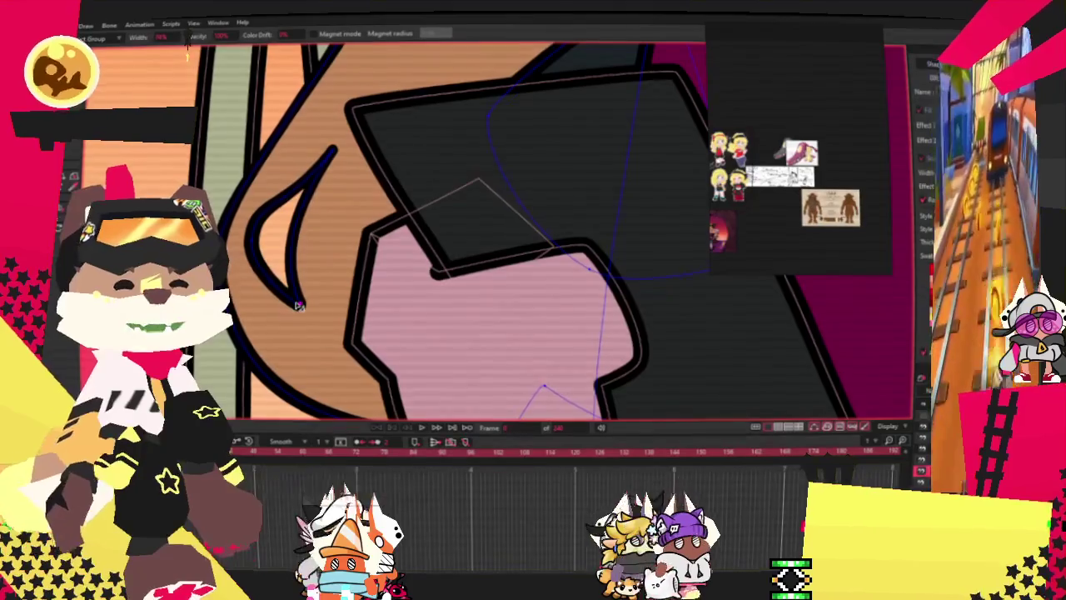
{"action": "scroll", "coordinate": [298, 305], "scroll_direction": "down", "scroll_amount": 1}
{"action": "scroll", "coordinate": [294, 300], "scroll_direction": "down", "scroll_amount": 2}
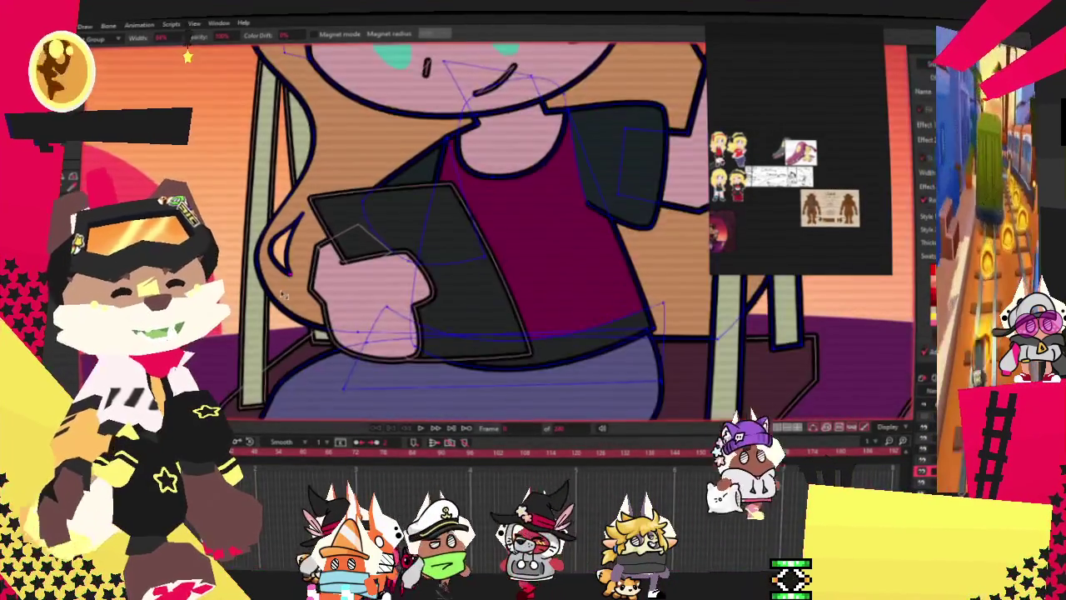
{"action": "scroll", "coordinate": [287, 295], "scroll_direction": "up", "scroll_amount": 2}
{"action": "scroll", "coordinate": [287, 294], "scroll_direction": "down", "scroll_amount": 2}
{"action": "scroll", "coordinate": [296, 284], "scroll_direction": "up", "scroll_amount": 2}
{"action": "scroll", "coordinate": [295, 284], "scroll_direction": "down", "scroll_amount": 2}
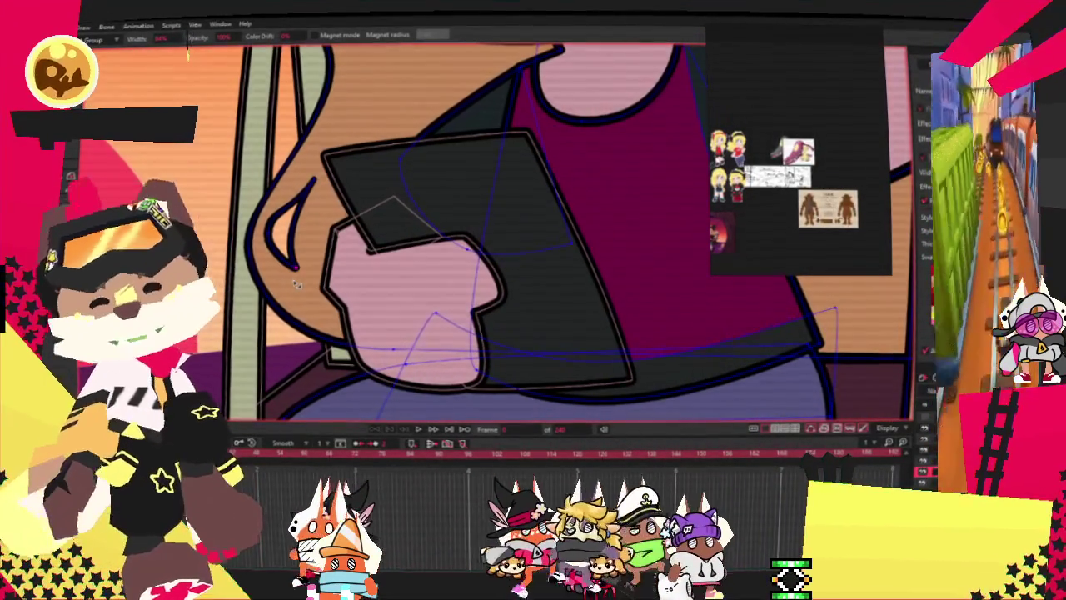
{"action": "scroll", "coordinate": [296, 284], "scroll_direction": "up", "scroll_amount": 2}
{"action": "scroll", "coordinate": [295, 284], "scroll_direction": "down", "scroll_amount": 2}
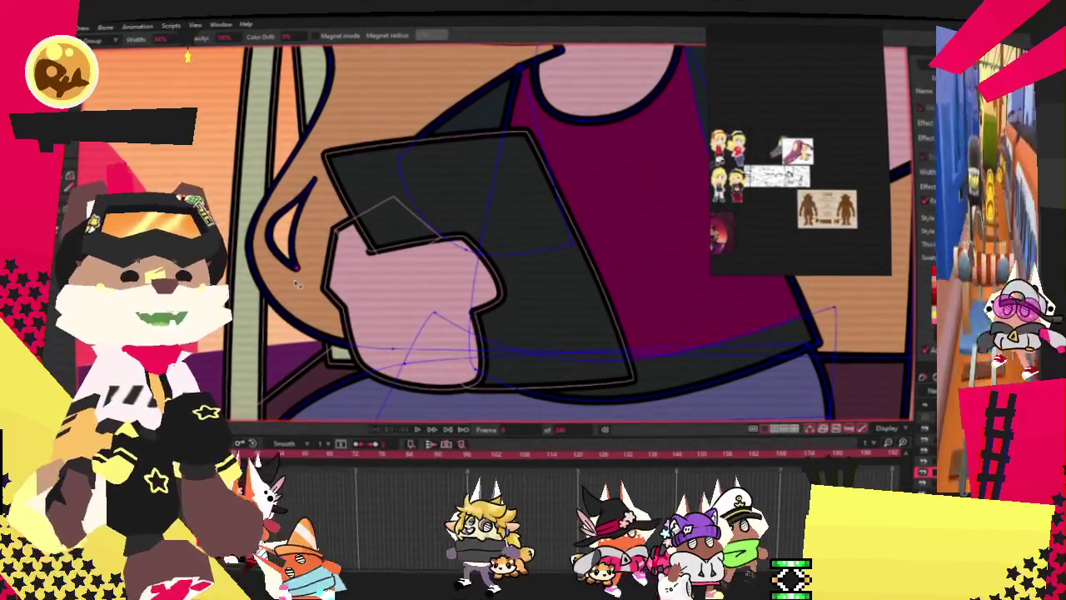
{"action": "scroll", "coordinate": [296, 284], "scroll_direction": "up", "scroll_amount": 2}
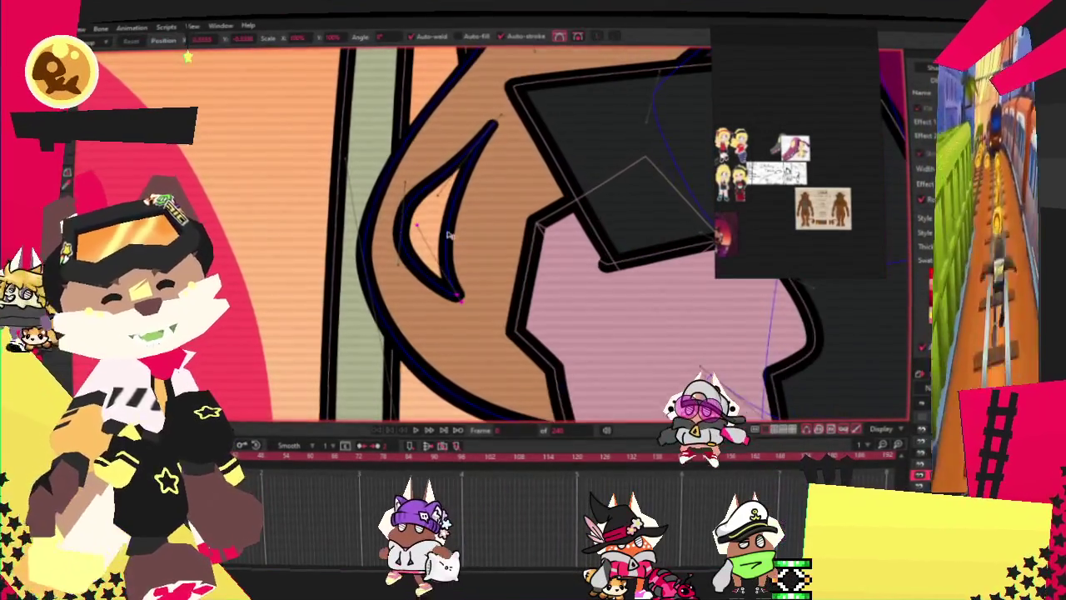
{"action": "double_click", "coordinate": [458, 275]}
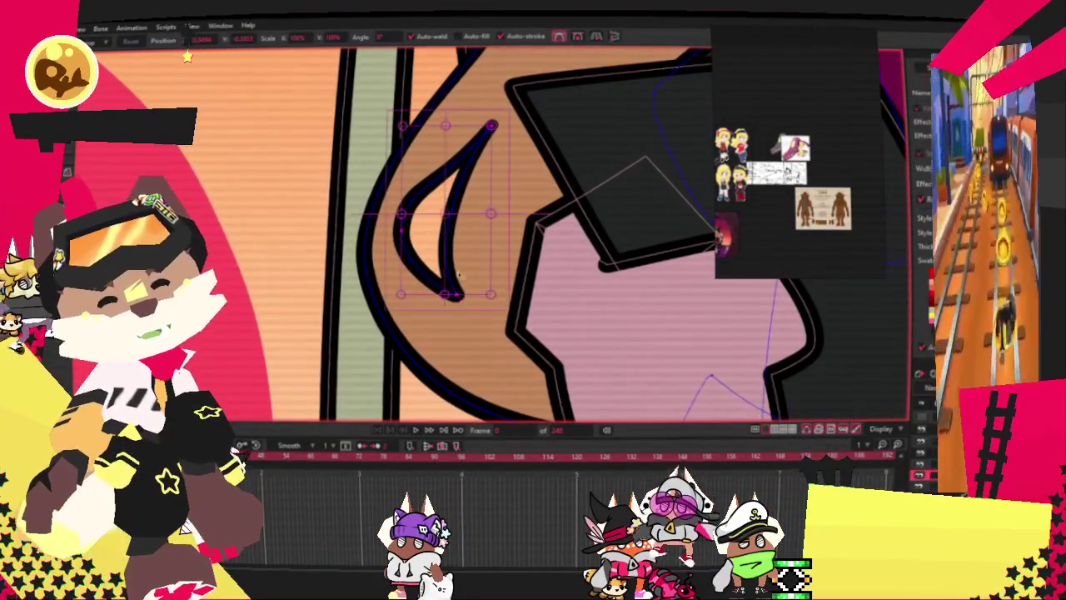
Pull the nose's bottom tip down, then shrink the whole nose slightly from the bottom.
{"action": "left_click_drag", "start_coordinate": [450, 295], "coordinate": [446, 328]}
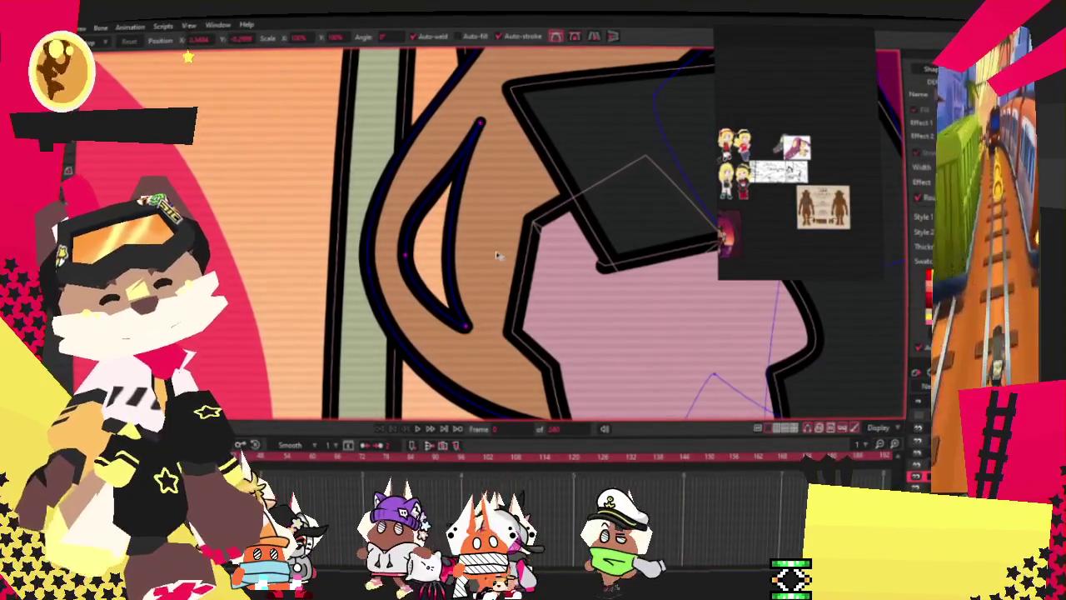
{"action": "double_click", "coordinate": [414, 325]}
{"action": "left_click_drag", "start_coordinate": [441, 326], "coordinate": [442, 323]}
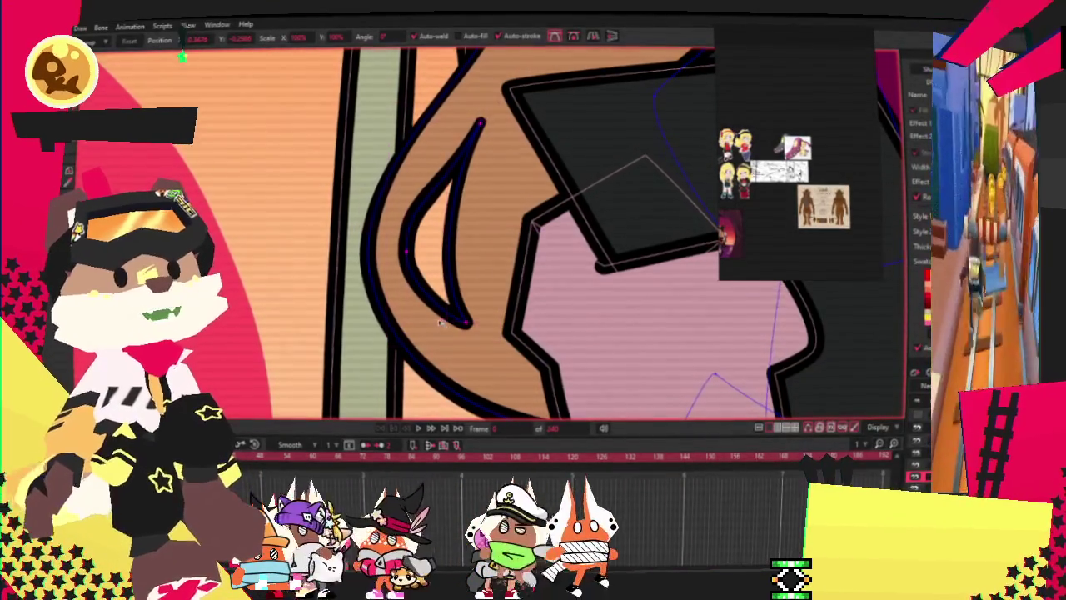
{"action": "scroll", "coordinate": [510, 237], "scroll_direction": "down", "scroll_amount": 3}
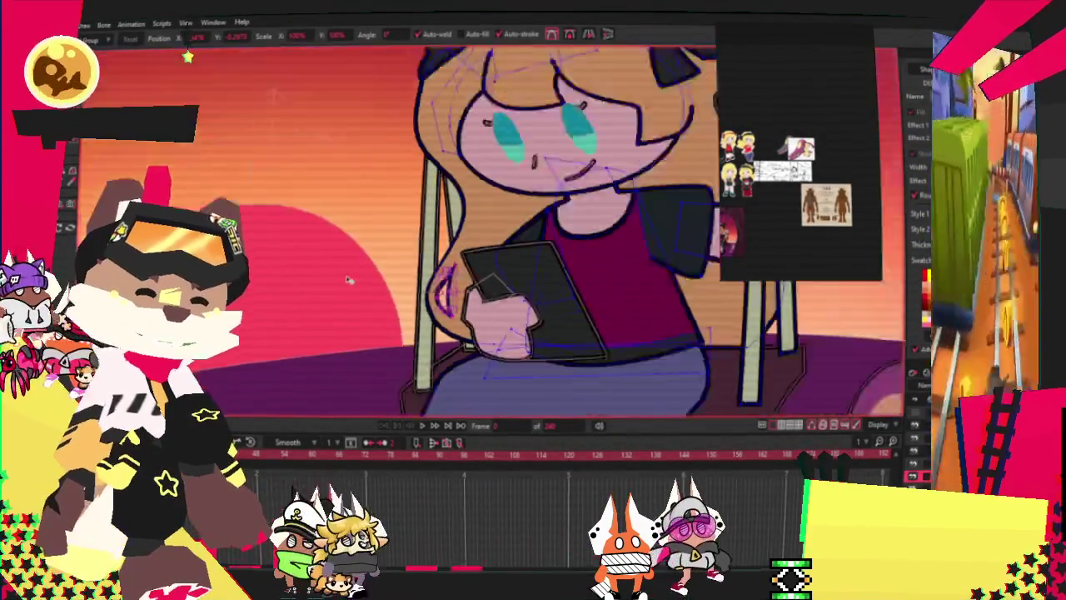
{"action": "scroll", "coordinate": [340, 287], "scroll_direction": "up", "scroll_amount": 5}
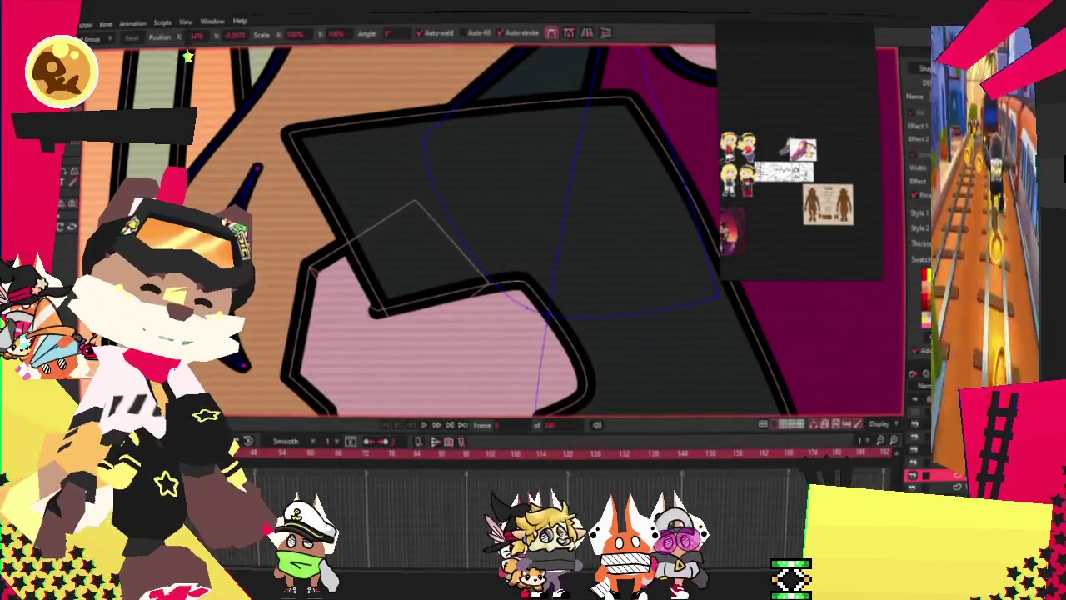
{"action": "scroll", "coordinate": [371, 225], "scroll_direction": "down", "scroll_amount": 4}
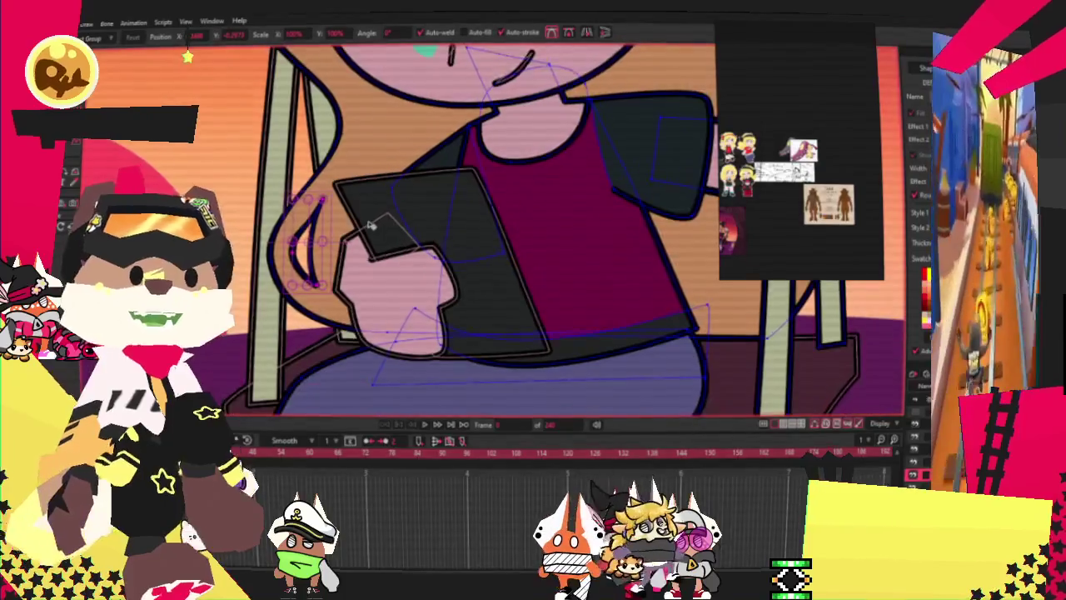
{"action": "scroll", "coordinate": [371, 225], "scroll_direction": "down", "scroll_amount": 3}
{"action": "scroll", "coordinate": [314, 220], "scroll_direction": "up", "scroll_amount": 2}
{"action": "scroll", "coordinate": [315, 219], "scroll_direction": "down", "scroll_amount": 3}
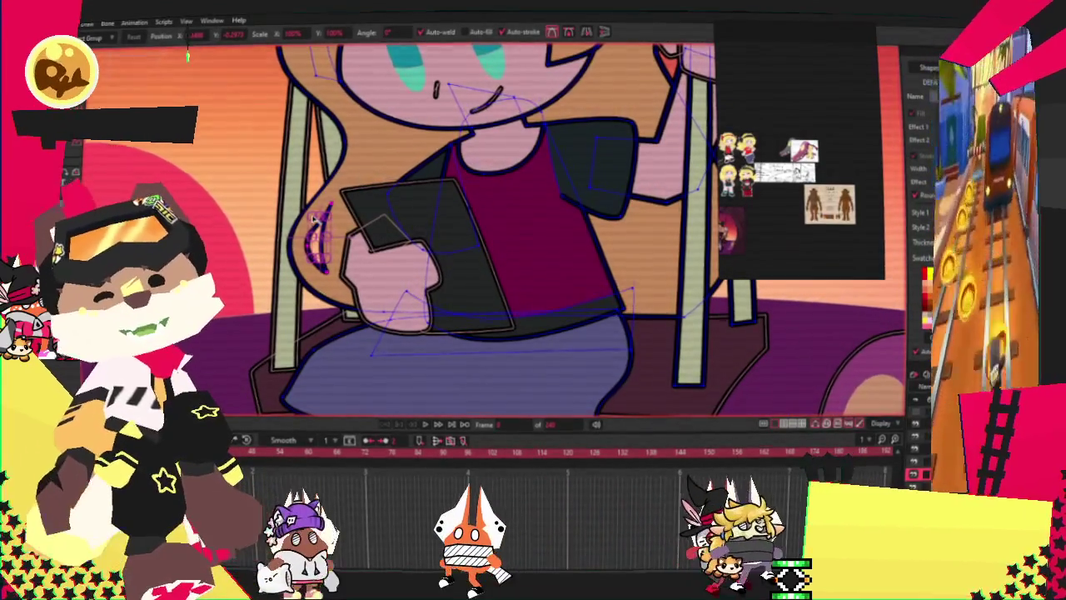
{"action": "scroll", "coordinate": [283, 220], "scroll_direction": "up", "scroll_amount": 2}
{"action": "scroll", "coordinate": [448, 318], "scroll_direction": "down", "scroll_amount": 3}
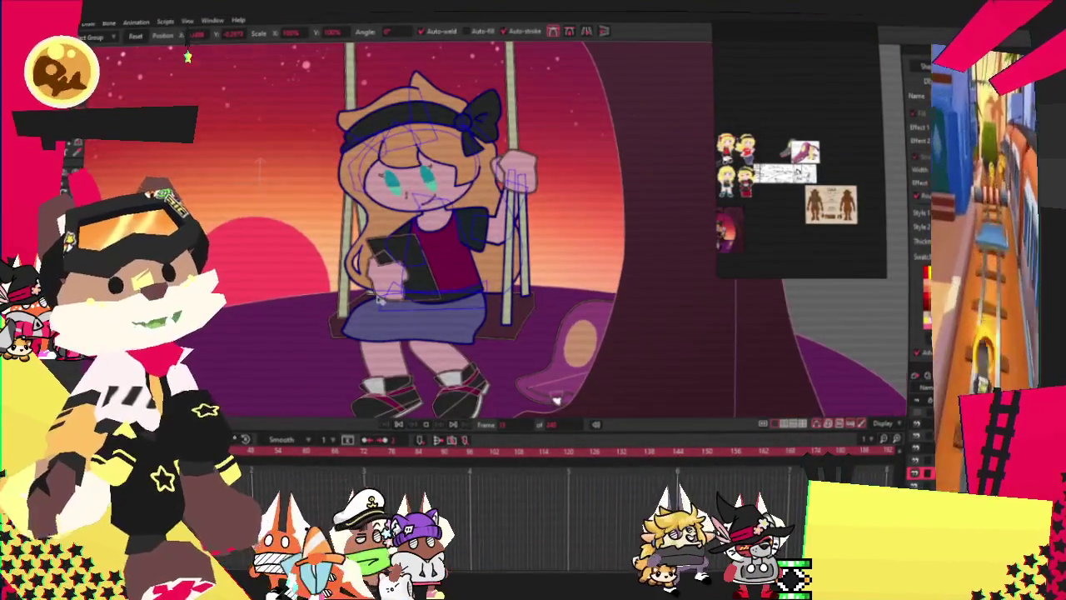
Step back to frame 0 and zoom out to show the girl, swing and tree.
{"action": "scroll", "coordinate": [380, 299], "scroll_direction": "up", "scroll_amount": 1}
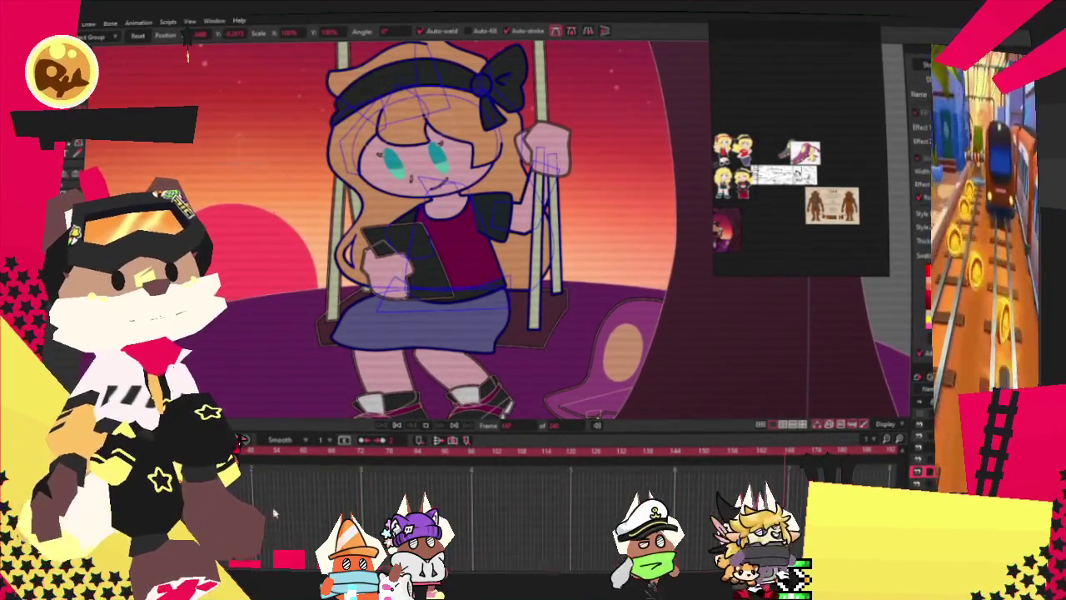
{"action": "left_click", "coordinate": [402, 423]}
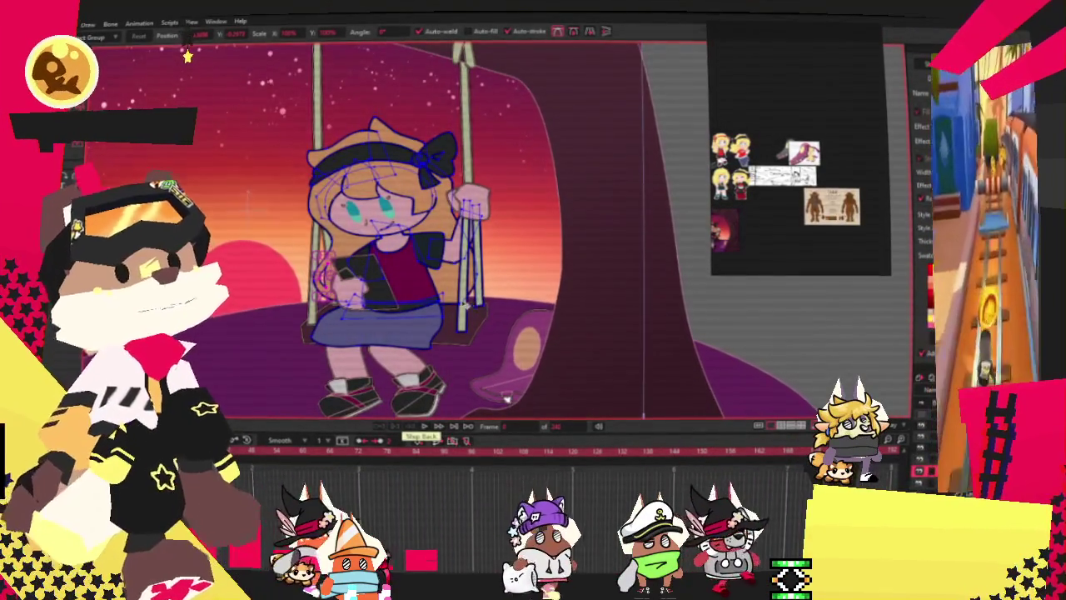
{"action": "scroll", "coordinate": [500, 383], "scroll_direction": "down", "scroll_amount": 2}
{"action": "scroll", "coordinate": [457, 310], "scroll_direction": "down", "scroll_amount": 1}
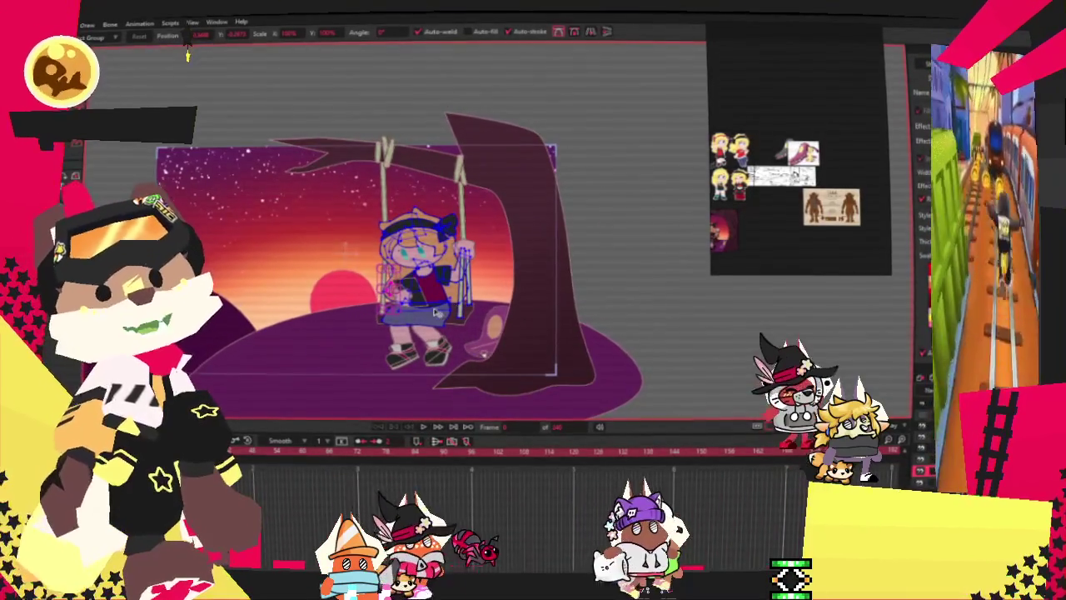
{"action": "scroll", "coordinate": [483, 353], "scroll_direction": "down", "scroll_amount": 1}
{"action": "scroll", "coordinate": [491, 352], "scroll_direction": "up", "scroll_amount": 1}
{"action": "scroll", "coordinate": [500, 352], "scroll_direction": "up", "scroll_amount": 1}
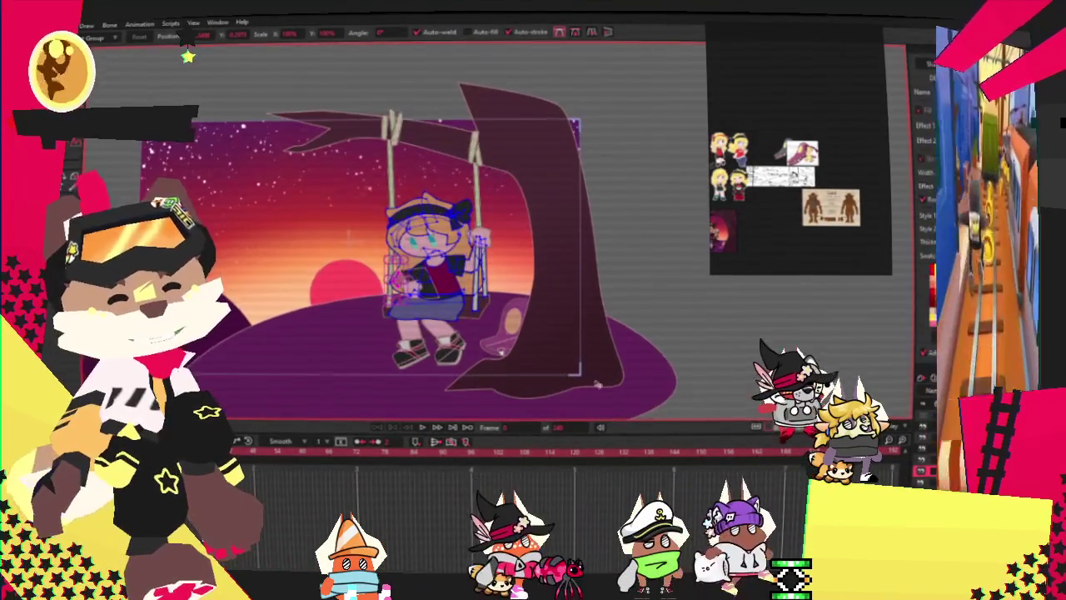
{"action": "double_click", "coordinate": [501, 353]}
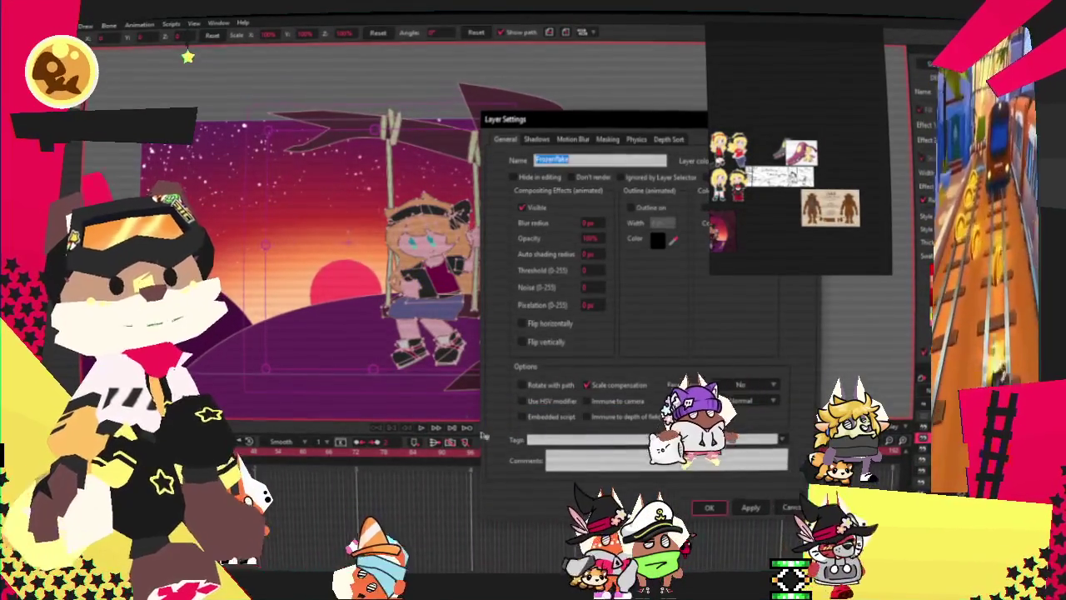
{"action": "left_click", "coordinate": [788, 509]}
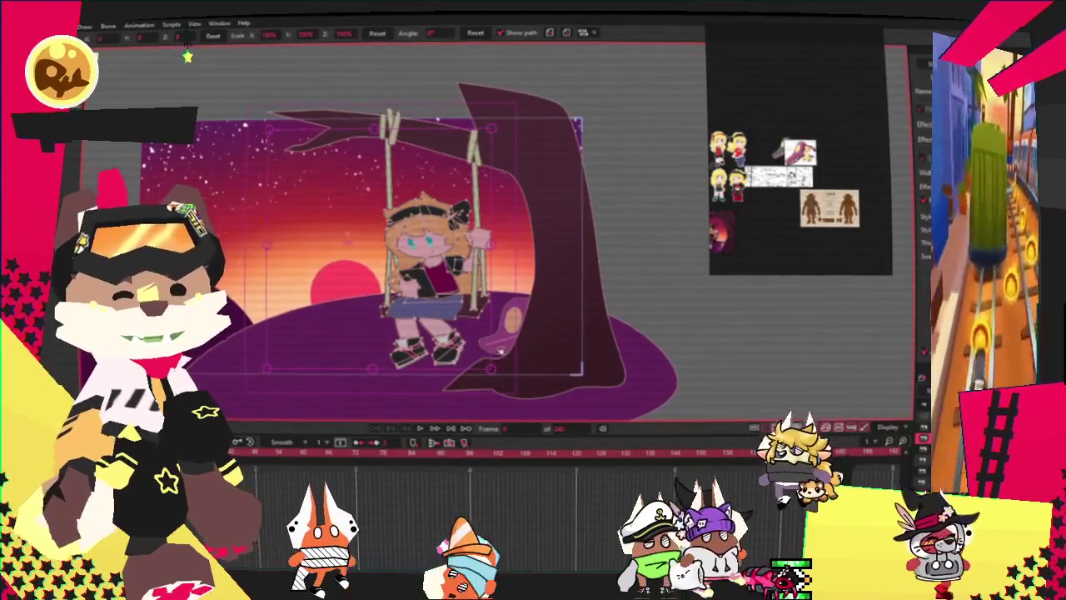
{"action": "left_click", "coordinate": [84, 25]}
{"action": "key", "text": "Escape"}
{"action": "scroll", "coordinate": [358, 268], "scroll_direction": "down", "scroll_amount": 1}
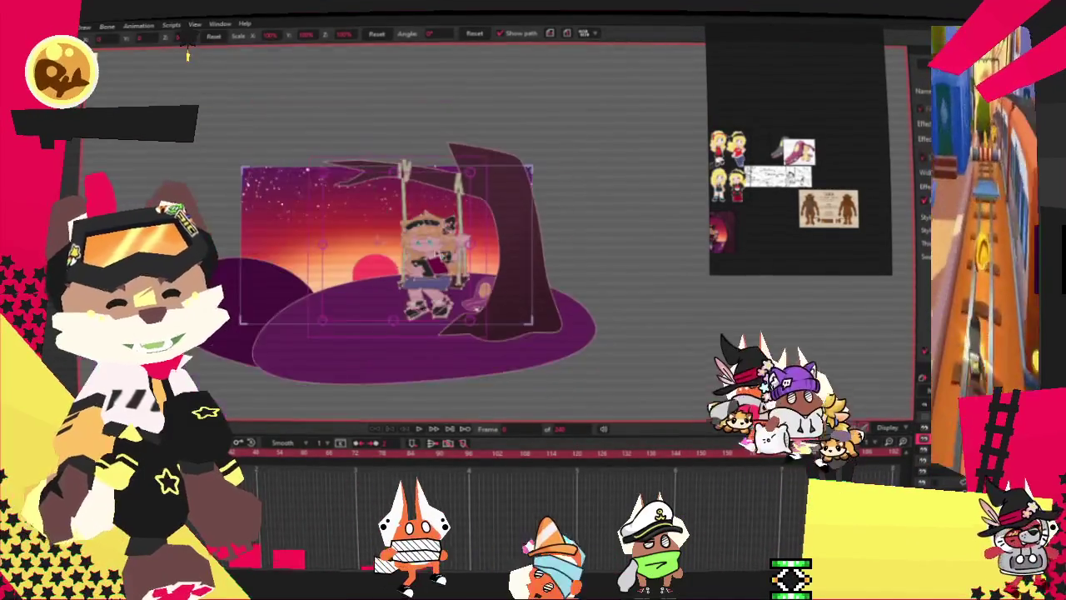
{"action": "scroll", "coordinate": [359, 268], "scroll_direction": "up", "scroll_amount": 2}
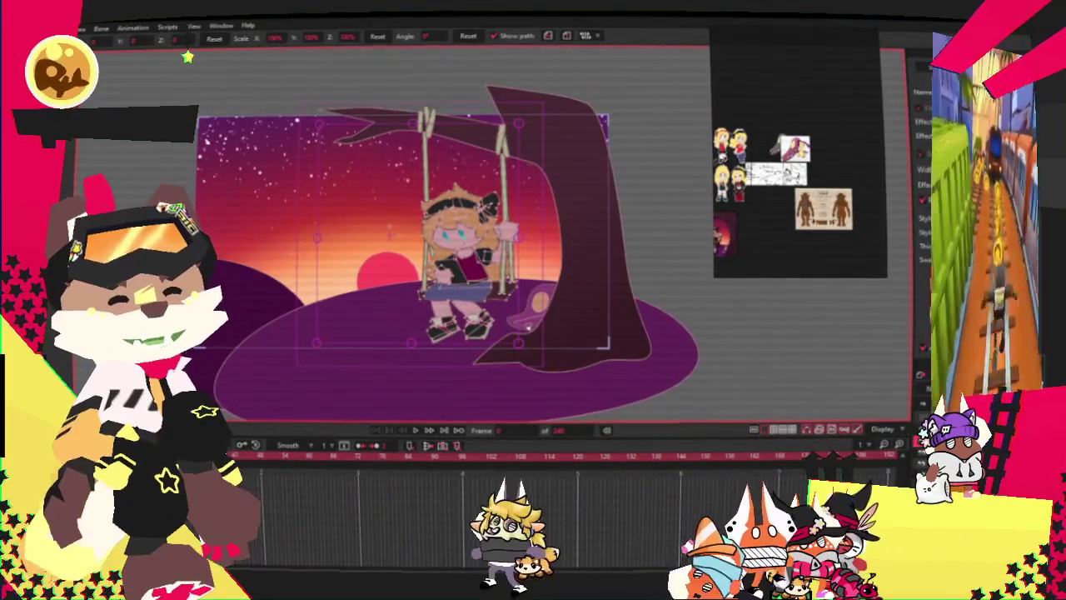
Draw a vertical chain of bones from above the girl's head, down to her head, then to the seat.
{"action": "key", "text": "g"}
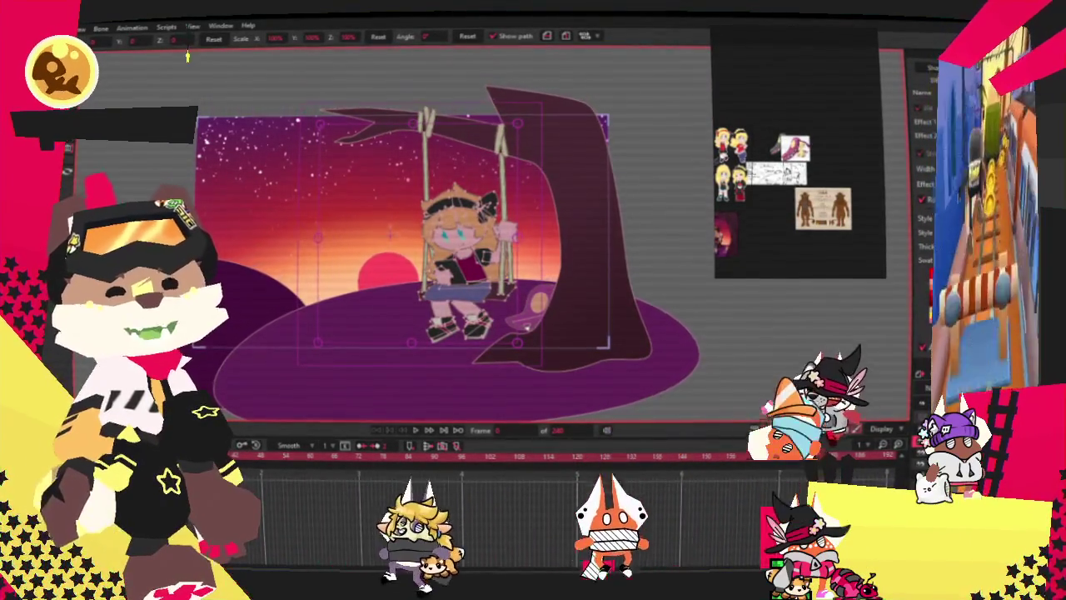
{"action": "scroll", "coordinate": [414, 175], "scroll_direction": "up", "scroll_amount": 3}
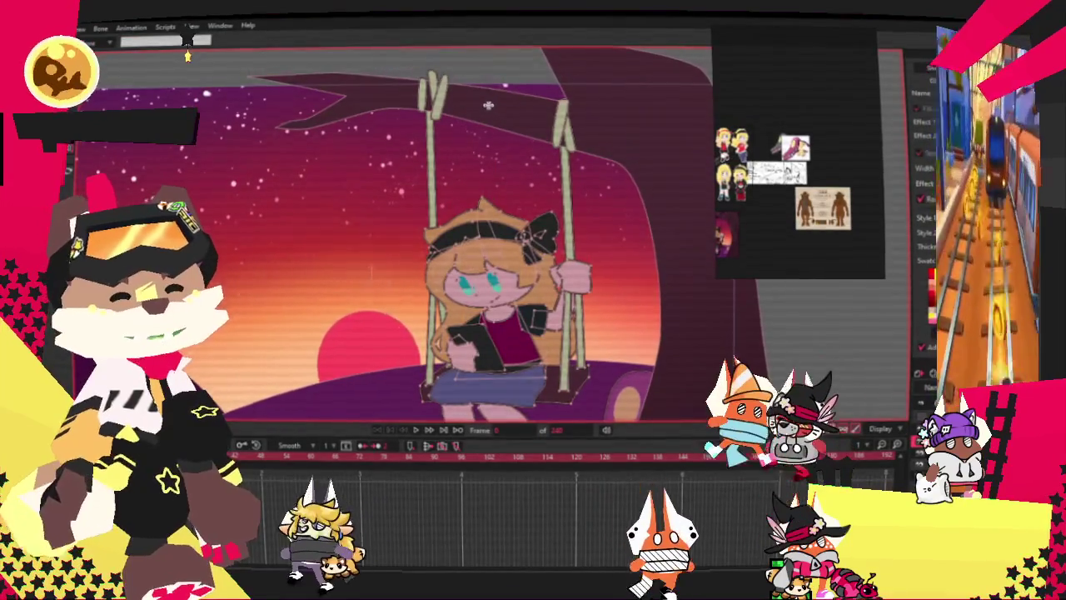
{"action": "left_click_drag", "start_coordinate": [483, 101], "coordinate": [500, 197]}
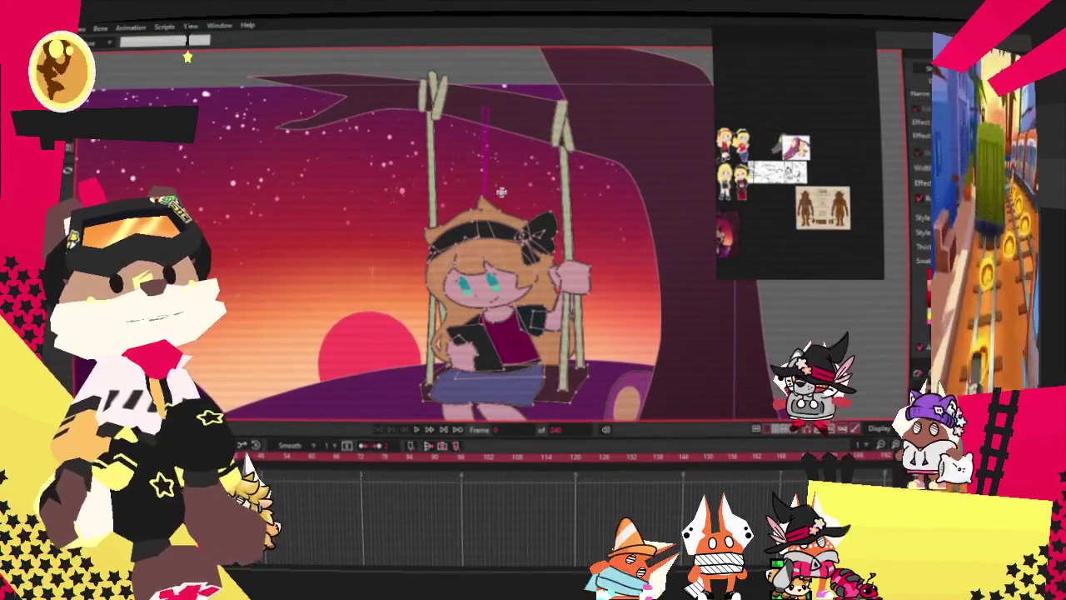
{"action": "left_click_drag", "start_coordinate": [494, 109], "coordinate": [491, 232]}
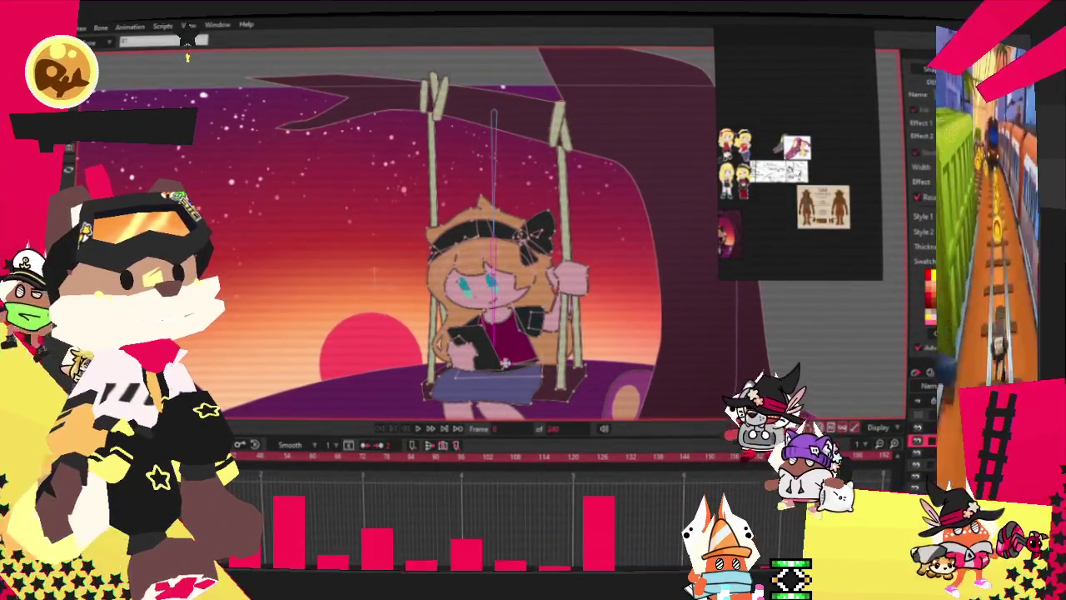
{"action": "left_click_drag", "start_coordinate": [493, 234], "coordinate": [504, 369]}
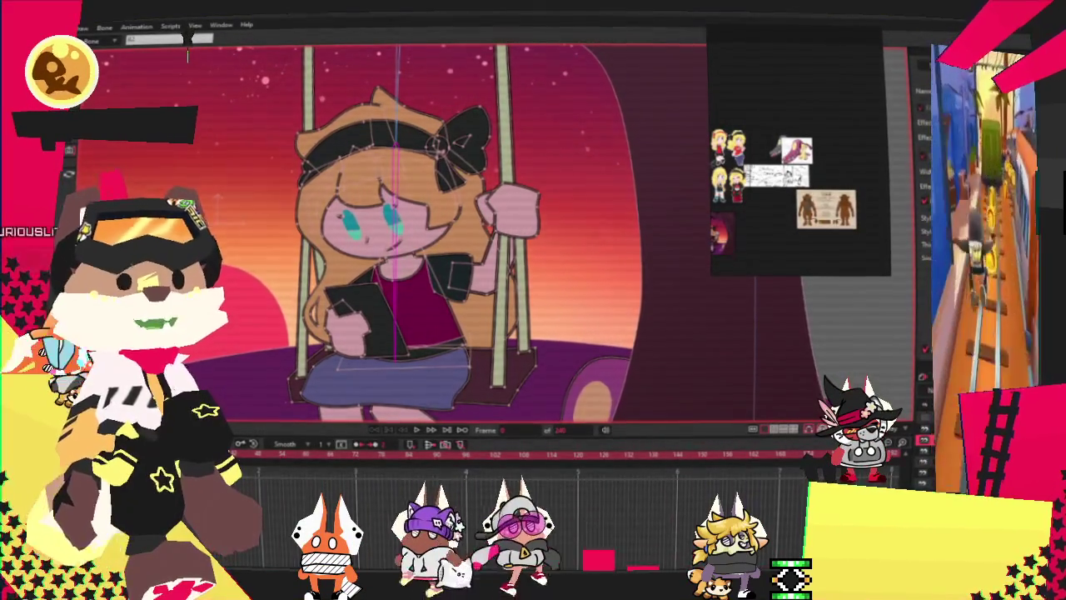
Draw a bone down the girl's left leg and another across her left shoe.
{"action": "scroll", "coordinate": [533, 399], "scroll_direction": "down", "scroll_amount": 2}
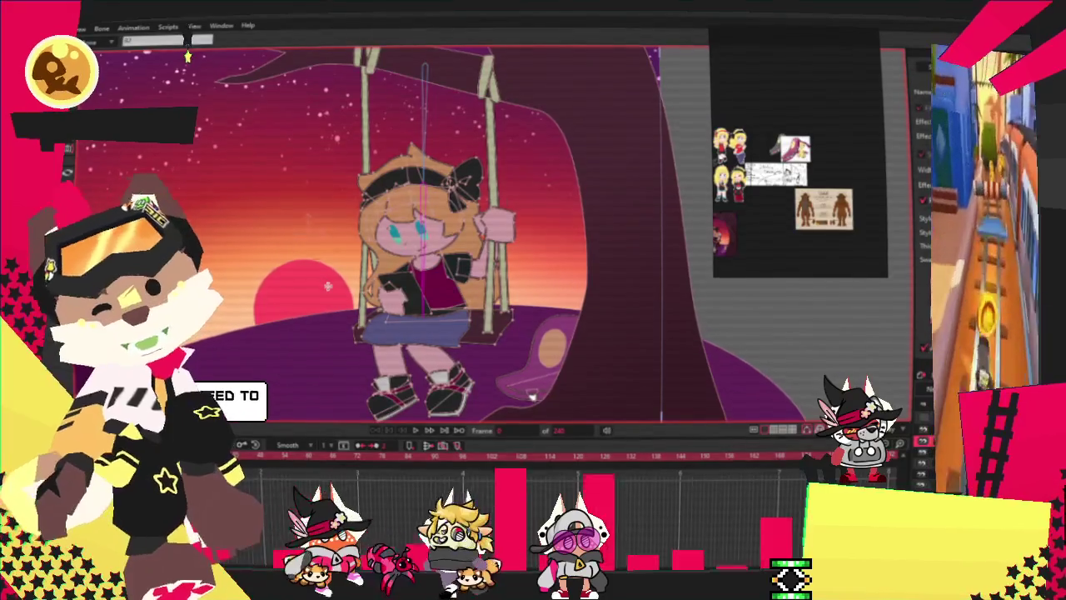
{"action": "scroll", "coordinate": [427, 319], "scroll_direction": "up", "scroll_amount": 2}
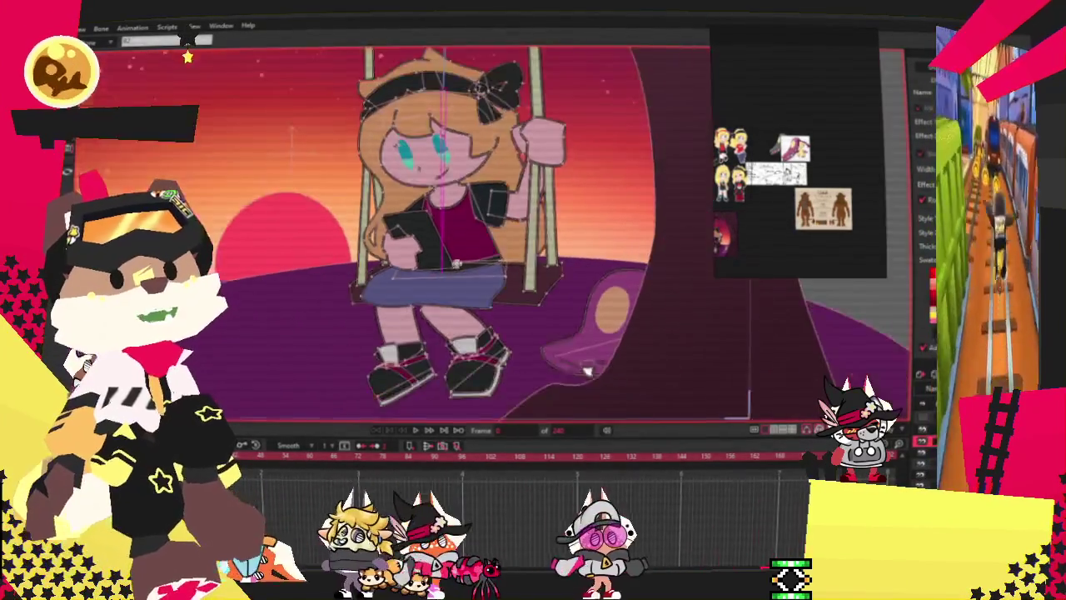
{"action": "scroll", "coordinate": [428, 320], "scroll_direction": "up", "scroll_amount": 1}
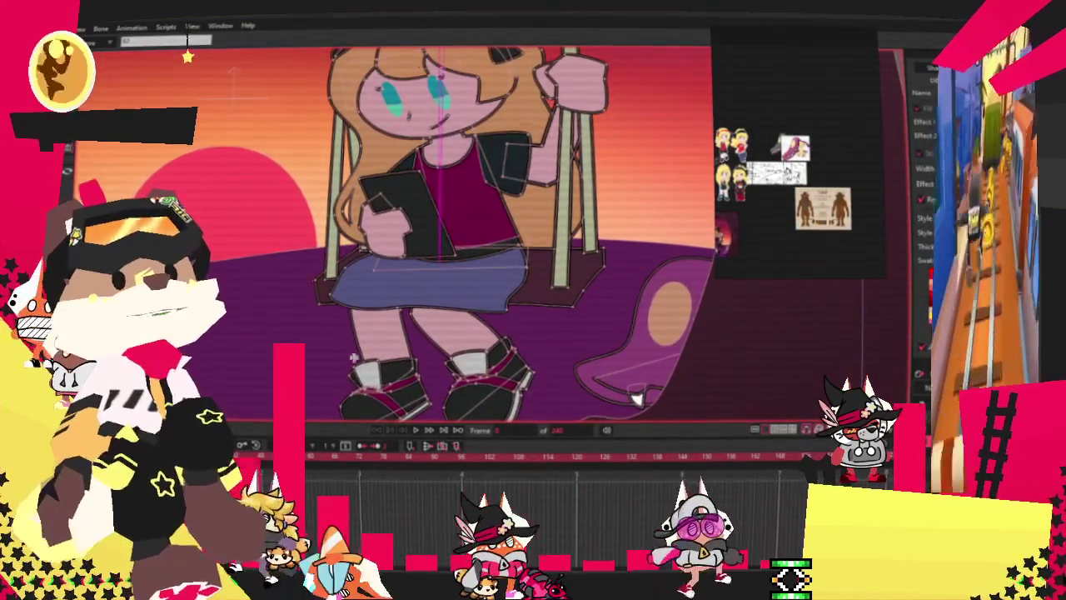
{"action": "scroll", "coordinate": [427, 320], "scroll_direction": "up", "scroll_amount": 1}
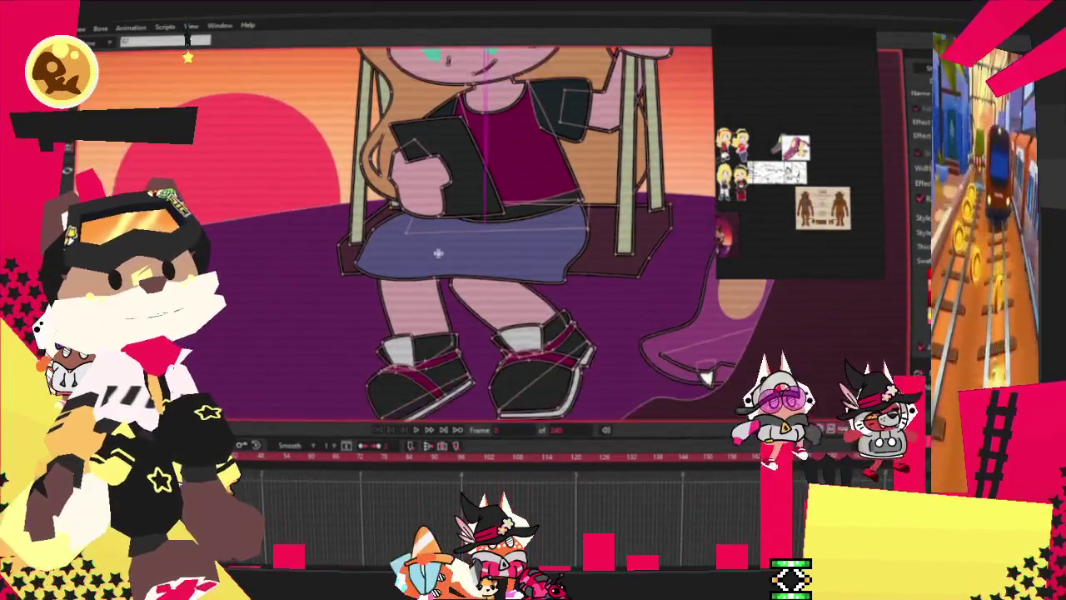
{"action": "mouse_move", "coordinate": [444, 219]}
{"action": "left_mouse_down"}
{"action": "mouse_move", "coordinate": [385, 277]}
{"action": "mouse_move", "coordinate": [431, 394]}
{"action": "left_mouse_up"}
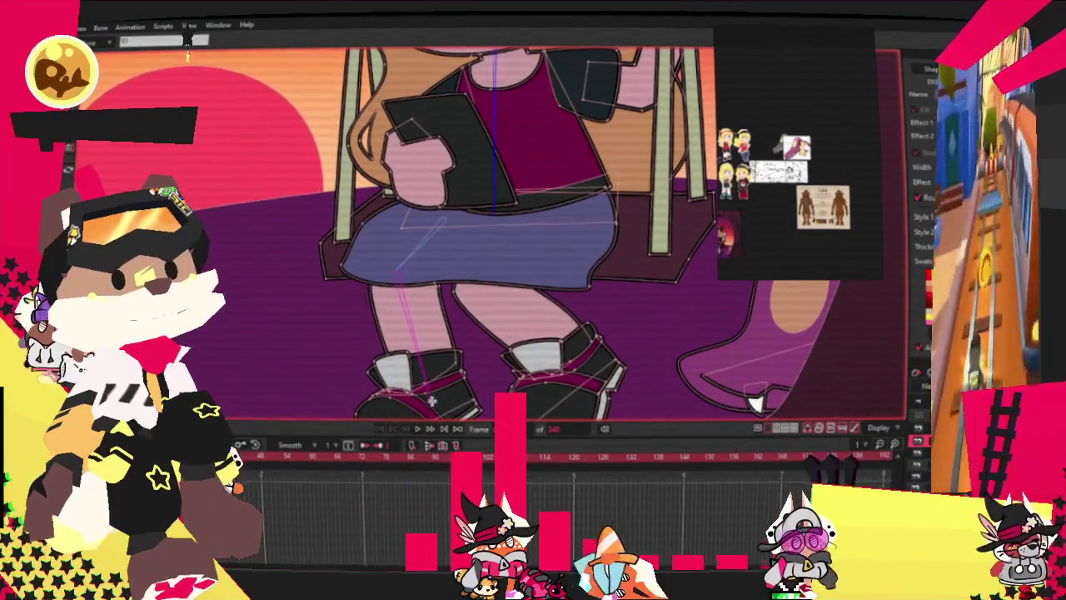
{"action": "scroll", "coordinate": [432, 393], "scroll_direction": "down", "scroll_amount": 3}
{"action": "scroll", "coordinate": [435, 284], "scroll_direction": "up", "scroll_amount": 3}
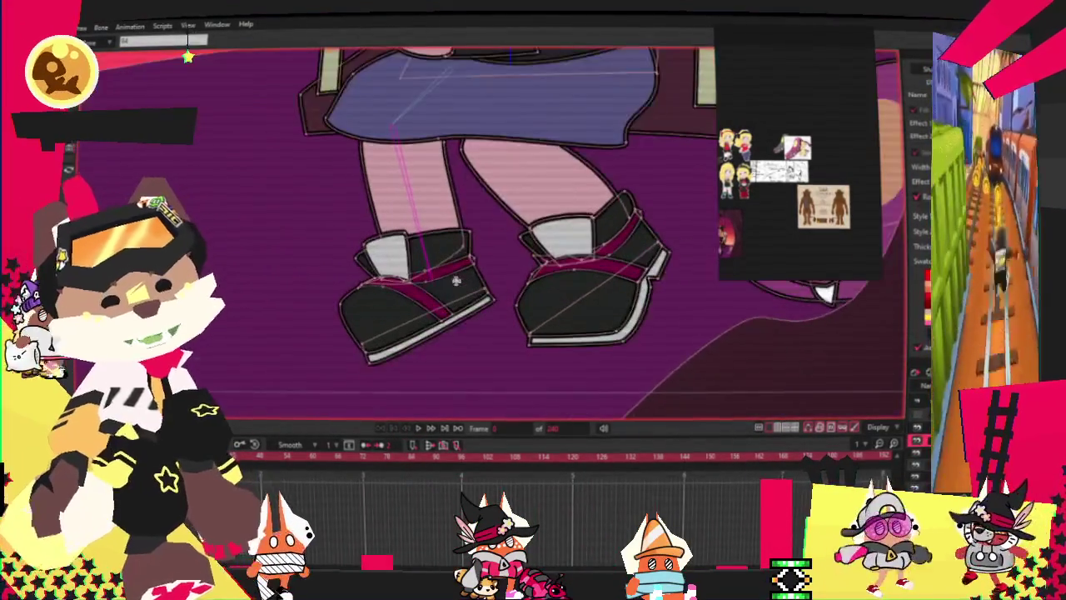
{"action": "left_click_drag", "start_coordinate": [436, 284], "coordinate": [339, 338]}
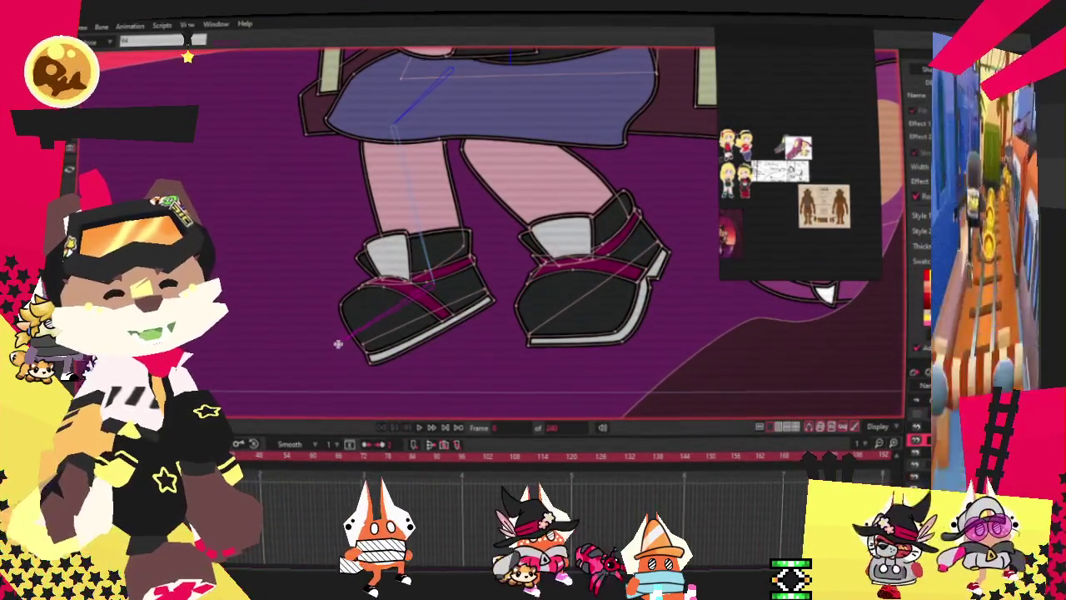
Add a shin bone running down from the end of the thigh bone.
{"action": "scroll", "coordinate": [339, 338], "scroll_direction": "down", "scroll_amount": 3}
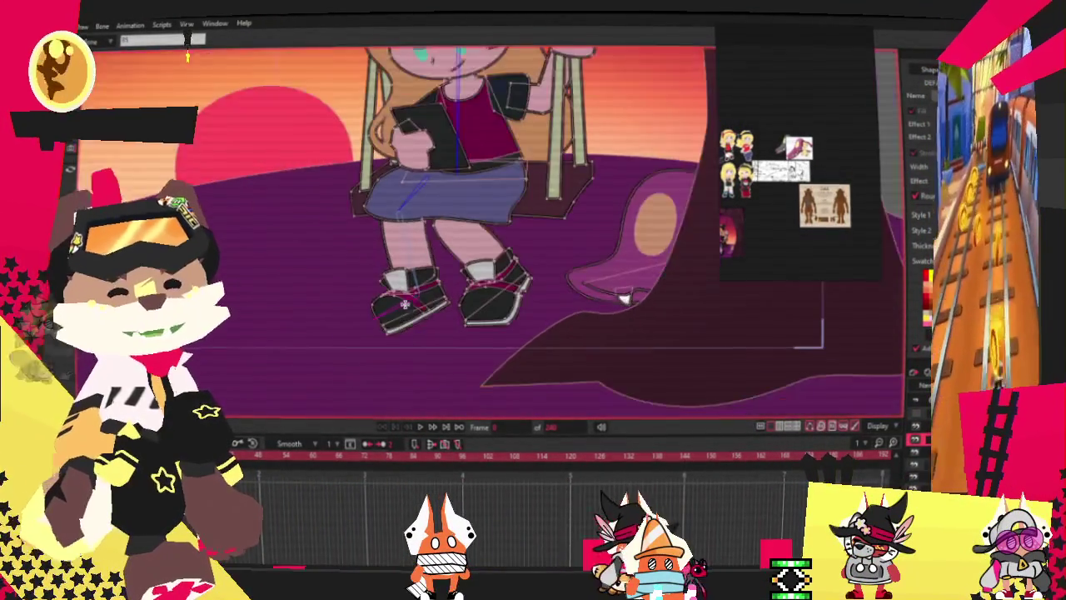
{"action": "scroll", "coordinate": [459, 216], "scroll_direction": "up", "scroll_amount": 1}
{"action": "scroll", "coordinate": [459, 216], "scroll_direction": "up", "scroll_amount": 1}
{"action": "key", "text": "b"}
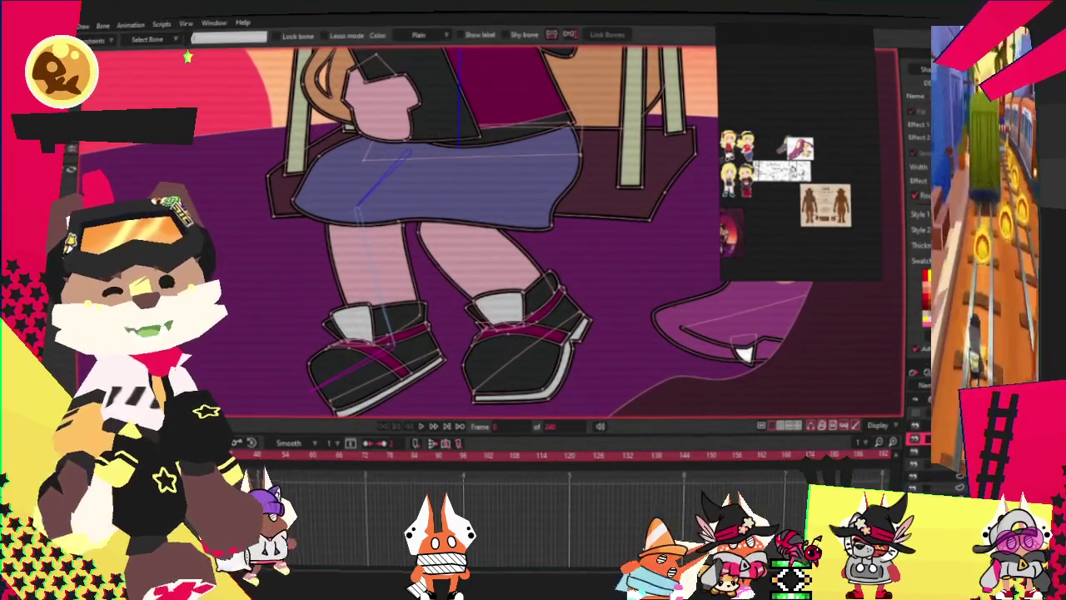
{"action": "key", "text": "p"}
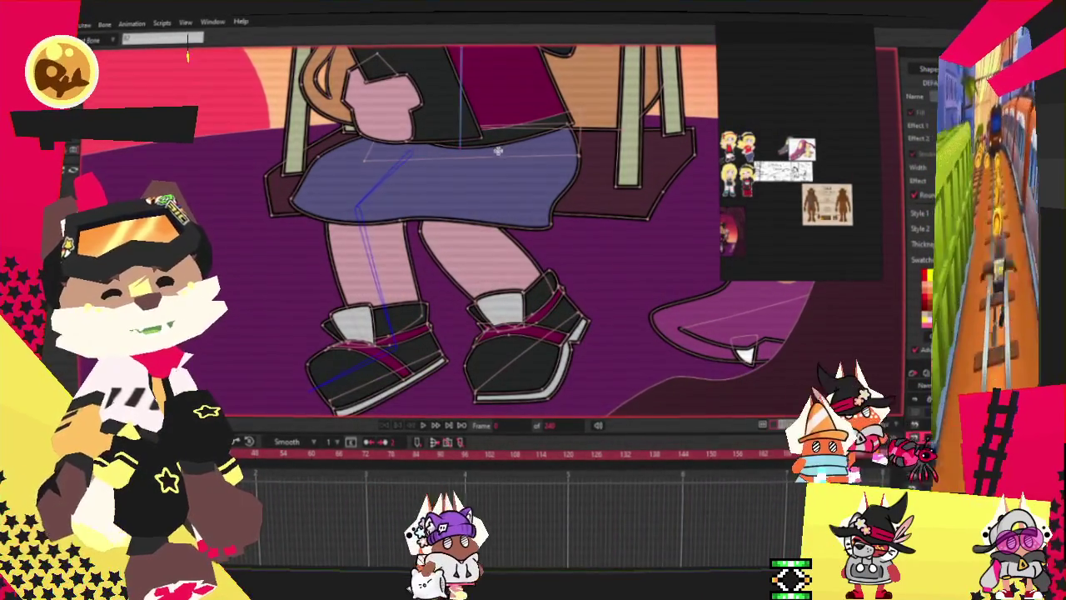
{"action": "mouse_move", "coordinate": [457, 248]}
{"action": "left_mouse_down"}
{"action": "mouse_move", "coordinate": [527, 313]}
{"action": "mouse_move", "coordinate": [505, 394]}
{"action": "left_mouse_up"}
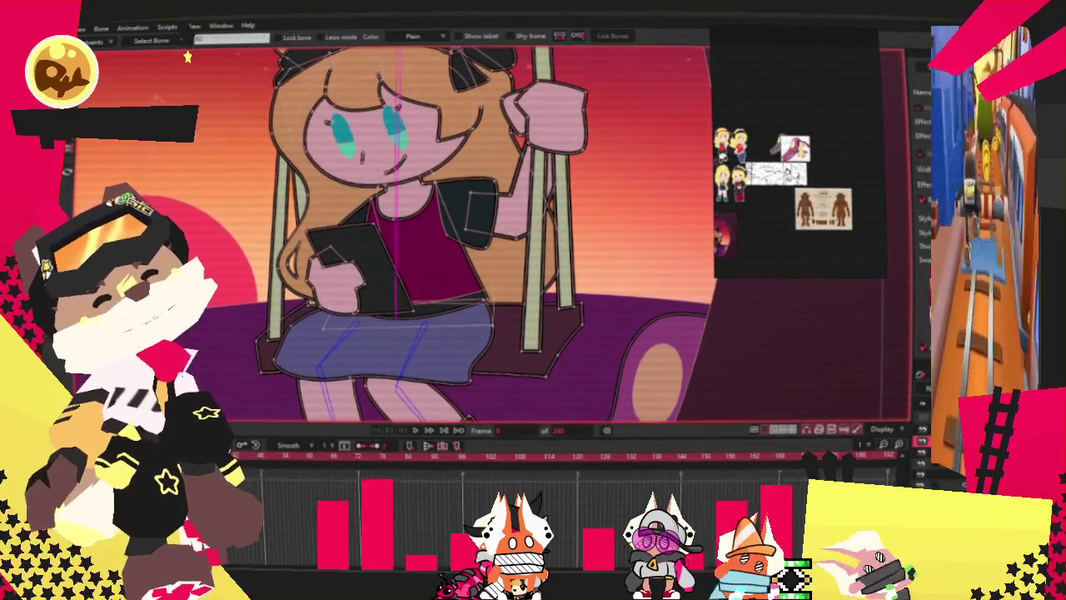
On the swing ropes layer, move the right rope knot's points up and left.
{"action": "scroll", "coordinate": [587, 402], "scroll_direction": "down", "scroll_amount": 2}
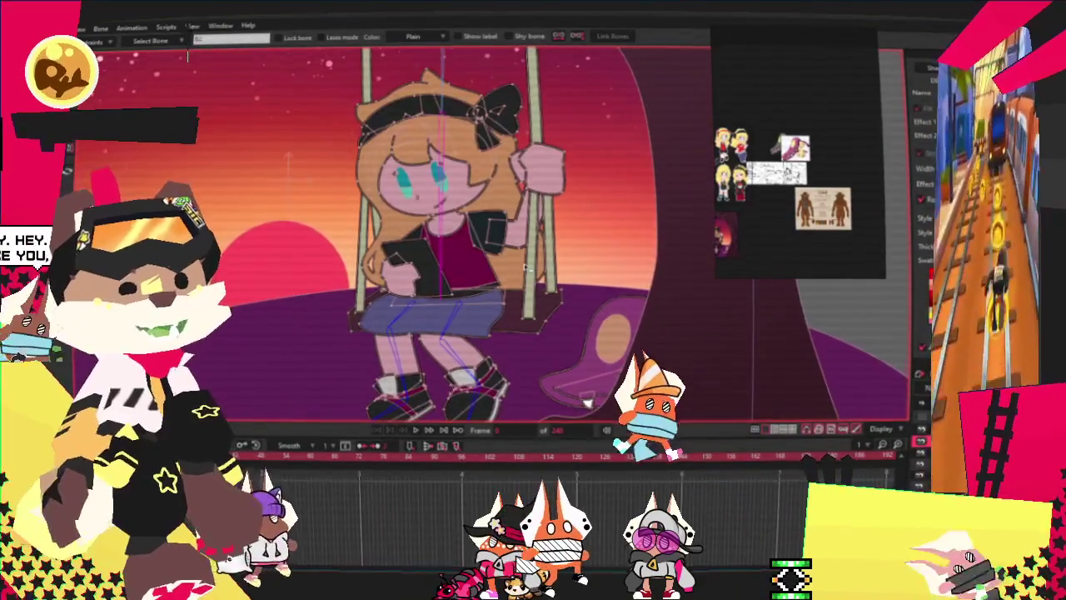
{"action": "scroll", "coordinate": [587, 402], "scroll_direction": "down", "scroll_amount": 1}
{"action": "scroll", "coordinate": [575, 374], "scroll_direction": "down", "scroll_amount": 2}
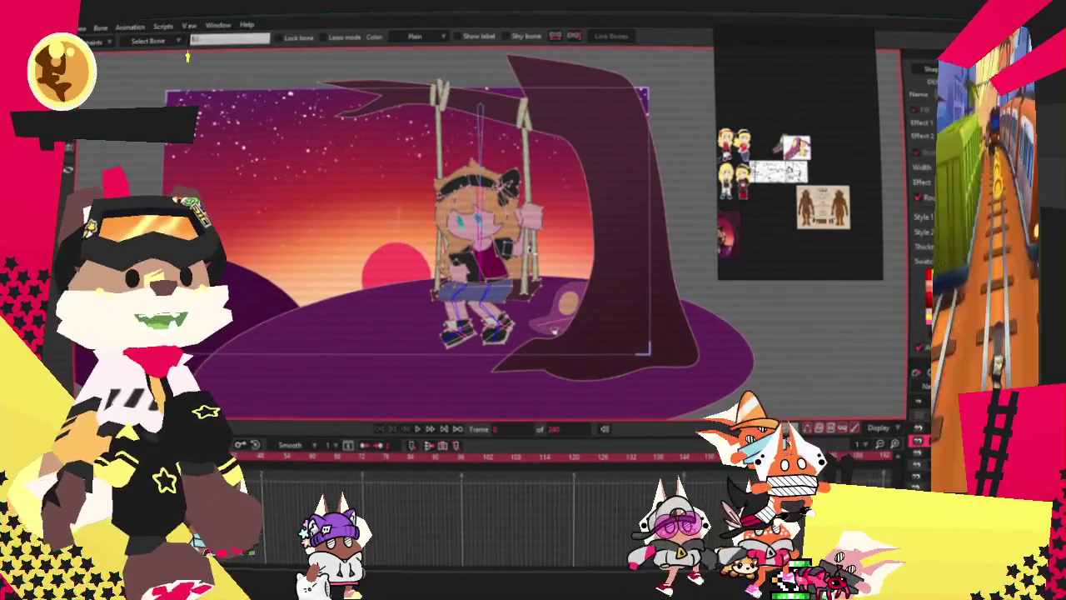
{"action": "scroll", "coordinate": [533, 246], "scroll_direction": "down", "scroll_amount": 1}
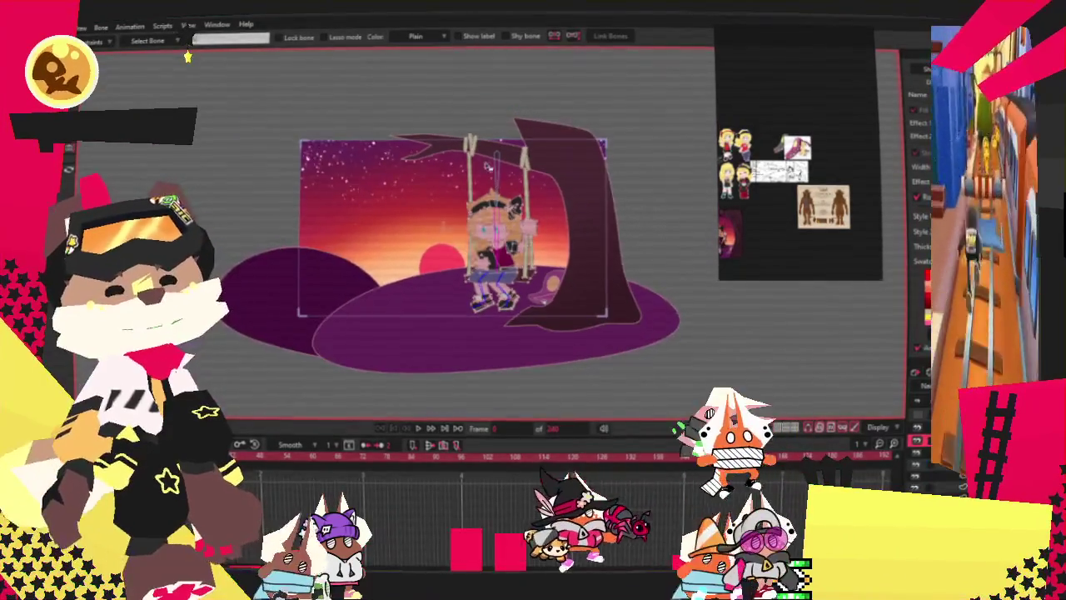
{"action": "scroll", "coordinate": [461, 167], "scroll_direction": "up", "scroll_amount": 1}
{"action": "scroll", "coordinate": [462, 167], "scroll_direction": "up", "scroll_amount": 1}
{"action": "scroll", "coordinate": [462, 168], "scroll_direction": "up", "scroll_amount": 1}
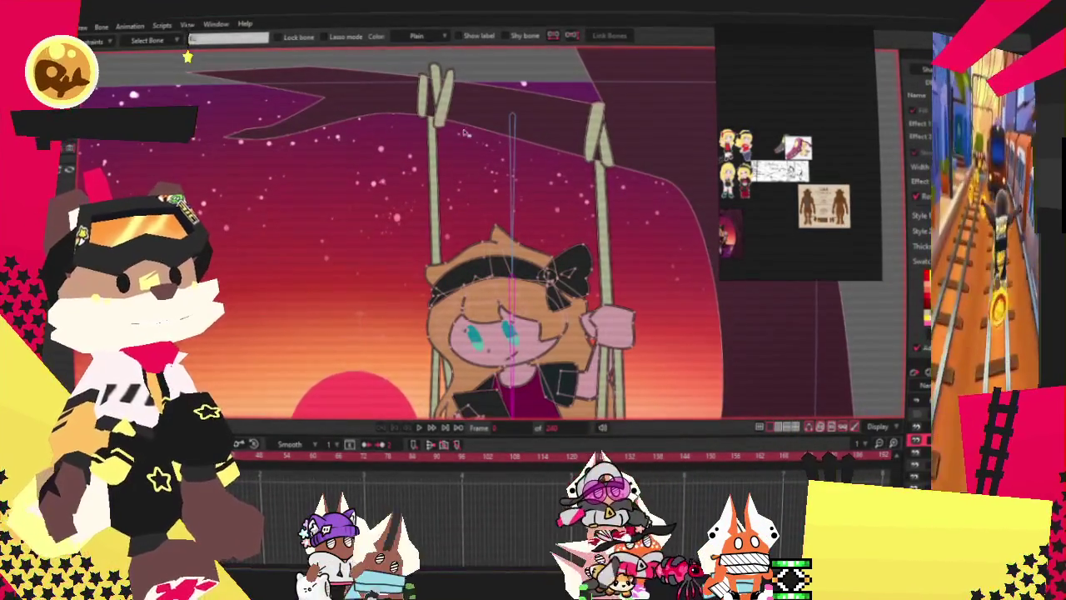
{"action": "scroll", "coordinate": [450, 88], "scroll_direction": "up", "scroll_amount": 1}
{"action": "scroll", "coordinate": [450, 87], "scroll_direction": "up", "scroll_amount": 1}
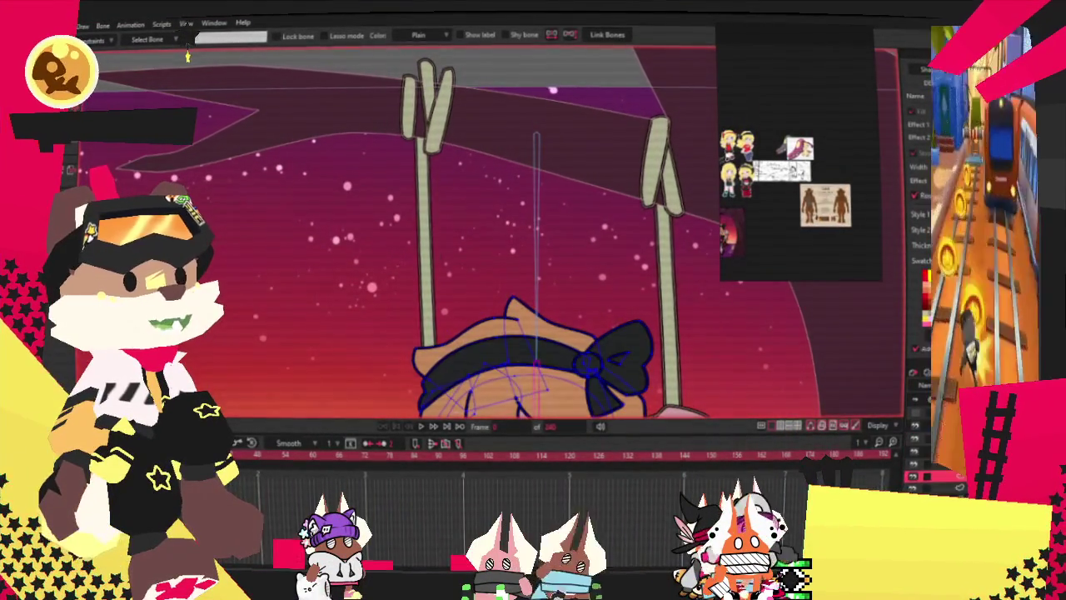
{"action": "left_click", "coordinate": [188, 57]}
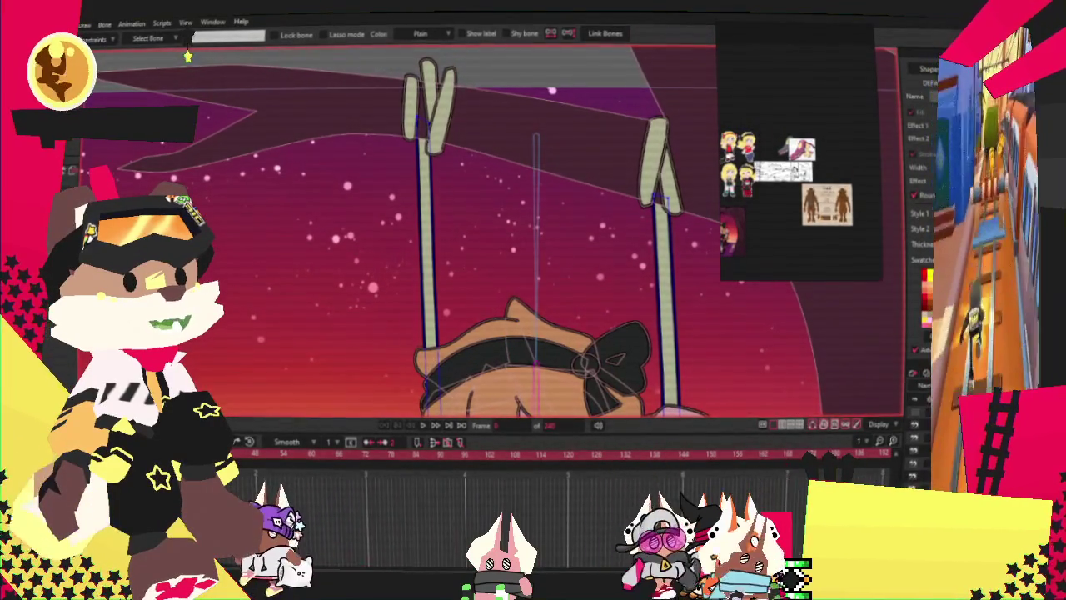
{"action": "key", "text": "g"}
{"action": "scroll", "coordinate": [543, 245], "scroll_direction": "up", "scroll_amount": 3}
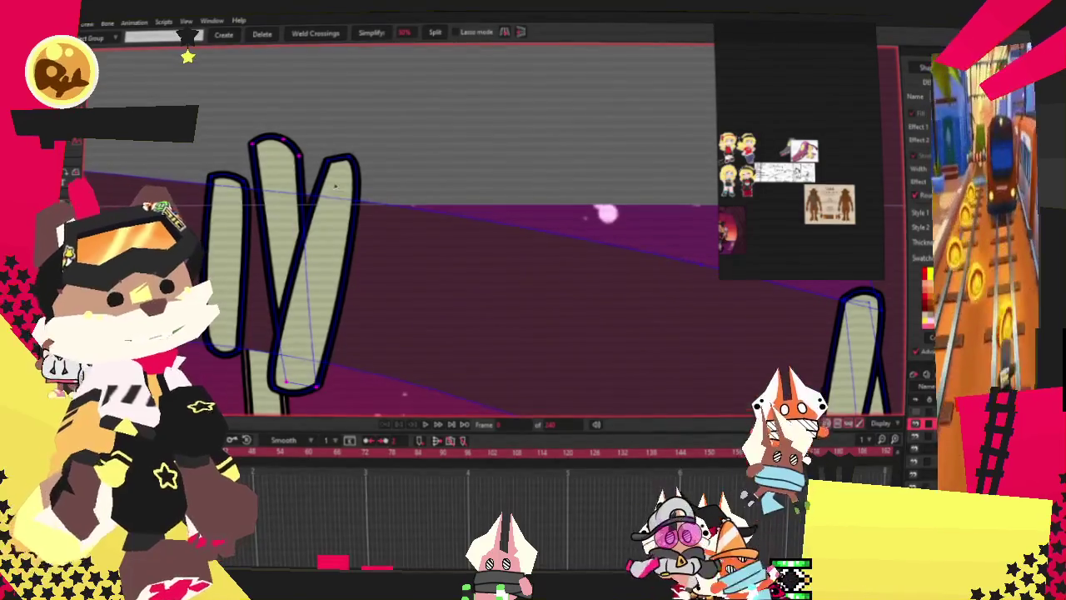
{"action": "key", "text": "t"}
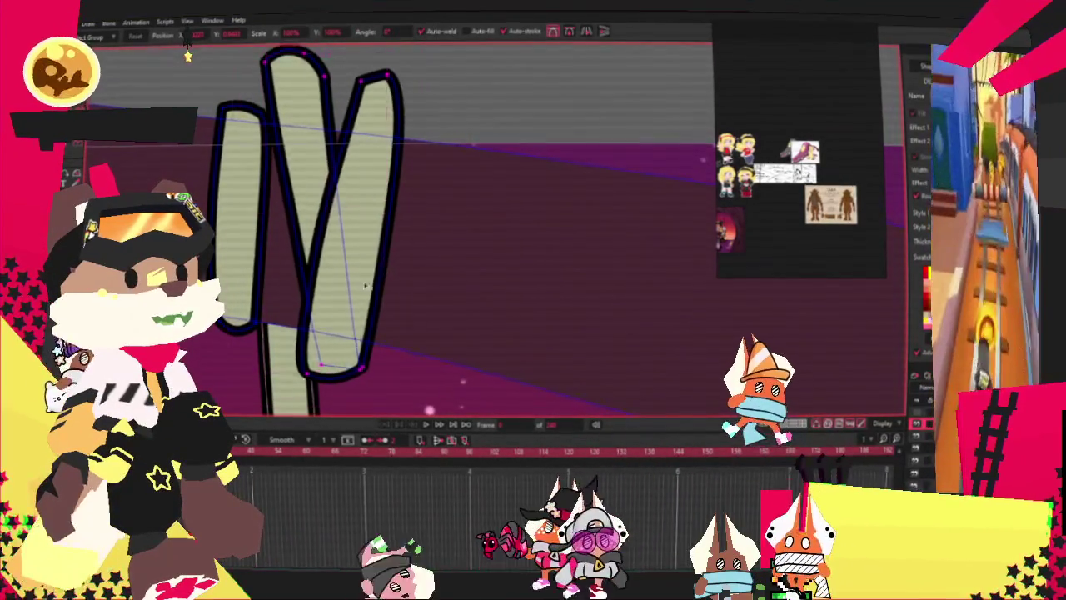
{"action": "left_click_drag", "start_coordinate": [375, 276], "coordinate": [357, 263]}
Squash the rope knot shorter vertically against the branch.
{"action": "scroll", "coordinate": [356, 263], "scroll_direction": "down", "scroll_amount": 3}
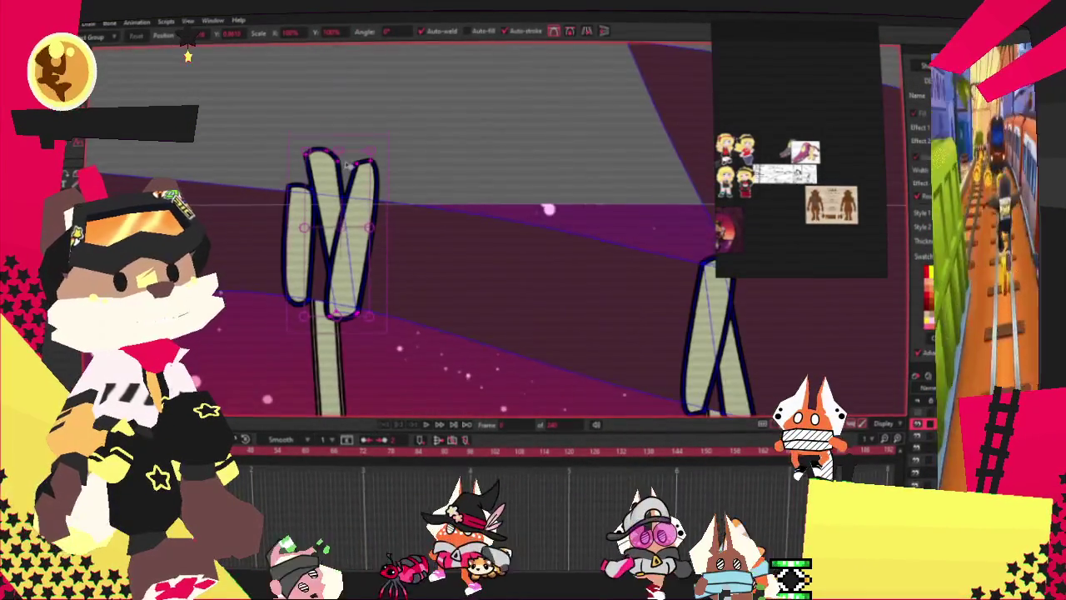
{"action": "left_click_drag", "start_coordinate": [340, 155], "coordinate": [339, 185]}
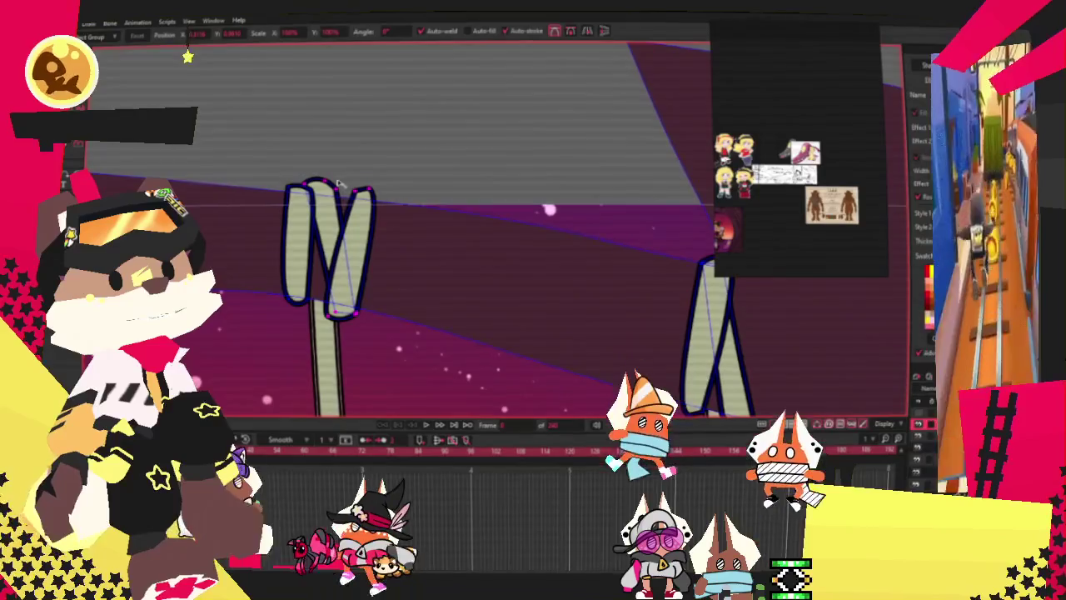
{"action": "scroll", "coordinate": [349, 170], "scroll_direction": "down", "scroll_amount": 2}
{"action": "scroll", "coordinate": [364, 159], "scroll_direction": "down", "scroll_amount": 1}
{"action": "scroll", "coordinate": [374, 191], "scroll_direction": "down", "scroll_amount": 3}
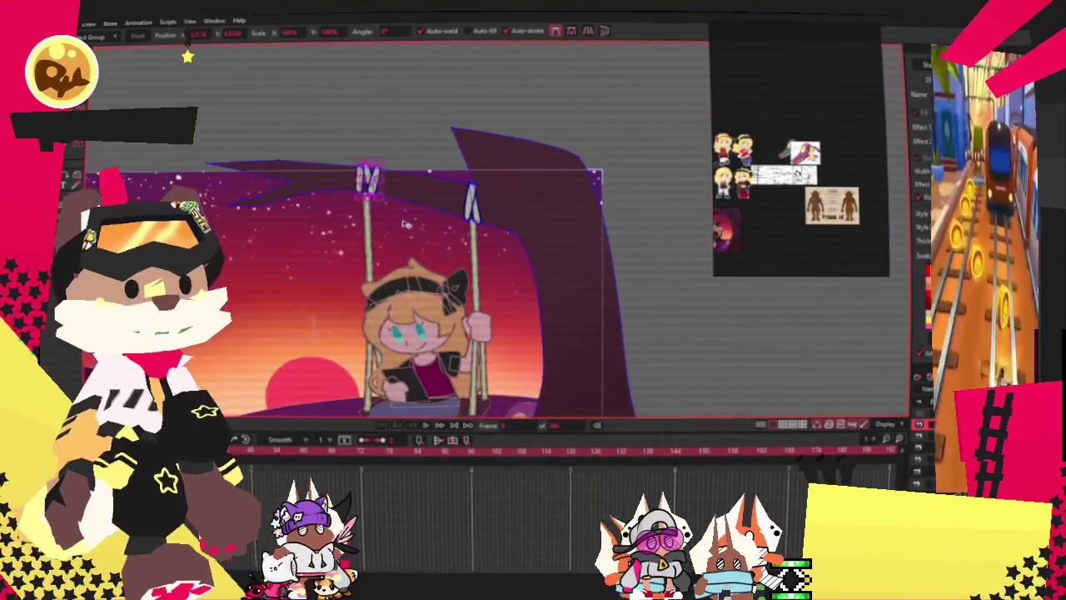
{"action": "scroll", "coordinate": [404, 249], "scroll_direction": "up", "scroll_amount": 5}
{"action": "scroll", "coordinate": [404, 249], "scroll_direction": "down", "scroll_amount": 3}
{"action": "scroll", "coordinate": [429, 294], "scroll_direction": "up", "scroll_amount": 2}
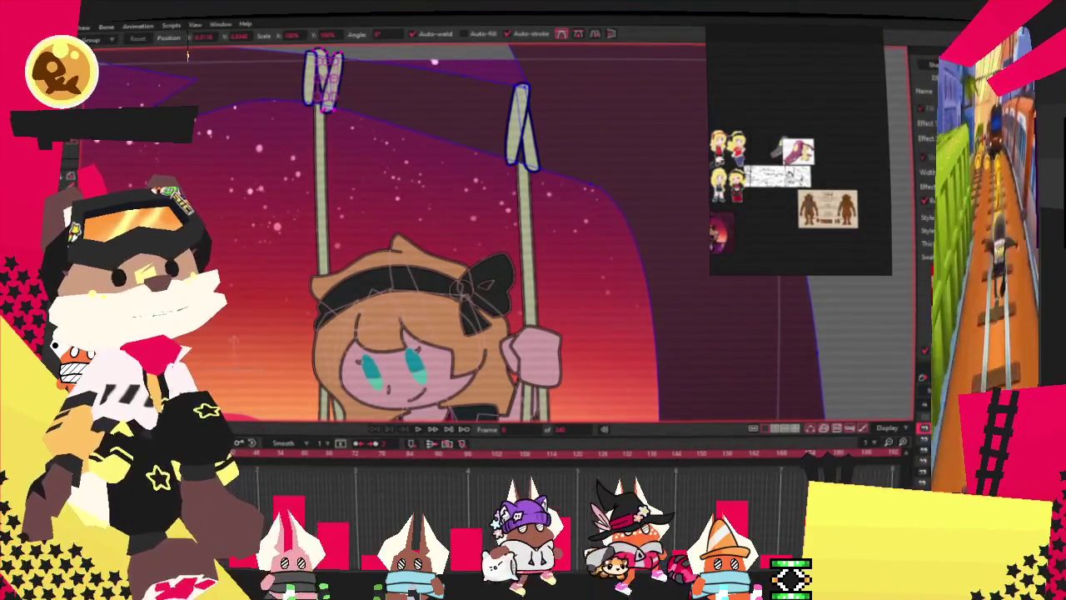
{"action": "scroll", "coordinate": [252, 218], "scroll_direction": "down", "scroll_amount": 3}
{"action": "scroll", "coordinate": [619, 399], "scroll_direction": "up", "scroll_amount": 3}
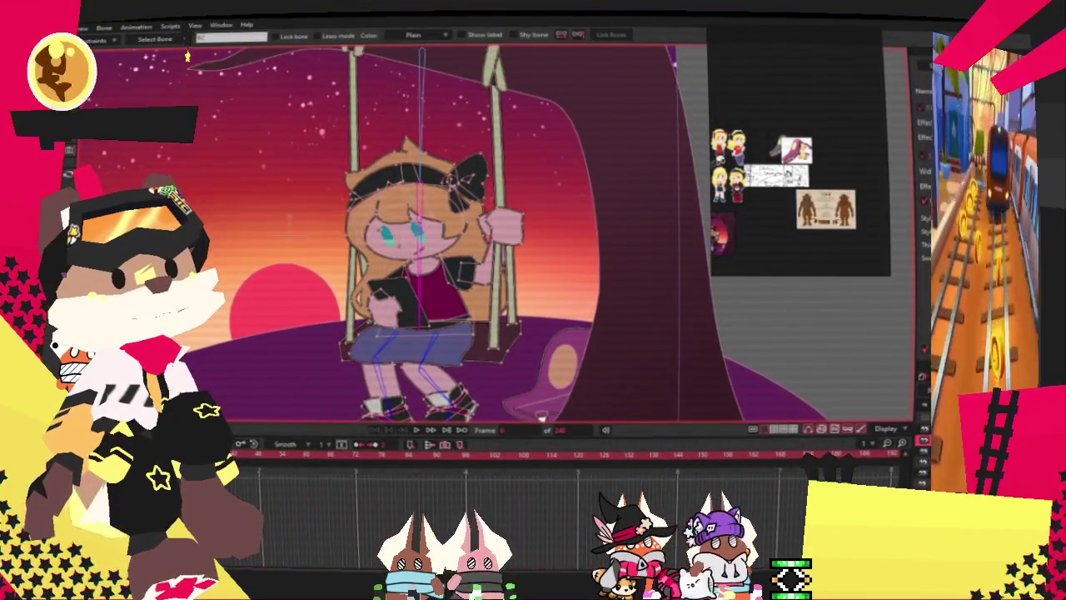
{"action": "scroll", "coordinate": [467, 399], "scroll_direction": "down", "scroll_amount": 3}
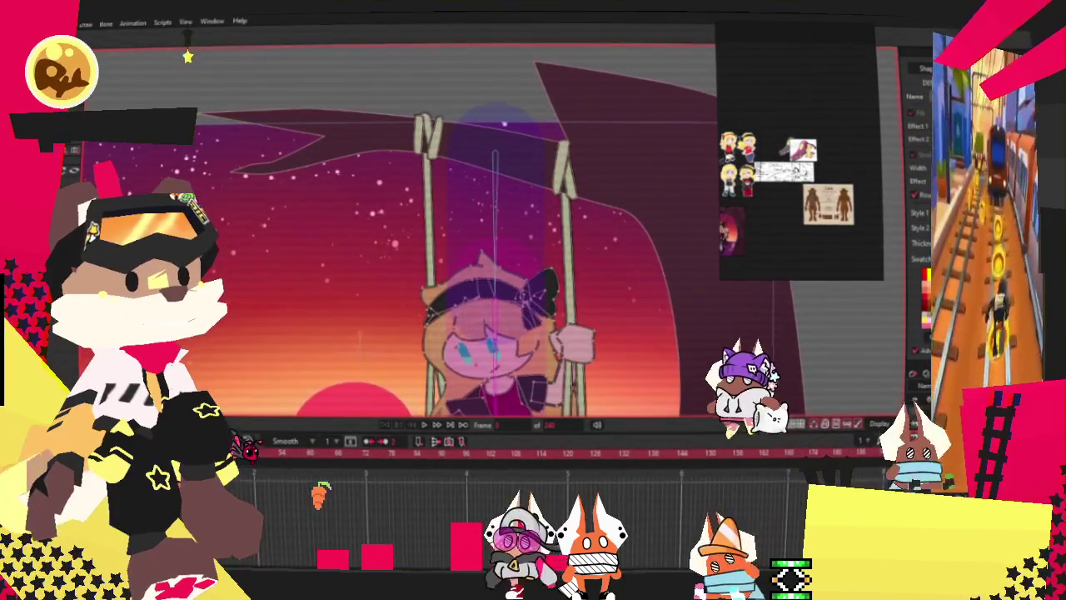
{"action": "key", "text": "space"}
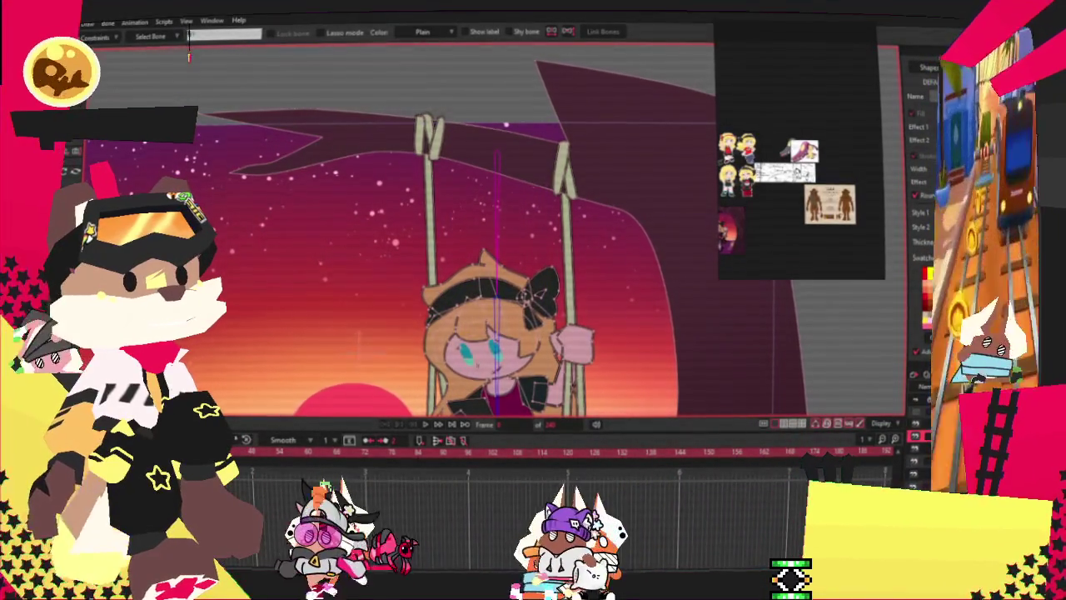
{"action": "scroll", "coordinate": [269, 158], "scroll_direction": "down", "scroll_amount": 2}
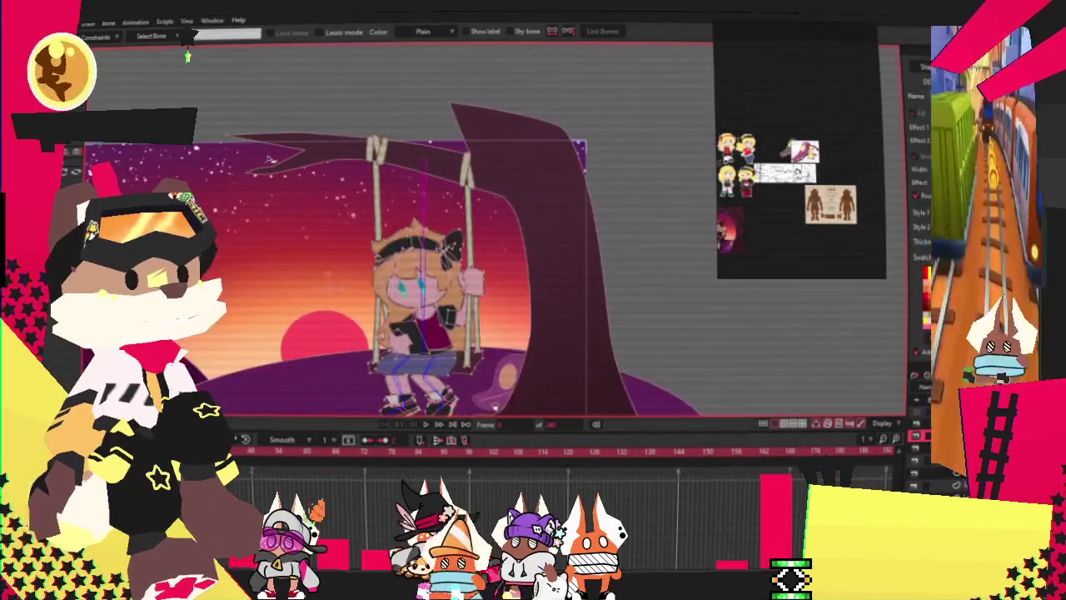
In point selection mode, rotate the view around the tops of the swing ropes.
{"action": "scroll", "coordinate": [460, 164], "scroll_direction": "up", "scroll_amount": 2}
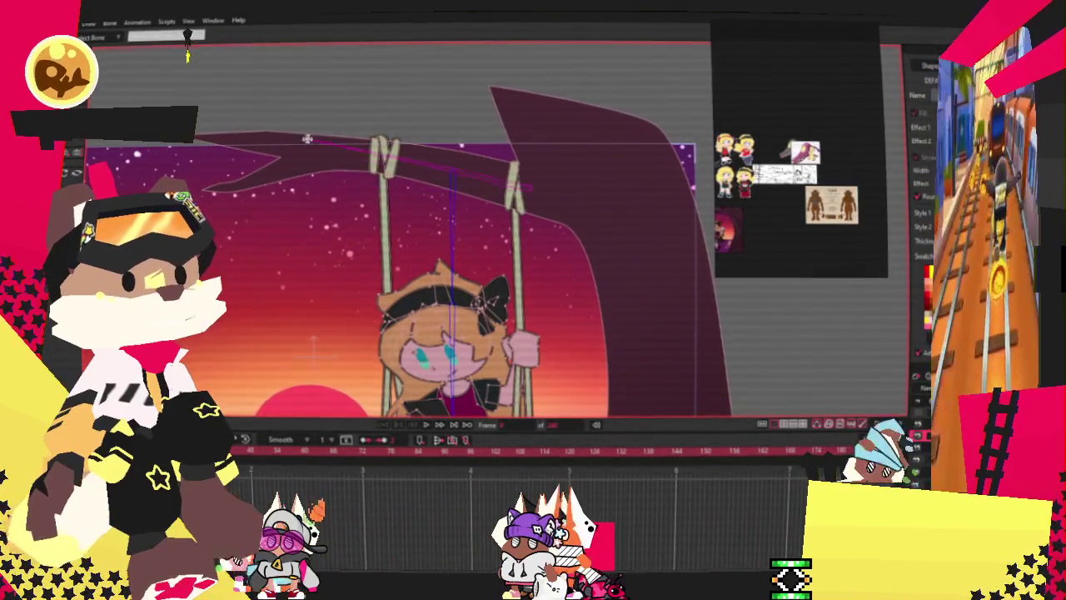
{"action": "scroll", "coordinate": [341, 148], "scroll_direction": "down", "scroll_amount": 2}
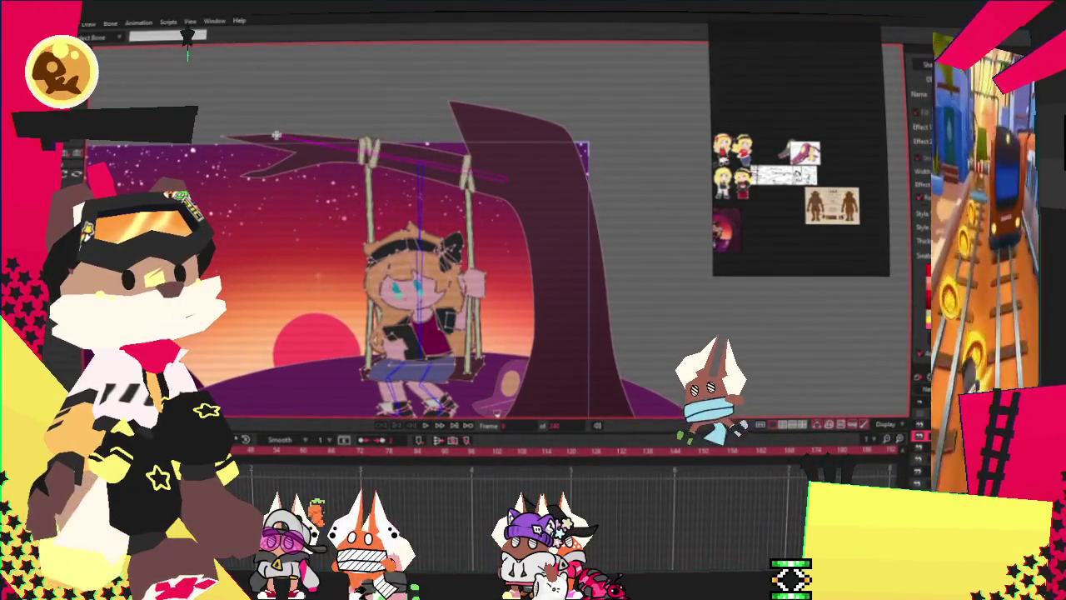
{"action": "scroll", "coordinate": [333, 146], "scroll_direction": "down", "scroll_amount": 1}
{"action": "scroll", "coordinate": [374, 154], "scroll_direction": "up", "scroll_amount": 2}
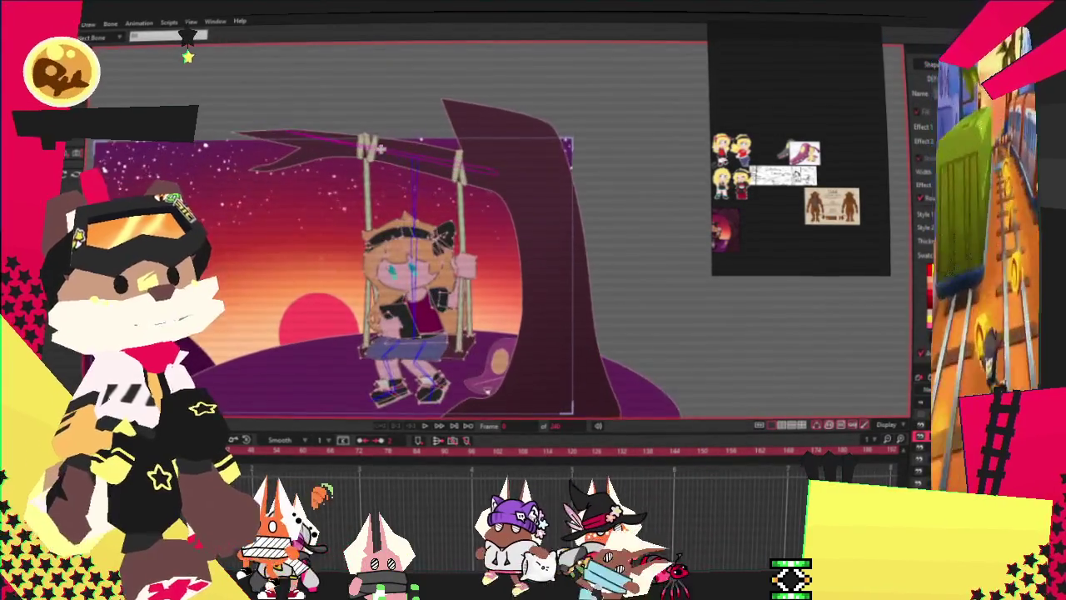
{"action": "scroll", "coordinate": [414, 158], "scroll_direction": "up", "scroll_amount": 1}
{"action": "key", "text": "g"}
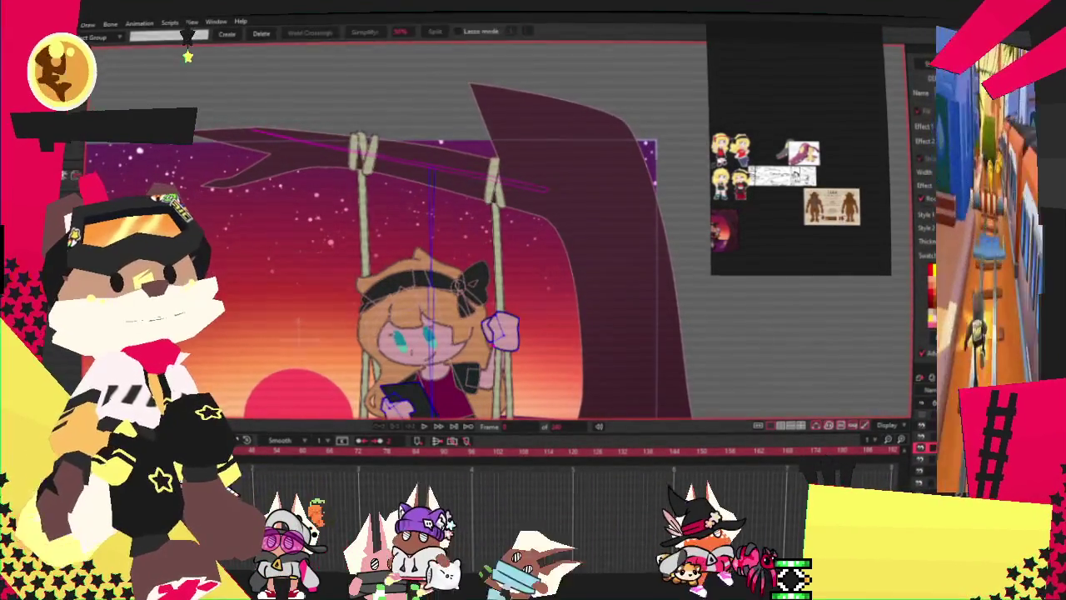
{"action": "scroll", "coordinate": [644, 312], "scroll_direction": "up", "scroll_amount": 2}
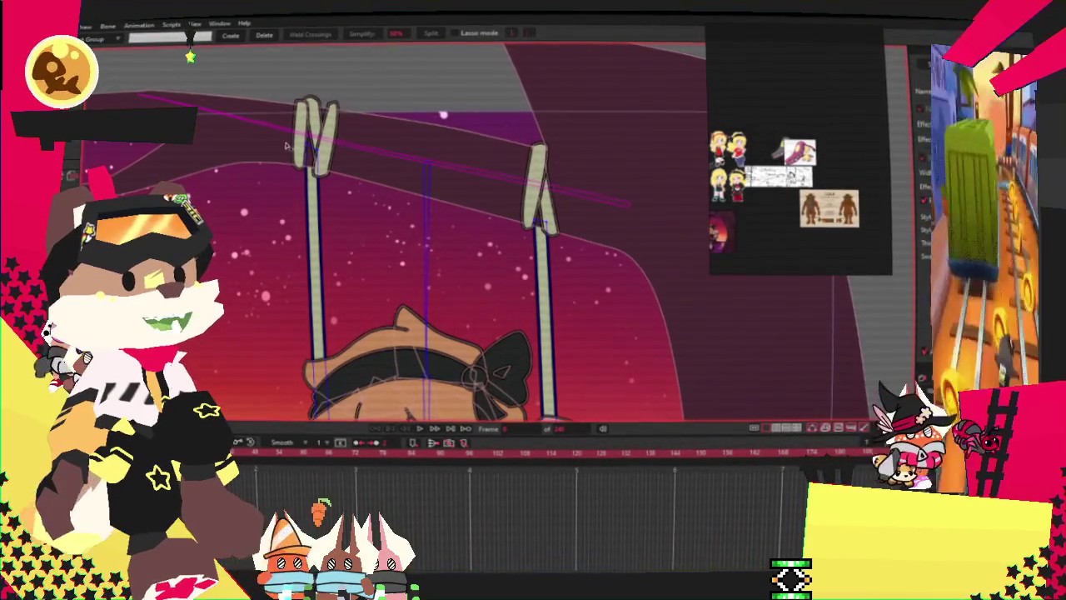
{"action": "scroll", "coordinate": [111, 73], "scroll_direction": "up", "scroll_amount": 1}
{"action": "left_click_drag", "start_coordinate": [434, 194], "coordinate": [518, 179]}
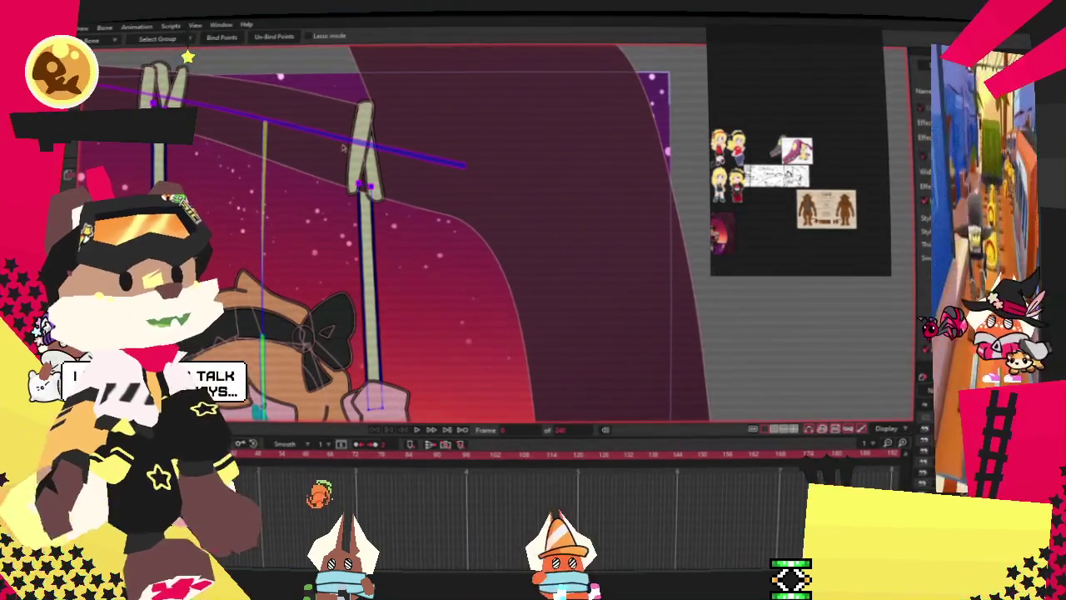
{"action": "scroll", "coordinate": [342, 147], "scroll_direction": "down", "scroll_amount": 3}
{"action": "scroll", "coordinate": [243, 191], "scroll_direction": "down", "scroll_amount": 2}
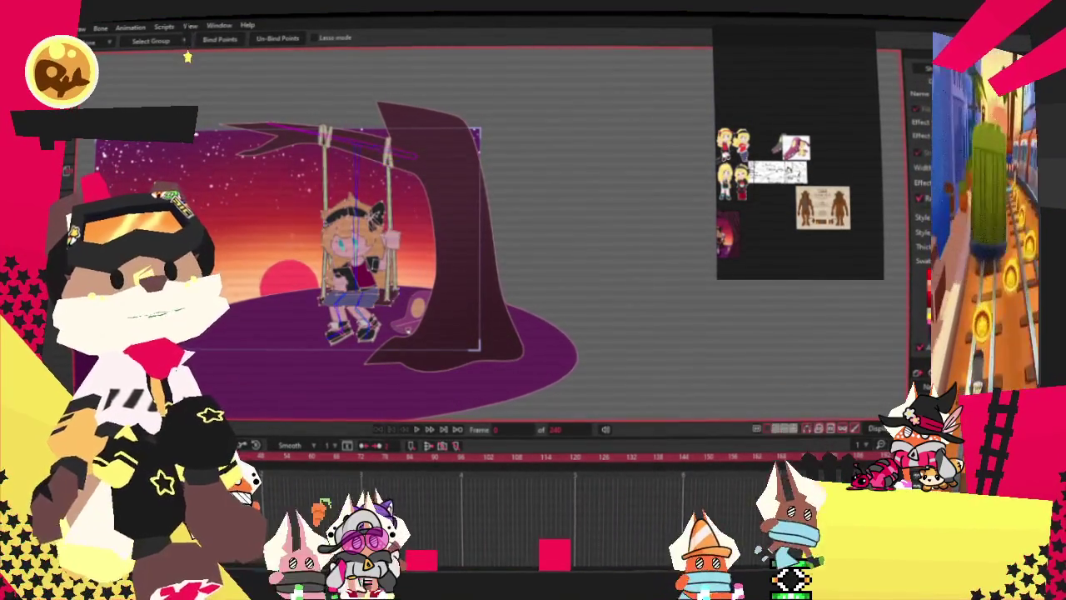
{"action": "key", "text": "z"}
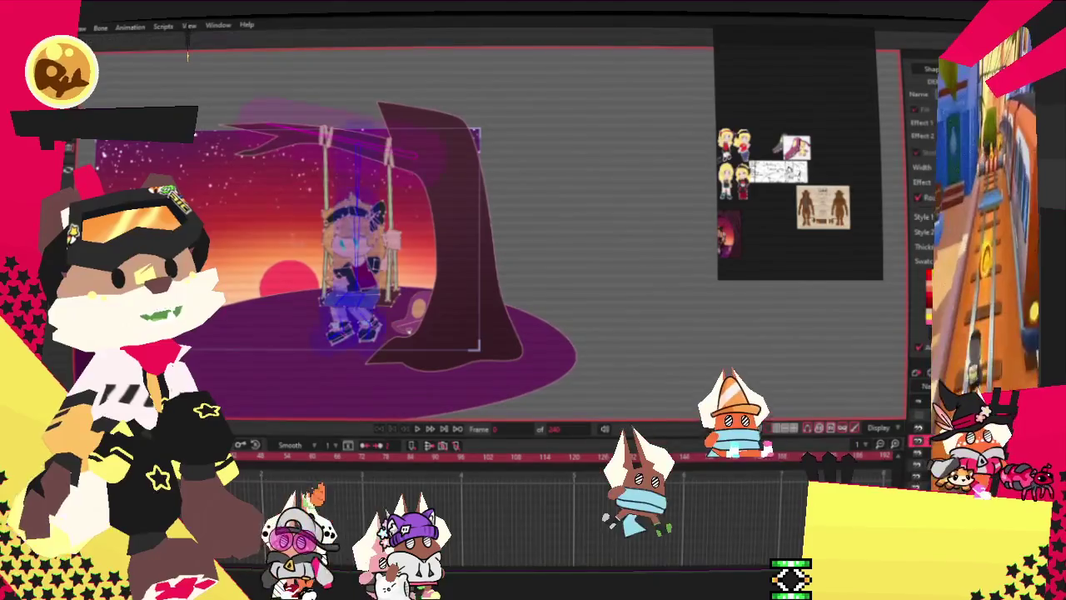
{"action": "scroll", "coordinate": [358, 242], "scroll_direction": "up", "scroll_amount": 3}
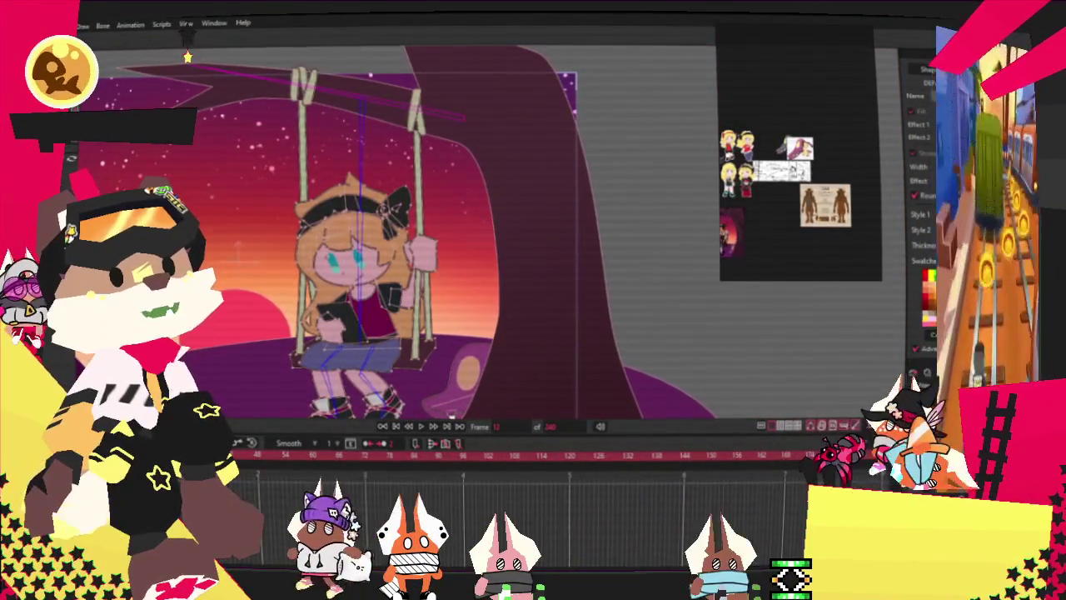
{"action": "scroll", "coordinate": [367, 233], "scroll_direction": "up", "scroll_amount": 2}
{"action": "key", "text": "space"}
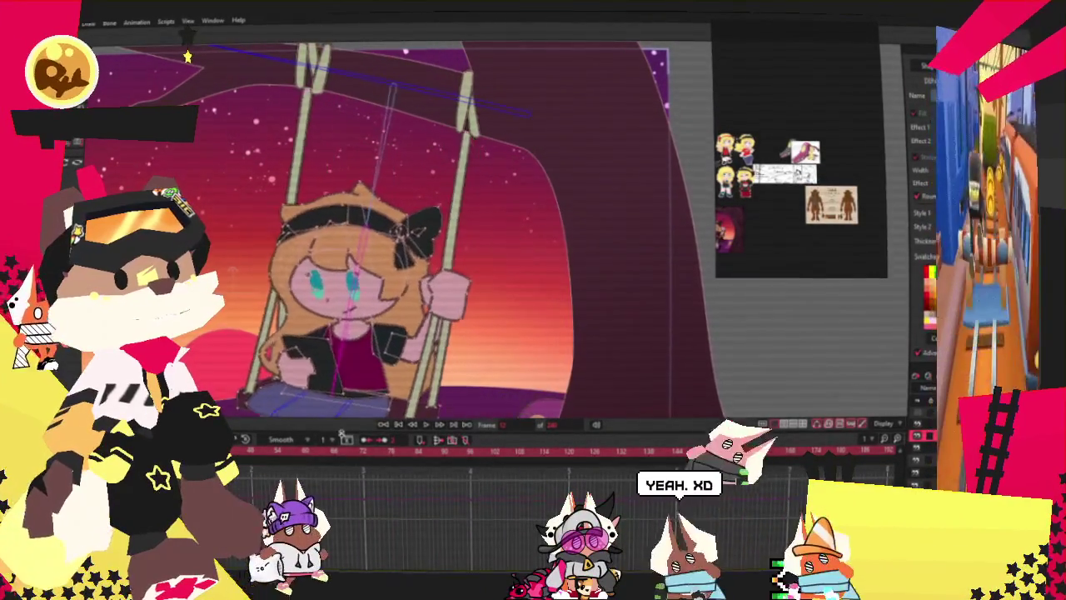
{"action": "scroll", "coordinate": [400, 242], "scroll_direction": "down", "scroll_amount": 3}
{"action": "scroll", "coordinate": [346, 250], "scroll_direction": "up", "scroll_amount": 3}
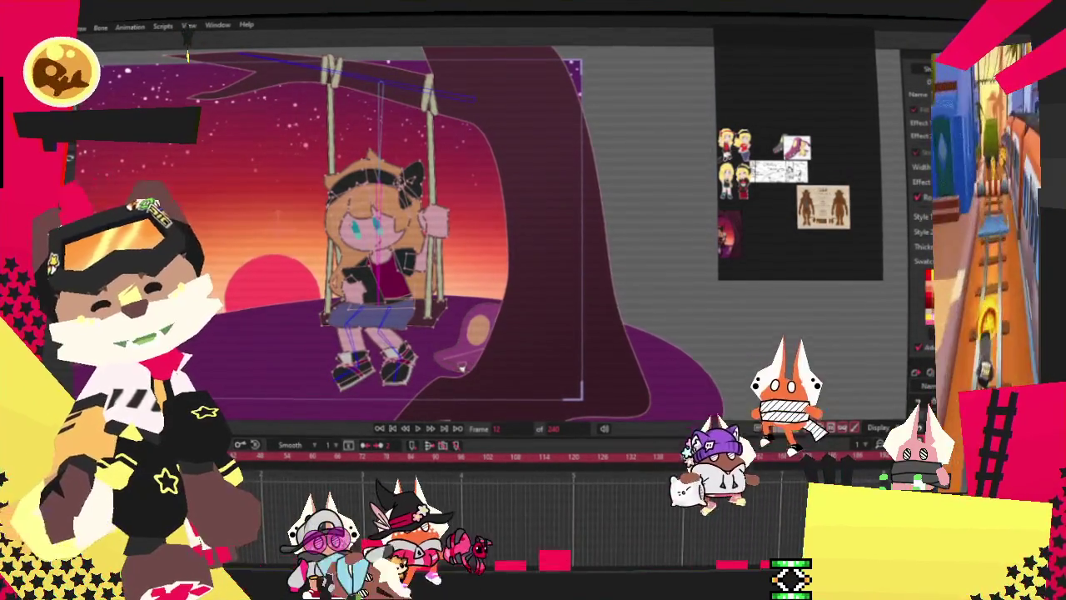
{"action": "key", "text": "space"}
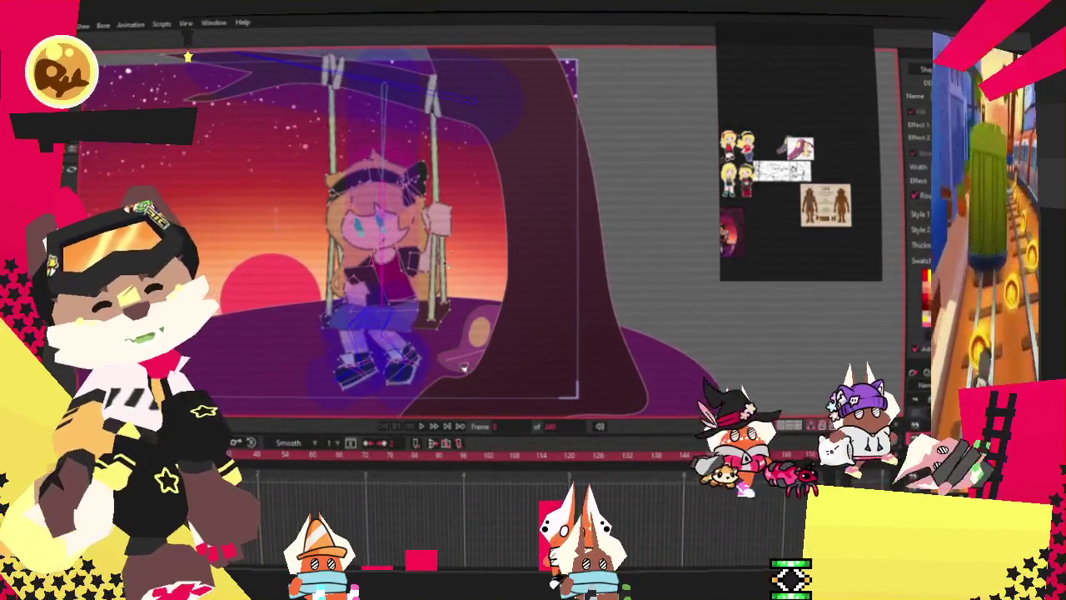
{"action": "scroll", "coordinate": [499, 333], "scroll_direction": "up", "scroll_amount": 3}
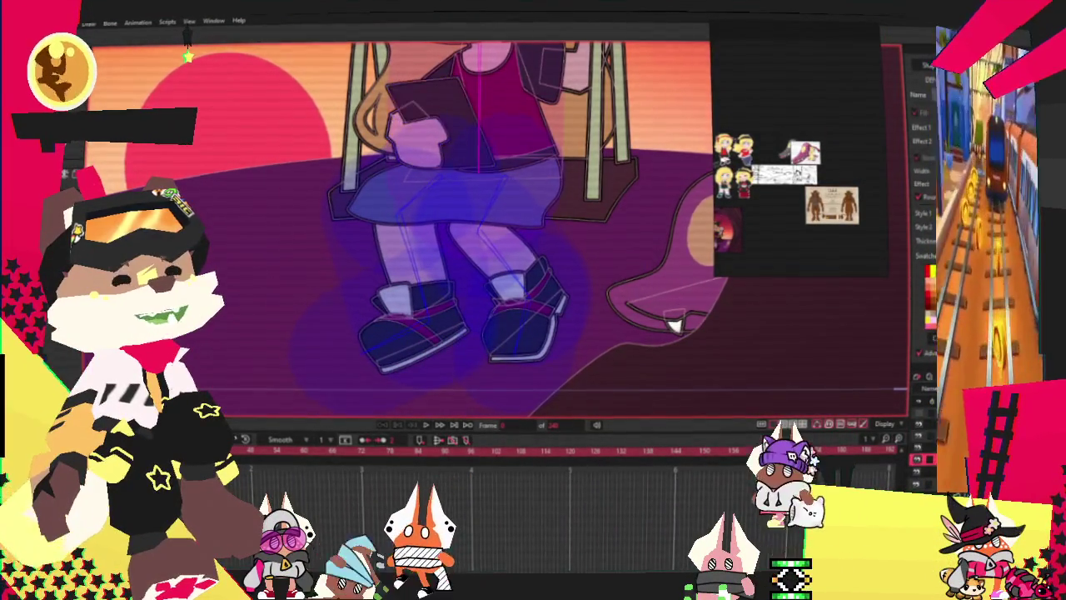
Pick the front shoe's shape and get ready to edit its points.
{"action": "left_click", "coordinate": [788, 475]}
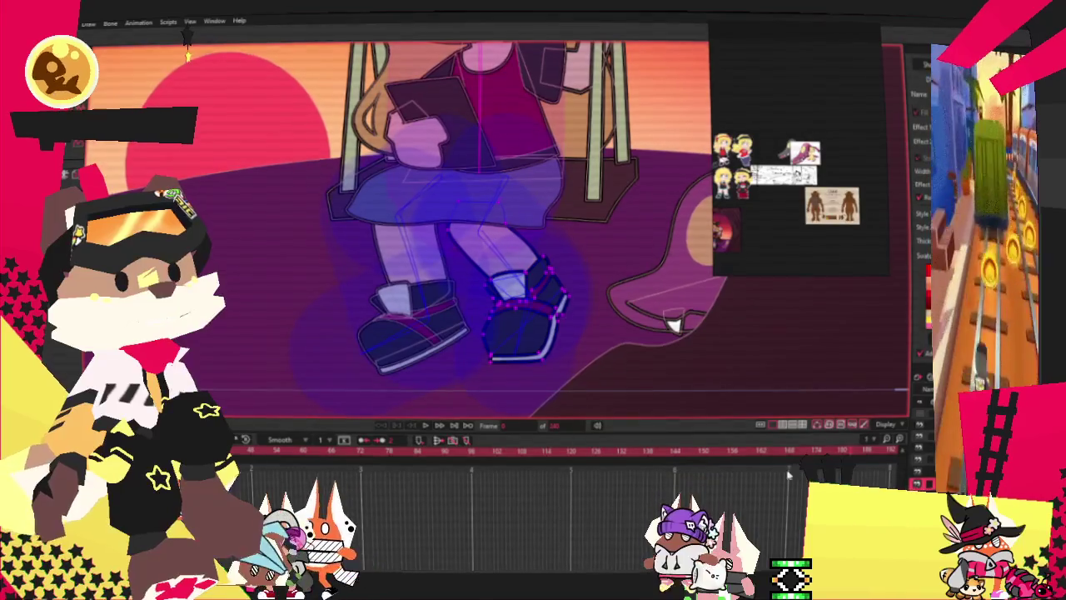
{"action": "scroll", "coordinate": [675, 333], "scroll_direction": "up", "scroll_amount": 3}
{"action": "scroll", "coordinate": [675, 333], "scroll_direction": "up", "scroll_amount": 1}
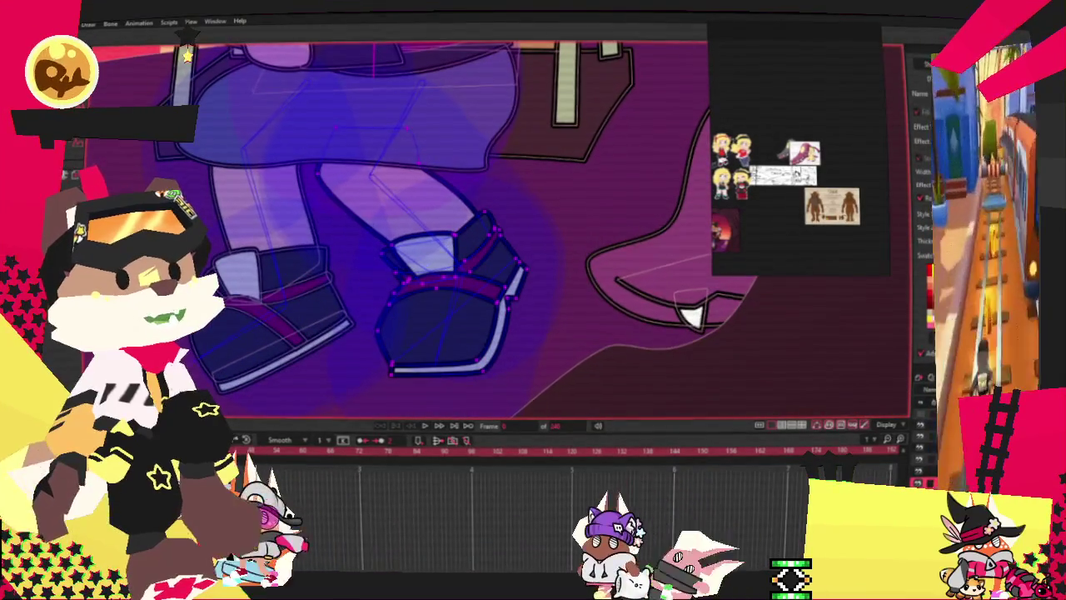
{"action": "key", "text": "z"}
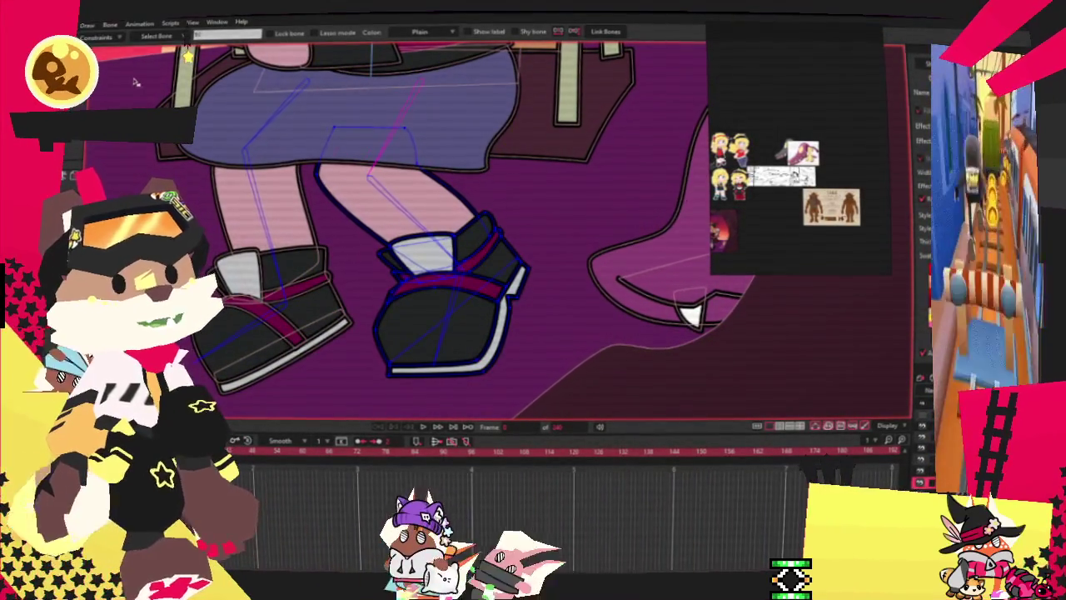
{"action": "key", "text": "g"}
{"action": "left_click", "coordinate": [397, 142]}
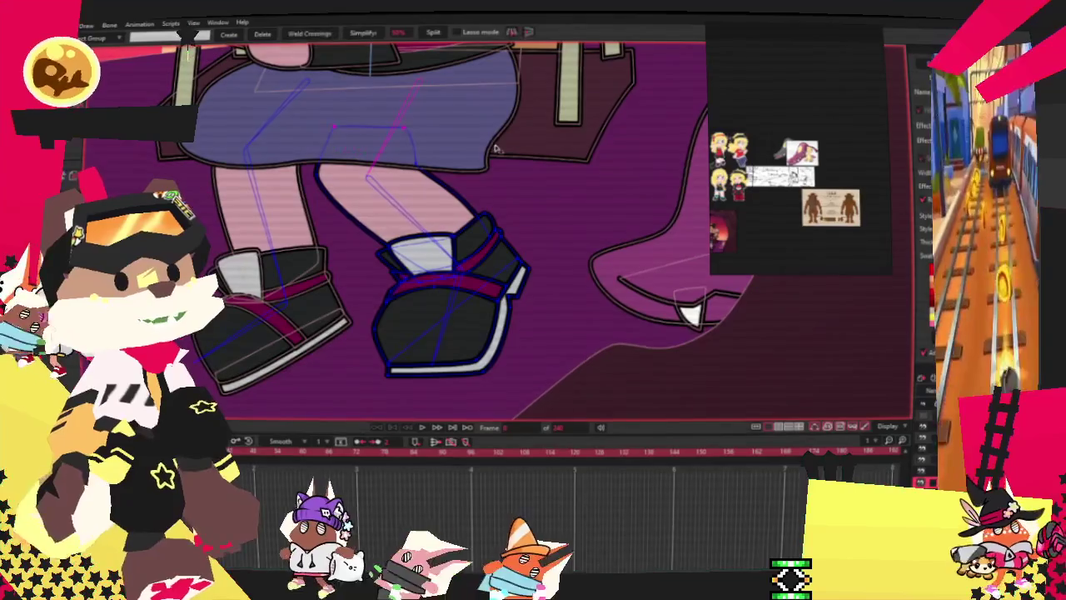
{"action": "key", "text": "i"}
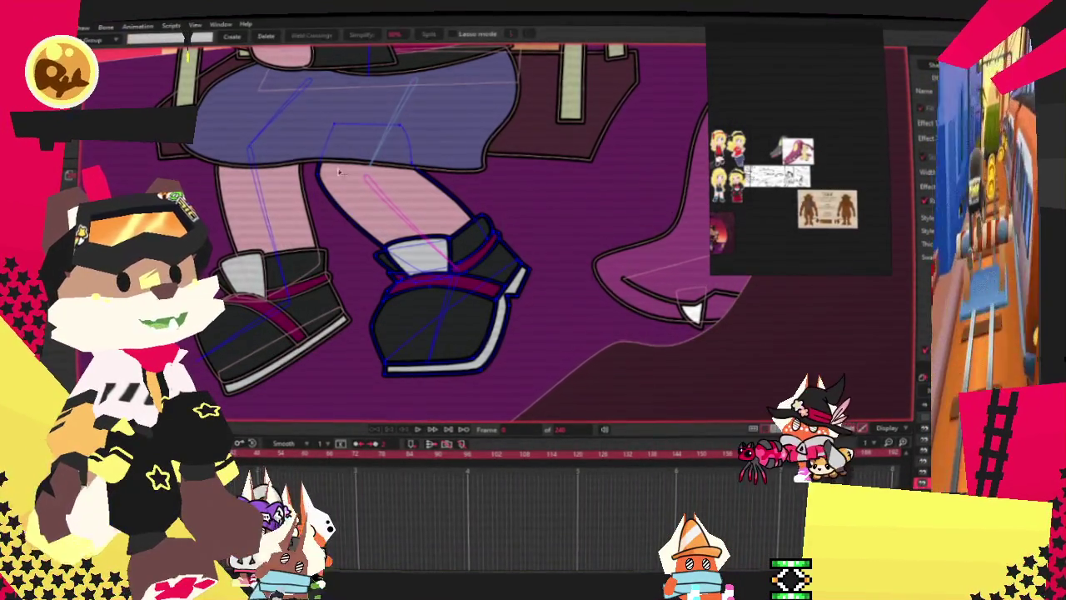
Select all the front shoe's points and choose the lower leg bone for them.
{"action": "scroll", "coordinate": [339, 172], "scroll_direction": "up", "scroll_amount": 2}
{"action": "double_click", "coordinate": [499, 307]}
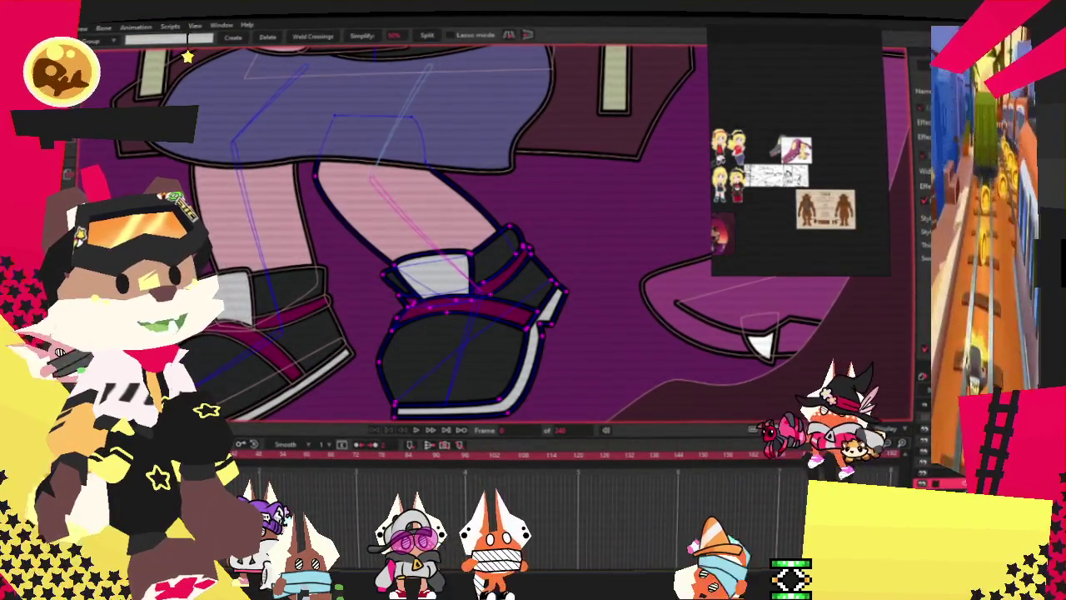
{"action": "key", "text": "i"}
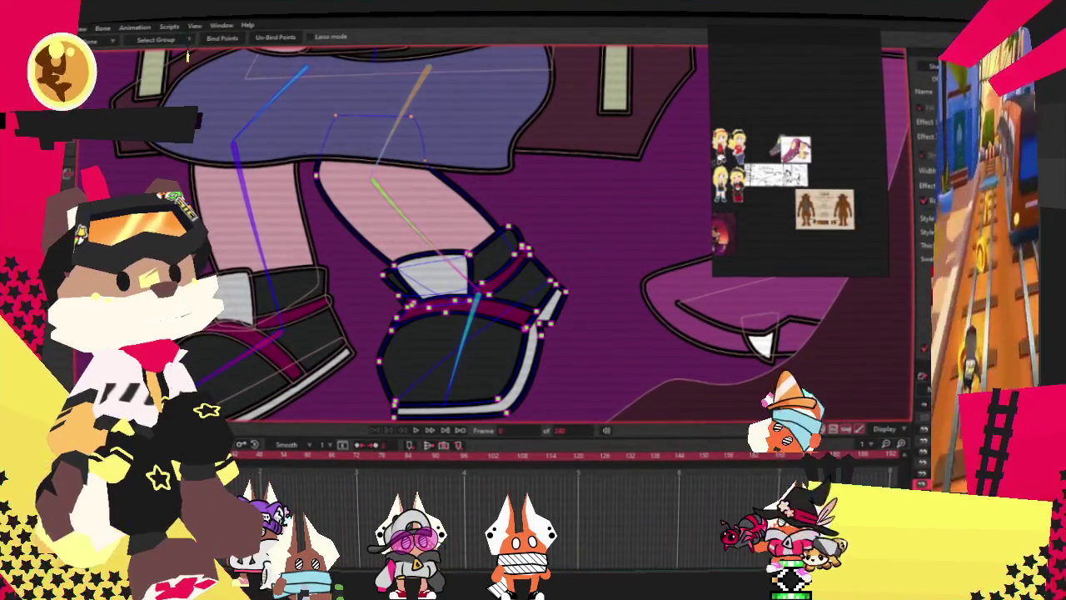
{"action": "key", "text": "b"}
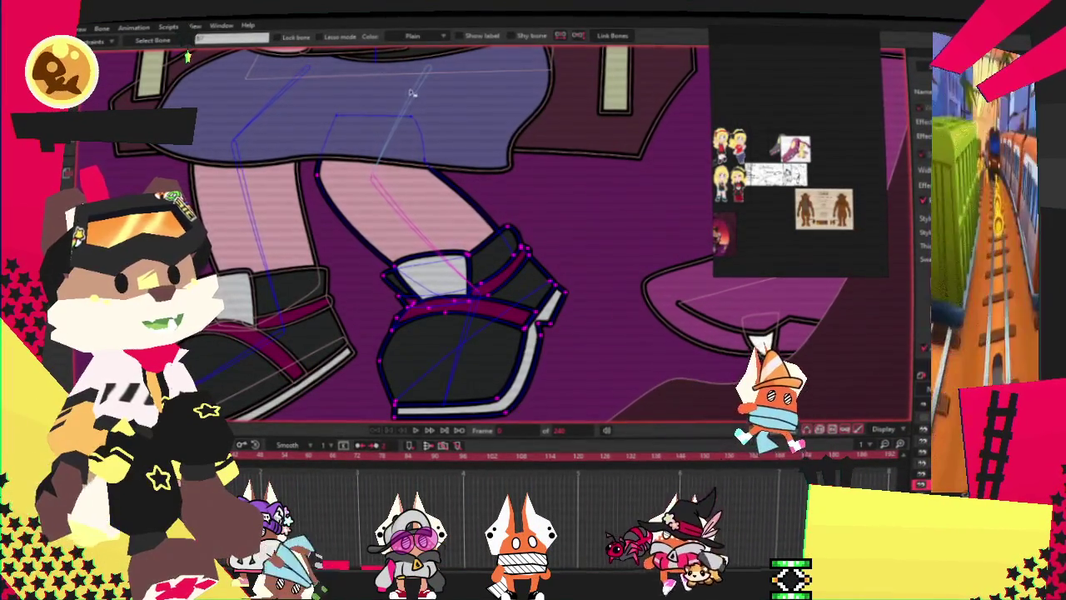
{"action": "left_click", "coordinate": [417, 91]}
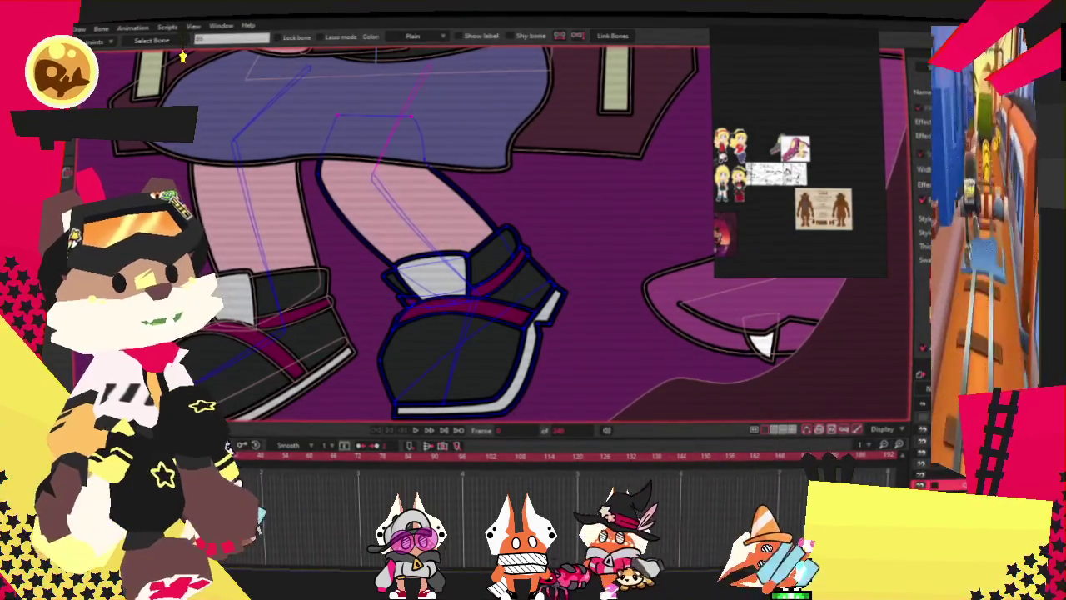
{"action": "key", "text": "g"}
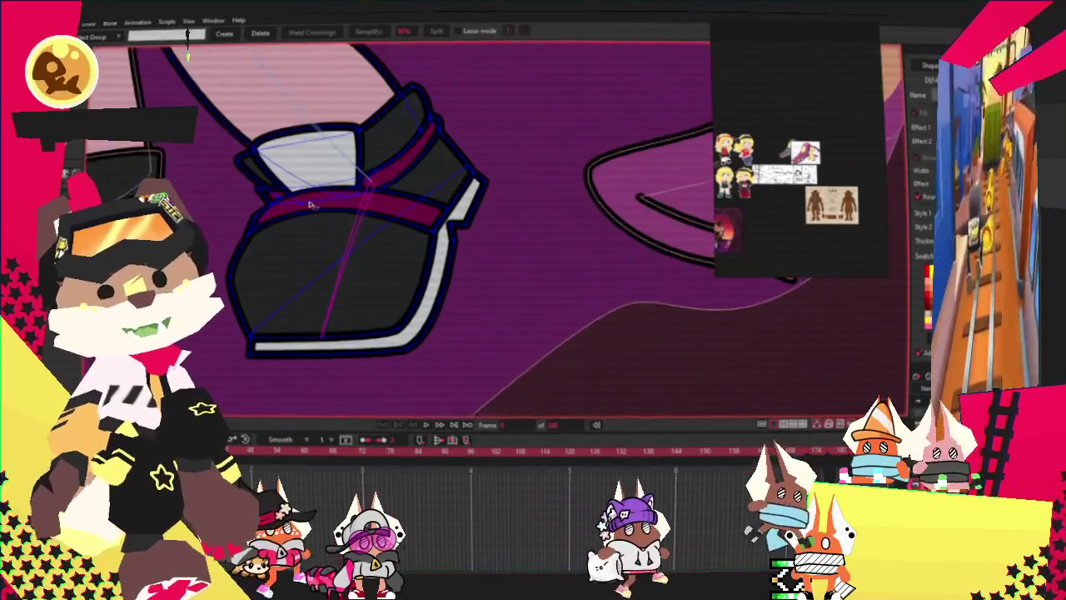
Reselect all the shoe's points with Ctrl+A and pan to bring the other leg into view.
{"action": "key", "text": "g"}
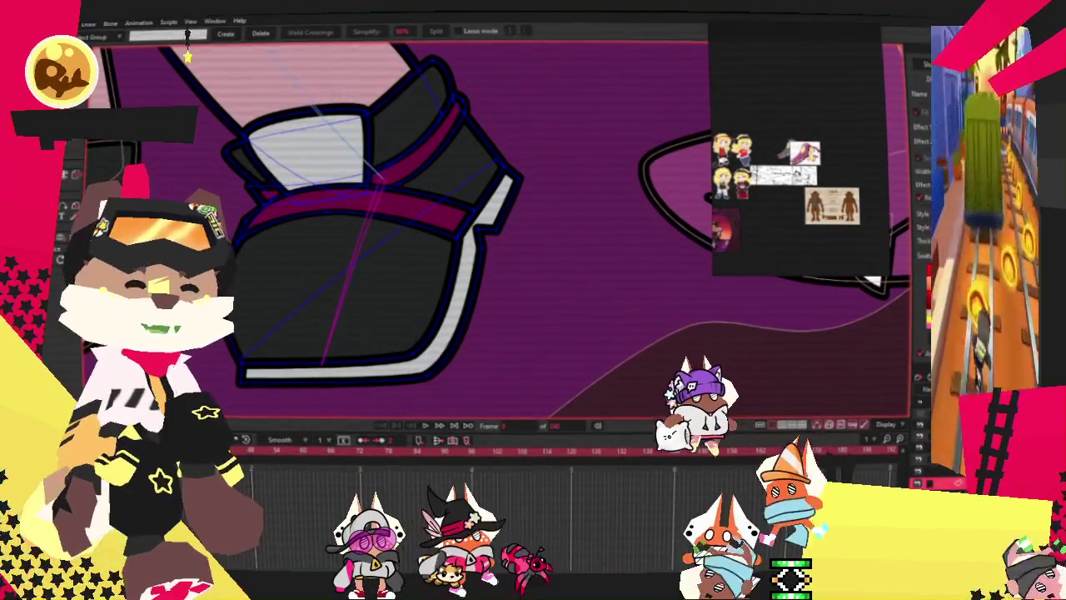
{"action": "scroll", "coordinate": [298, 254], "scroll_direction": "down", "scroll_amount": 2}
{"action": "key", "text": "ctrl+a"}
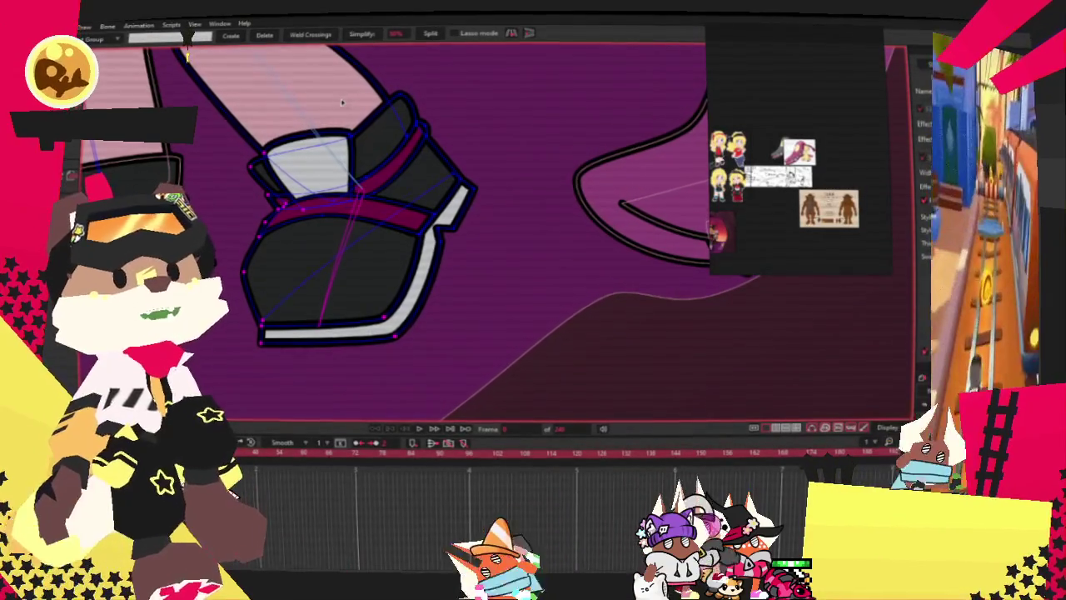
{"action": "scroll", "coordinate": [364, 171], "scroll_direction": "up", "scroll_amount": 3}
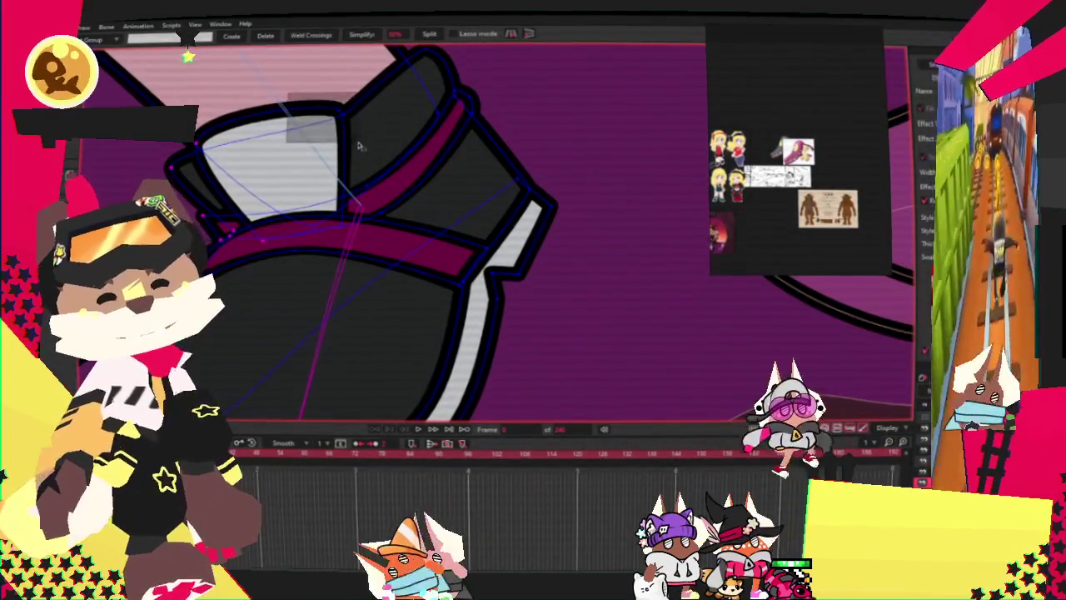
{"action": "scroll", "coordinate": [376, 158], "scroll_direction": "up", "scroll_amount": 3}
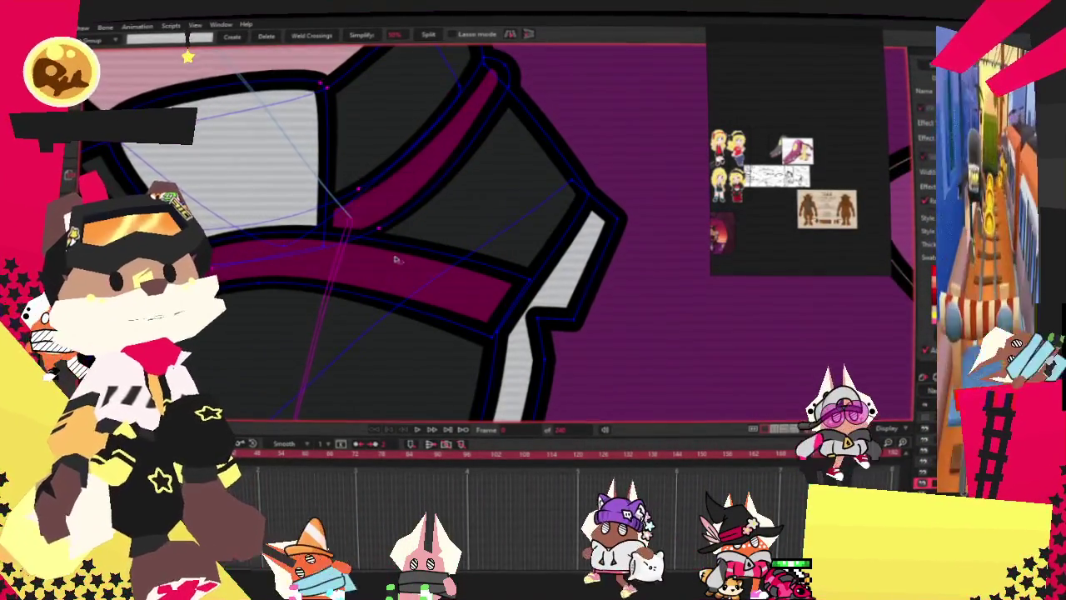
{"action": "scroll", "coordinate": [331, 262], "scroll_direction": "down", "scroll_amount": 2}
{"action": "scroll", "coordinate": [332, 261], "scroll_direction": "up", "scroll_amount": 2}
{"action": "scroll", "coordinate": [358, 242], "scroll_direction": "down", "scroll_amount": 2}
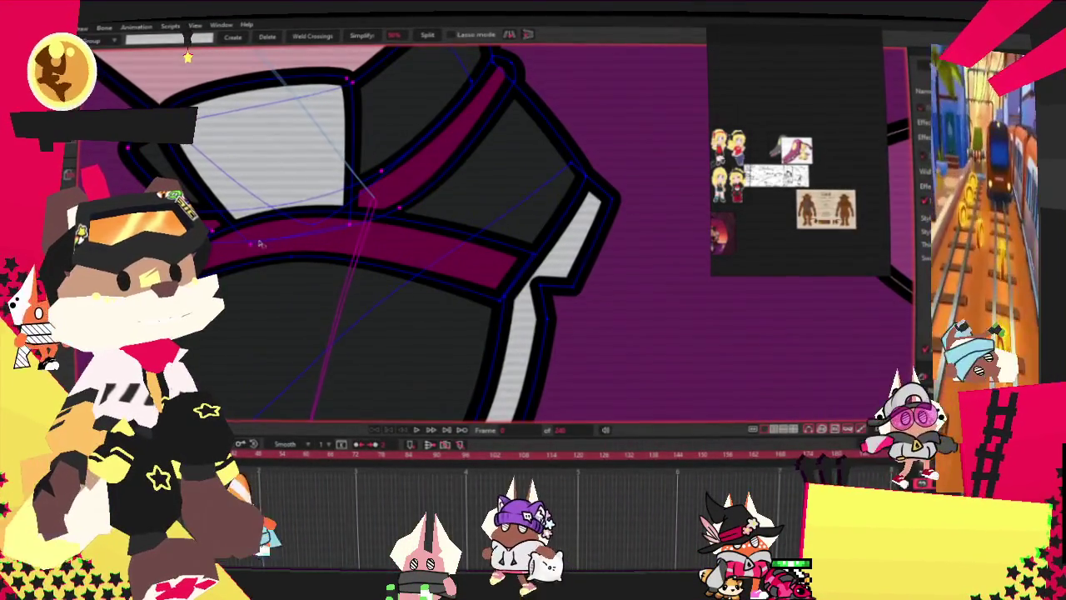
{"action": "scroll", "coordinate": [298, 264], "scroll_direction": "down", "scroll_amount": 2}
{"action": "scroll", "coordinate": [469, 259], "scroll_direction": "down", "scroll_amount": 1}
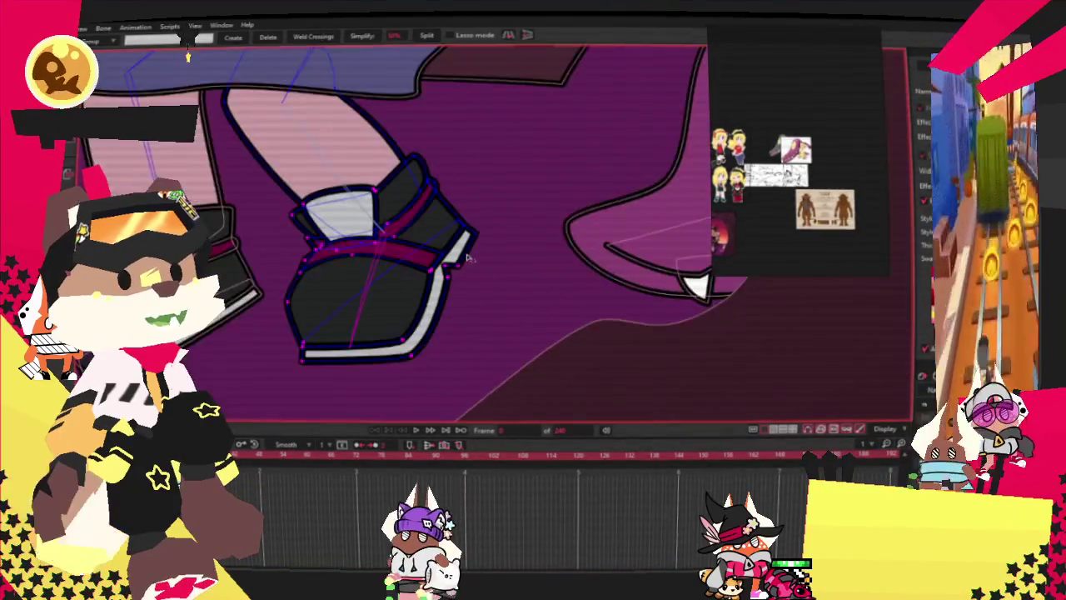
{"action": "scroll", "coordinate": [387, 144], "scroll_direction": "up", "scroll_amount": 2}
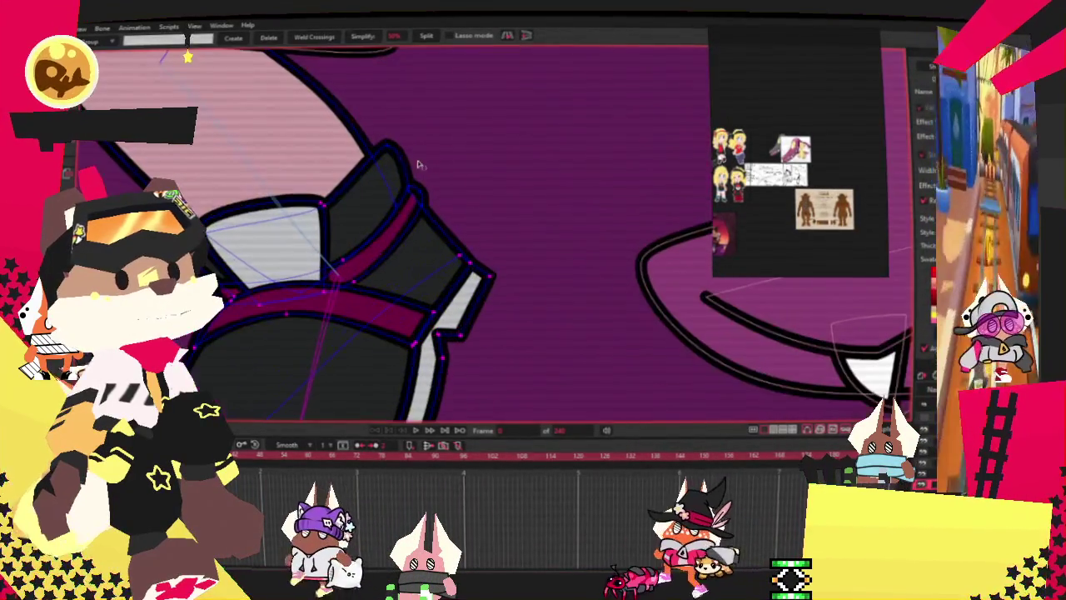
{"action": "scroll", "coordinate": [417, 200], "scroll_direction": "up", "scroll_amount": 1}
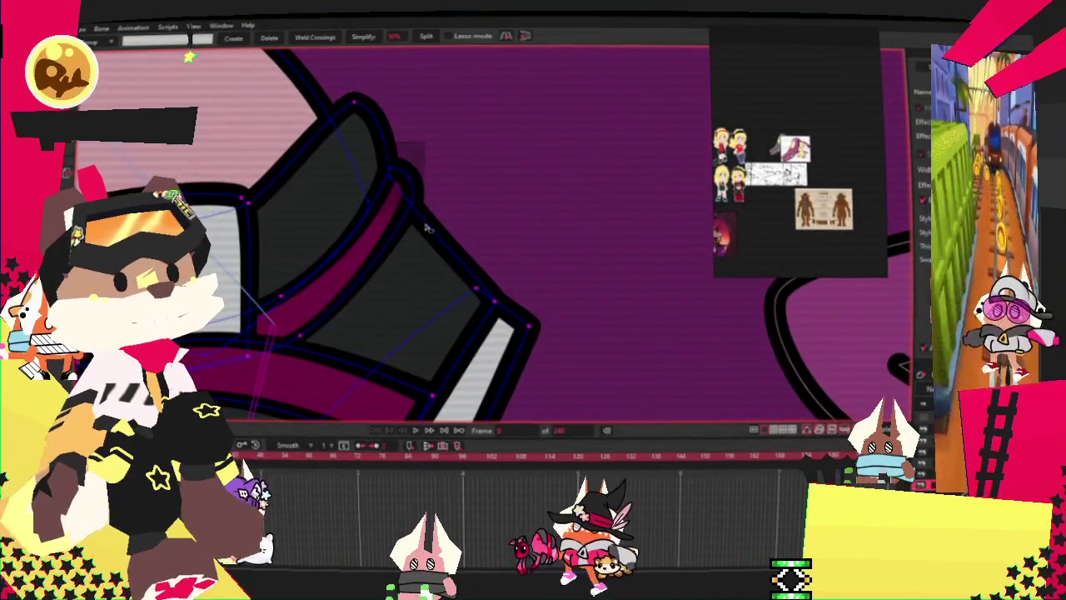
{"action": "scroll", "coordinate": [421, 229], "scroll_direction": "down", "scroll_amount": 1}
{"action": "scroll", "coordinate": [422, 226], "scroll_direction": "down", "scroll_amount": 1}
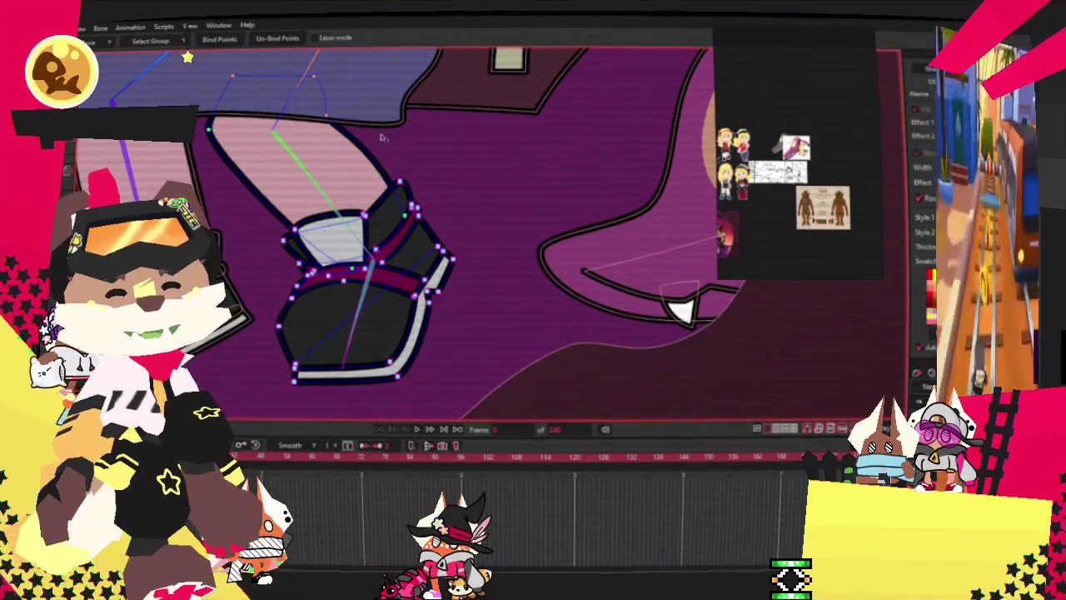
{"action": "left_click_drag", "start_coordinate": [382, 138], "coordinate": [473, 138]}
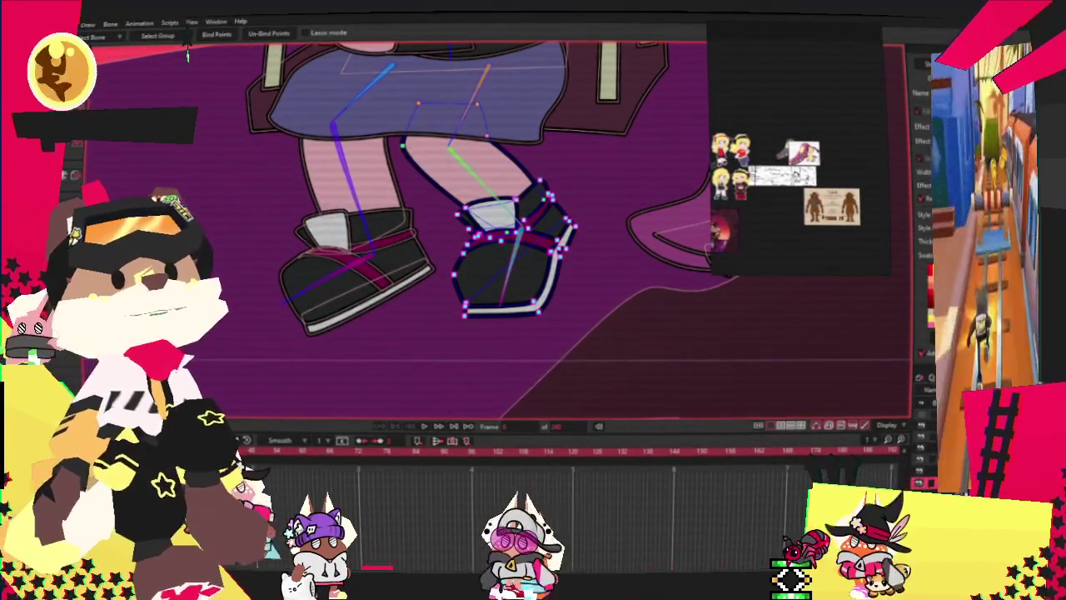
Deselect the front shoe's points and play the animation to check the shoe follows.
{"action": "left_click", "coordinate": [642, 386]}
{"action": "key", "text": "z"}
{"action": "key", "text": "t"}
{"action": "scroll", "coordinate": [367, 208], "scroll_direction": "up", "scroll_amount": 3}
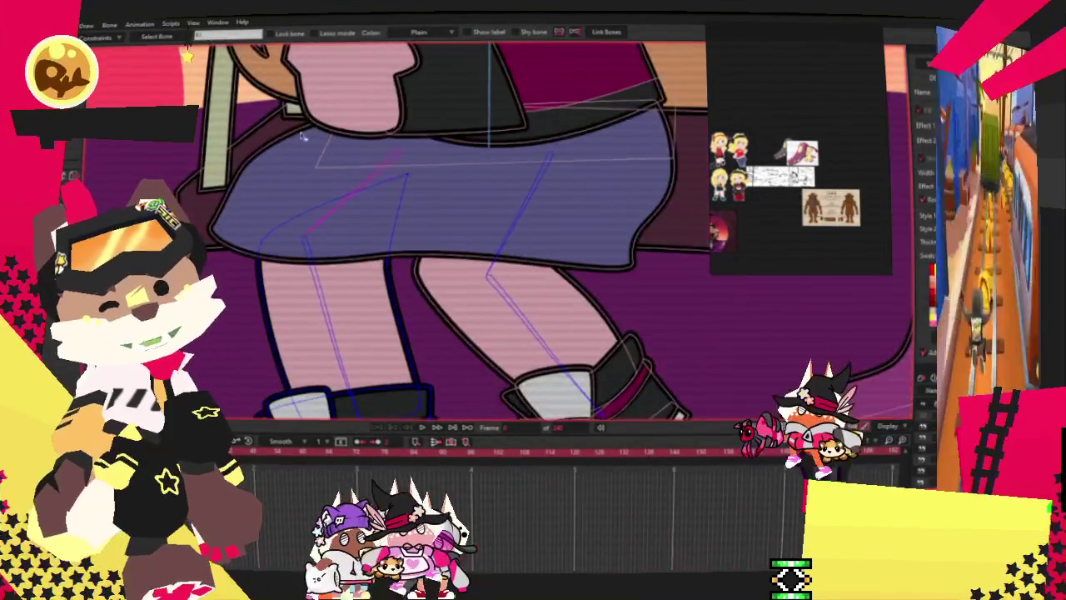
{"action": "key", "text": "u"}
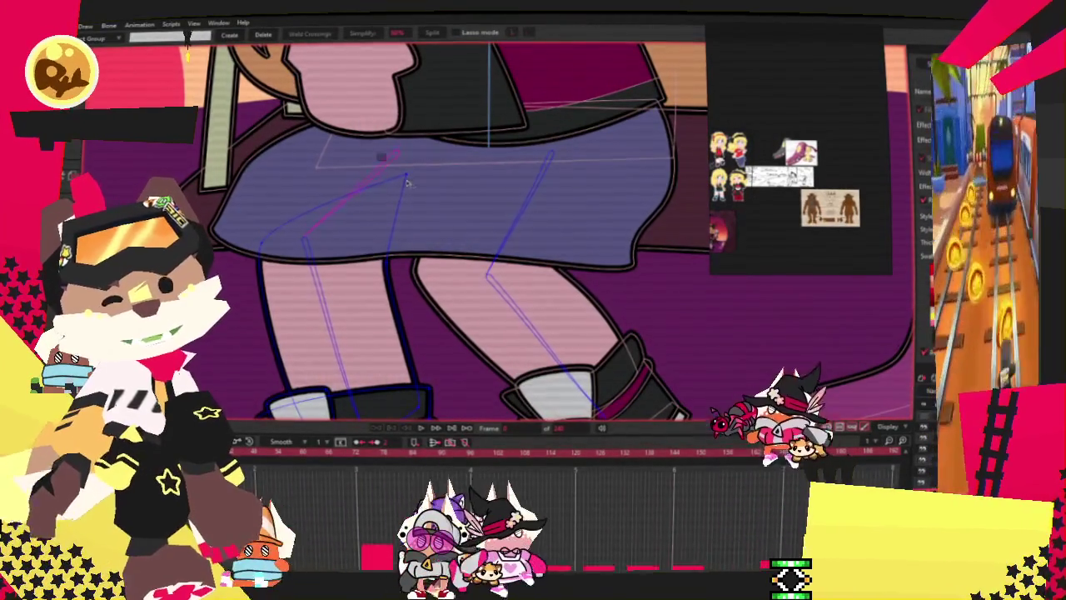
{"action": "key", "text": "space"}
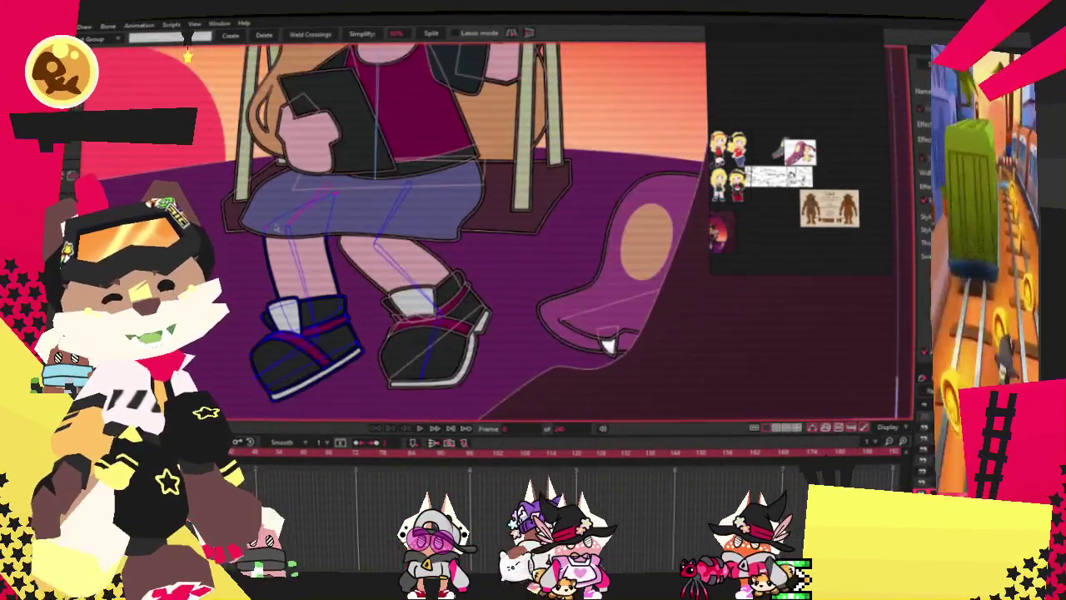
Choose the lower-leg bone for binding, then return to the Select Points tool.
{"action": "key", "text": "i"}
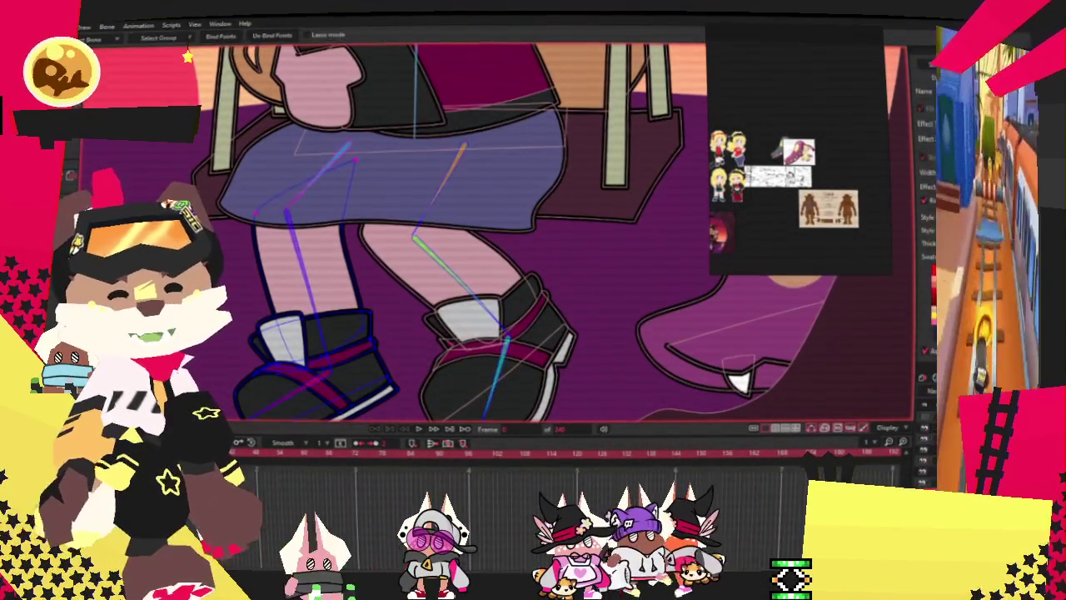
{"action": "scroll", "coordinate": [308, 391], "scroll_direction": "up", "scroll_amount": 2}
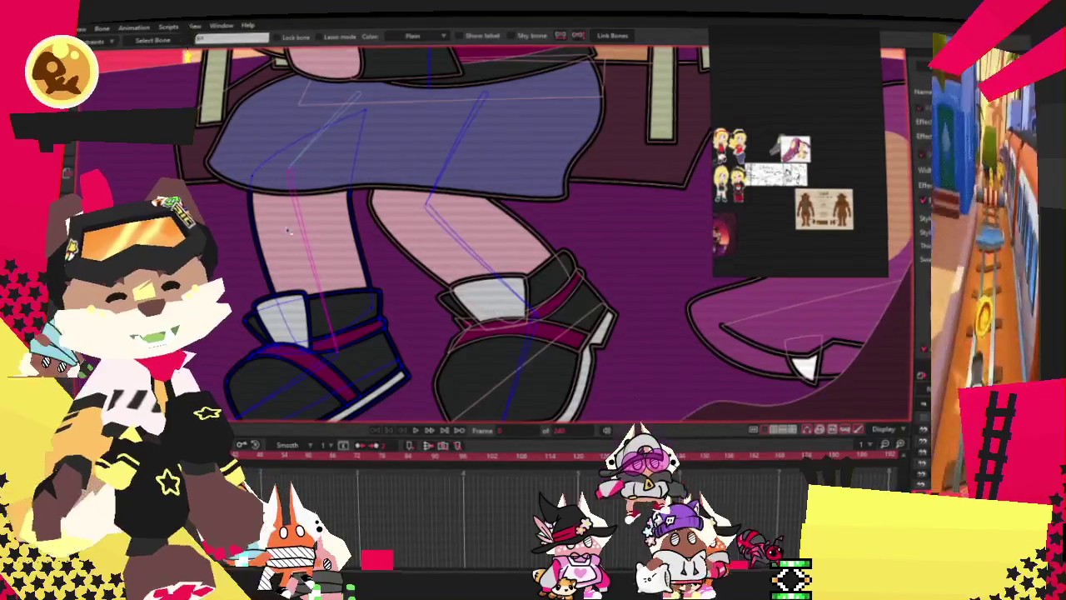
{"action": "left_click", "coordinate": [296, 210]}
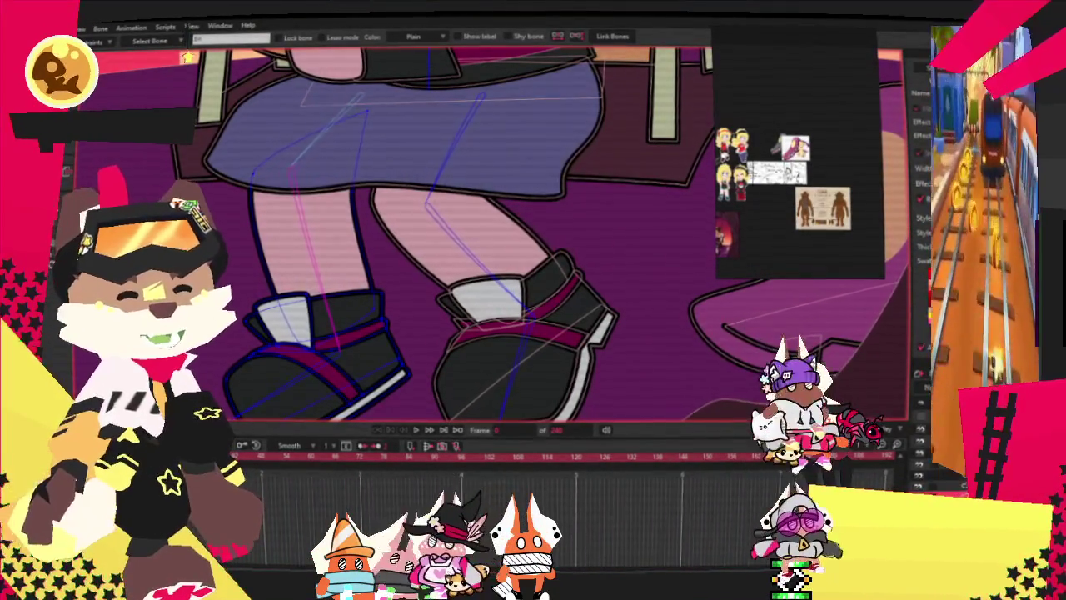
{"action": "key", "text": "f"}
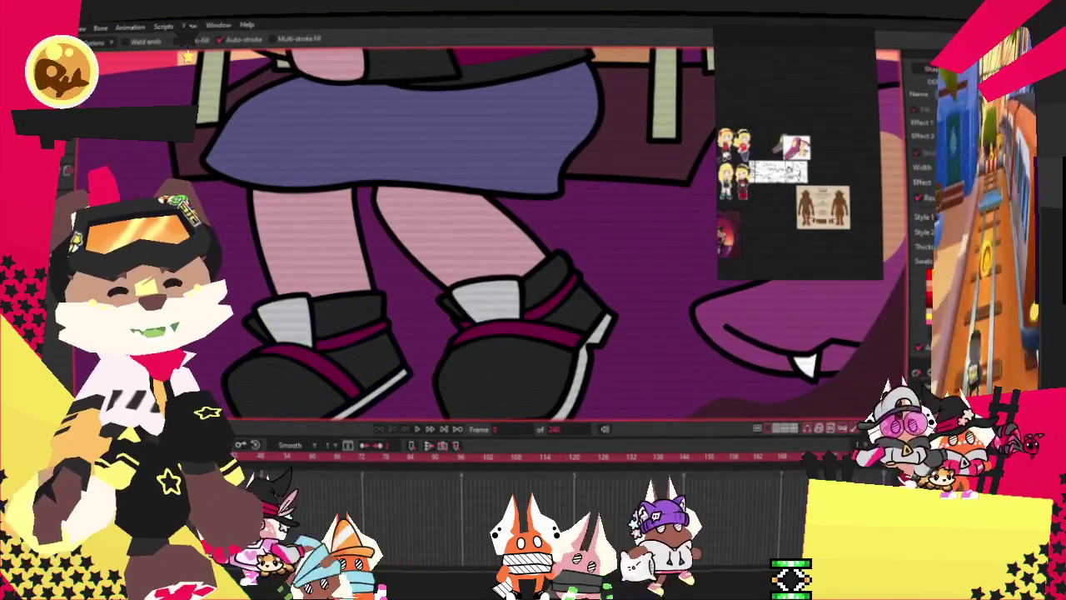
{"action": "key", "text": "g"}
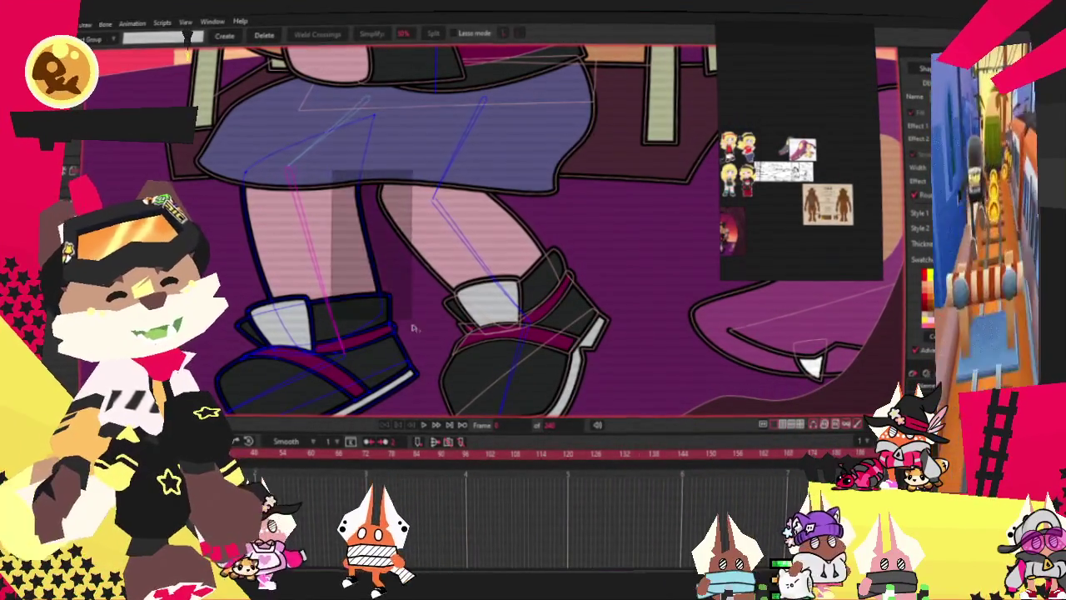
Show the leg bones around the left shoe's selected points, then switch back to Bind Points.
{"action": "scroll", "coordinate": [337, 175], "scroll_direction": "down", "scroll_amount": 2}
{"action": "scroll", "coordinate": [379, 342], "scroll_direction": "up", "scroll_amount": 2}
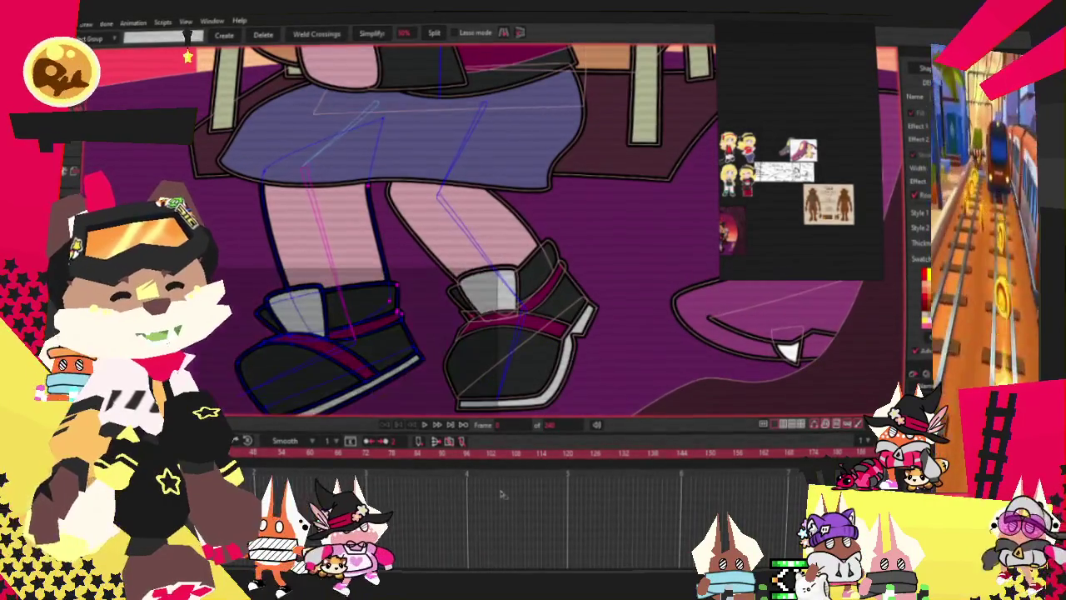
{"action": "scroll", "coordinate": [378, 341], "scroll_direction": "down", "scroll_amount": 2}
{"action": "scroll", "coordinate": [378, 341], "scroll_direction": "up", "scroll_amount": 2}
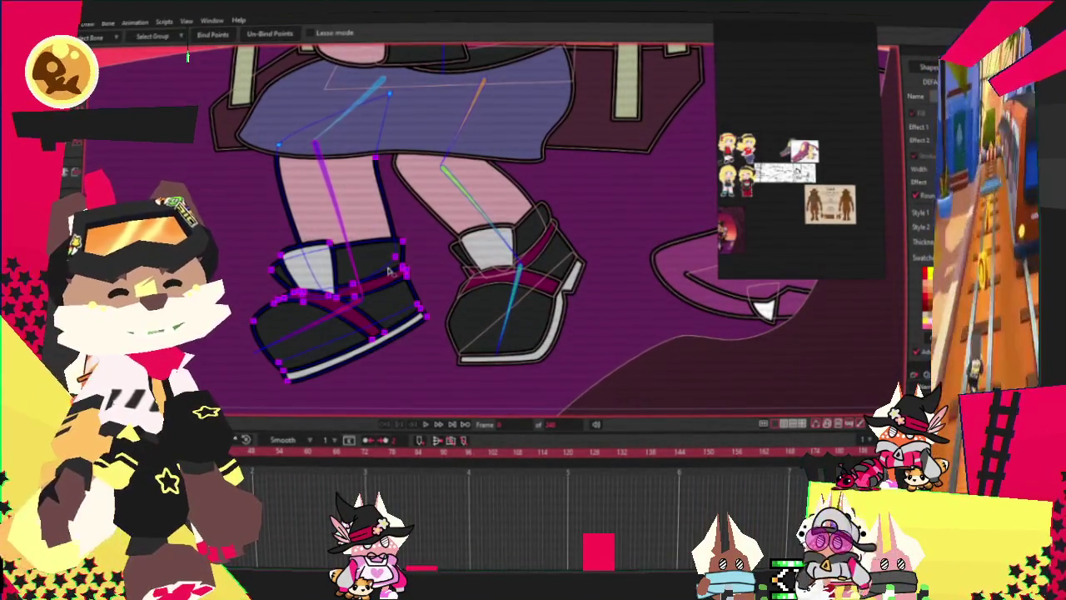
{"action": "scroll", "coordinate": [388, 271], "scroll_direction": "up", "scroll_amount": 1}
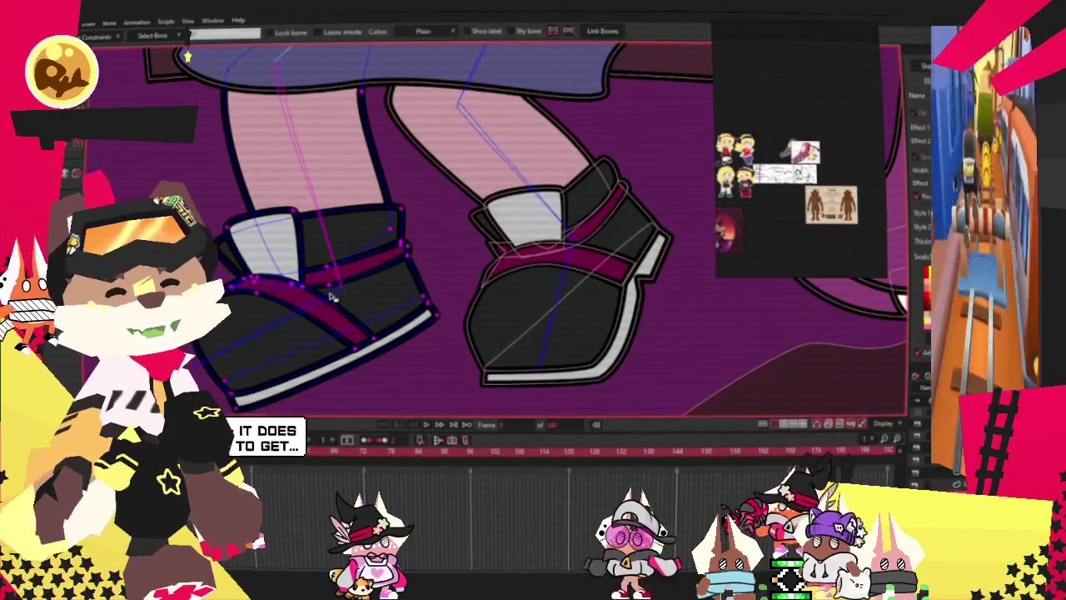
{"action": "key", "text": "b"}
{"action": "scroll", "coordinate": [323, 299], "scroll_direction": "down", "scroll_amount": 2}
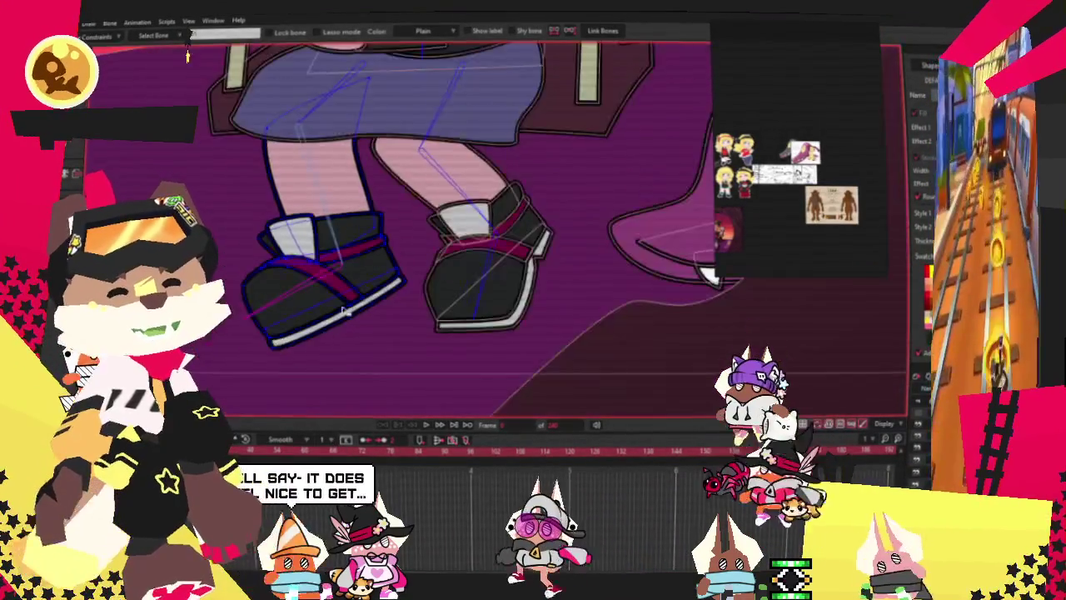
{"action": "scroll", "coordinate": [400, 310], "scroll_direction": "up", "scroll_amount": 2}
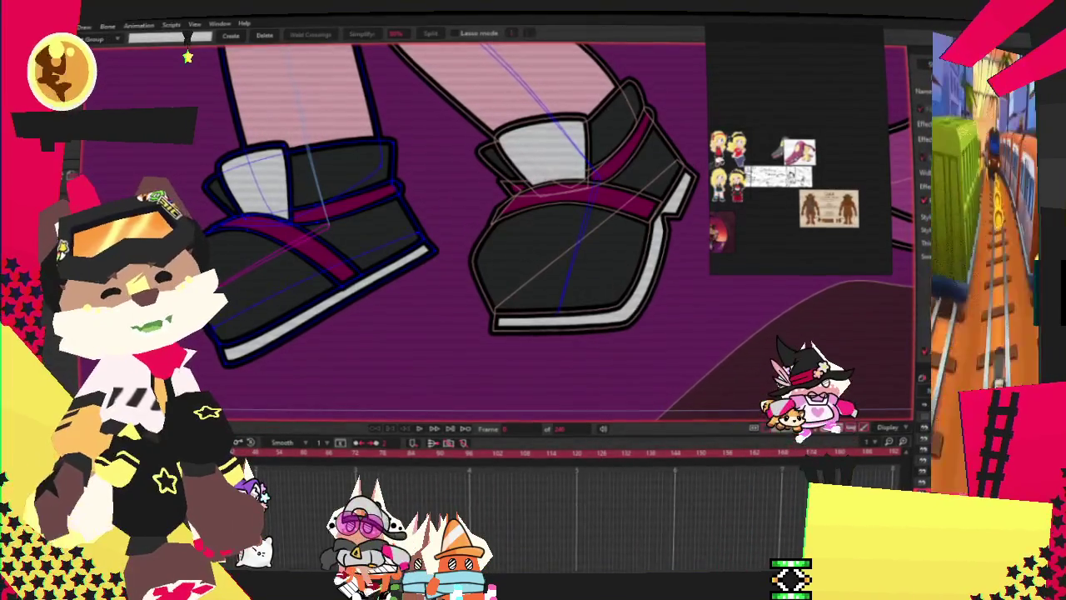
{"action": "scroll", "coordinate": [237, 152], "scroll_direction": "up", "scroll_amount": 2}
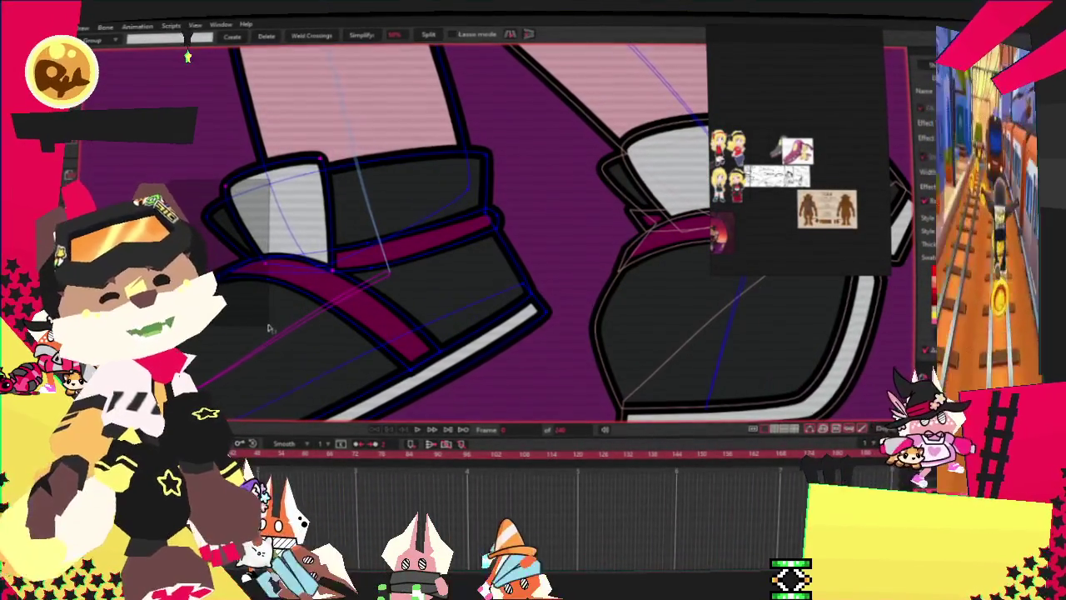
{"action": "scroll", "coordinate": [293, 324], "scroll_direction": "down", "scroll_amount": 3}
{"action": "scroll", "coordinate": [275, 223], "scroll_direction": "up", "scroll_amount": 2}
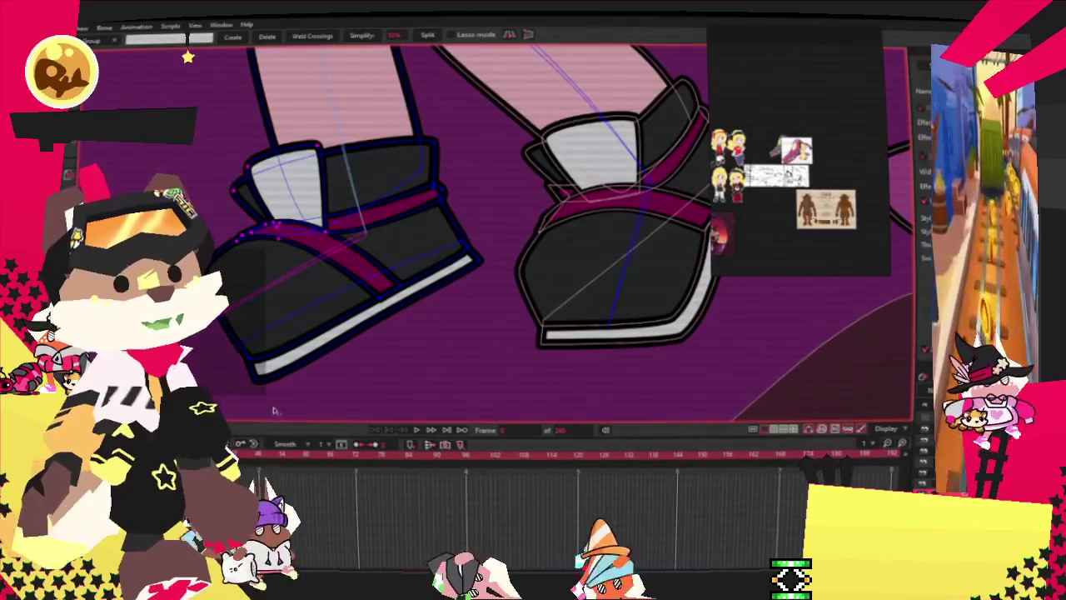
{"action": "scroll", "coordinate": [427, 125], "scroll_direction": "up", "scroll_amount": 2}
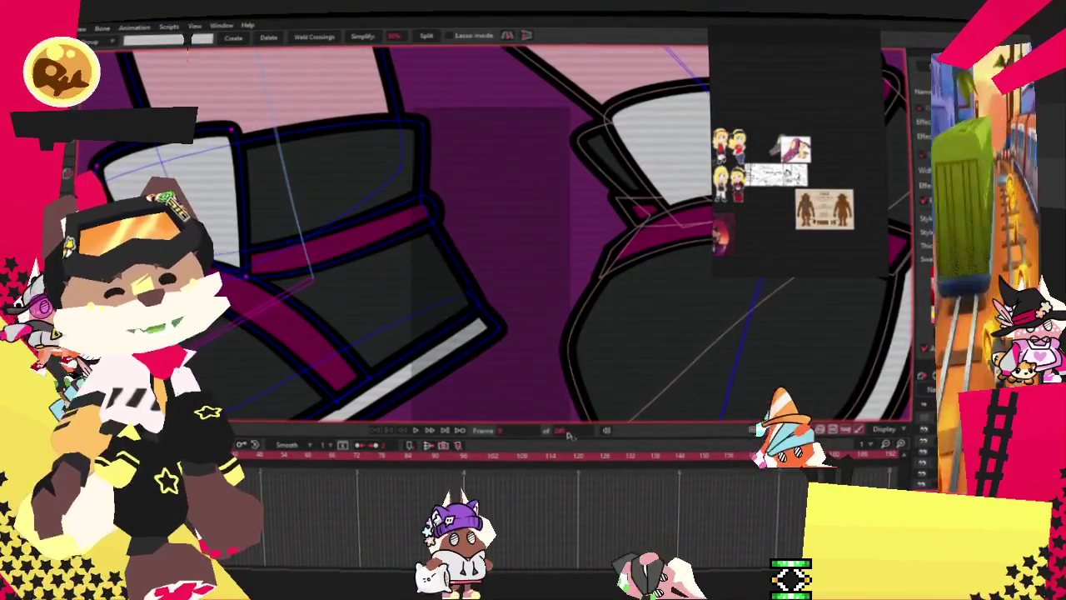
{"action": "scroll", "coordinate": [360, 315], "scroll_direction": "down", "scroll_amount": 2}
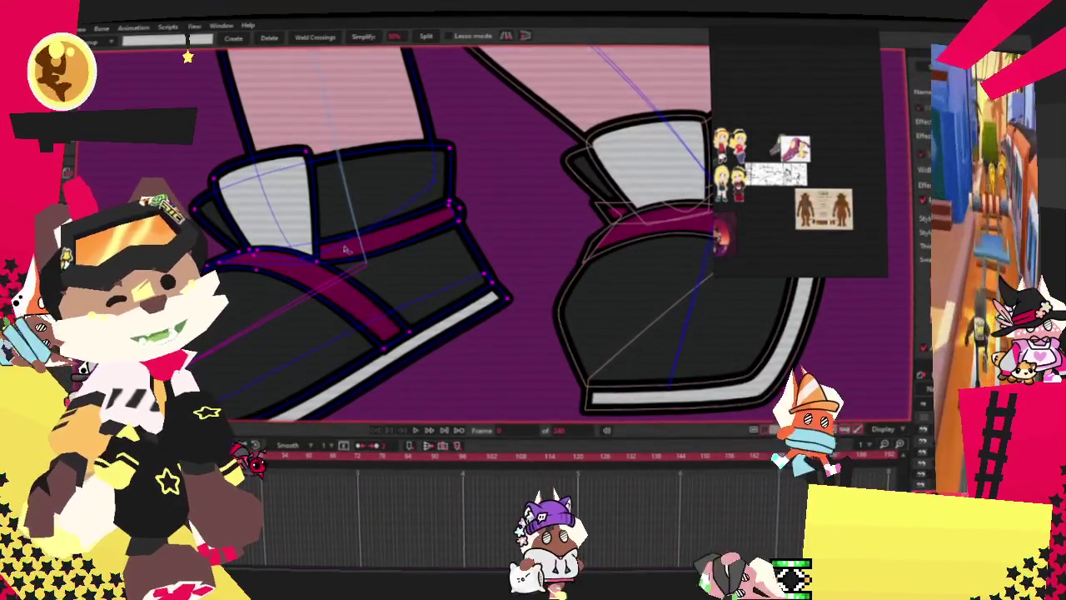
{"action": "scroll", "coordinate": [343, 214], "scroll_direction": "up", "scroll_amount": 2}
{"action": "scroll", "coordinate": [366, 286], "scroll_direction": "down", "scroll_amount": 2}
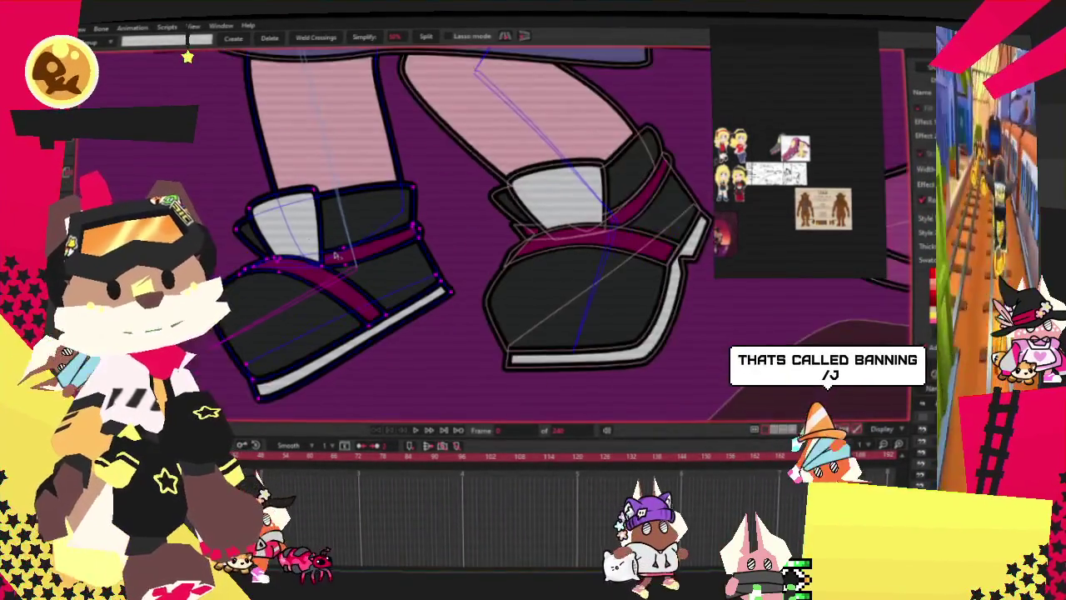
{"action": "key", "text": "i"}
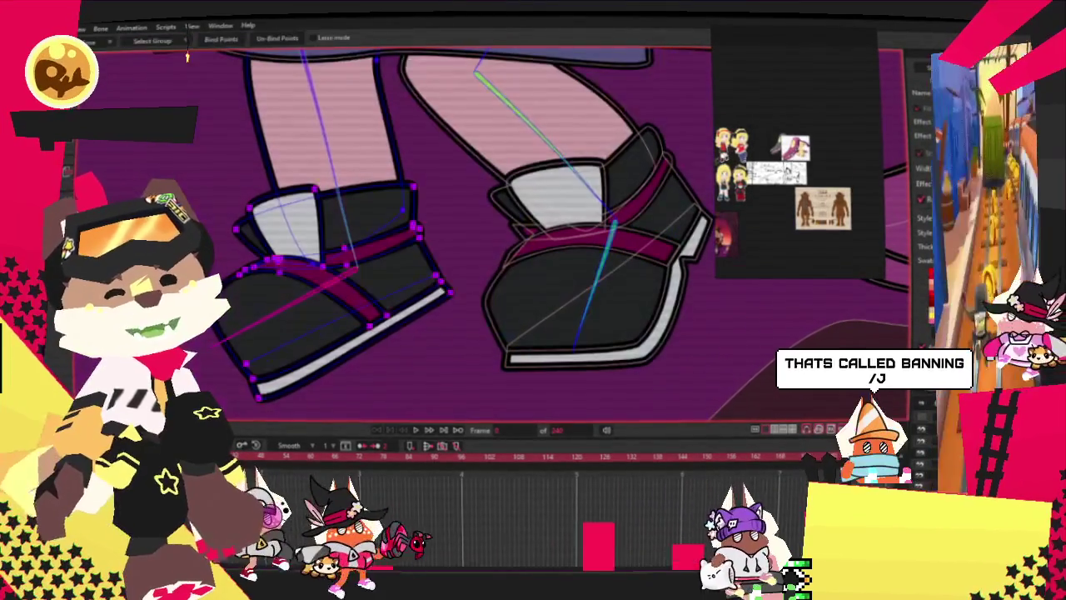
{"action": "scroll", "coordinate": [348, 254], "scroll_direction": "down", "scroll_amount": 3}
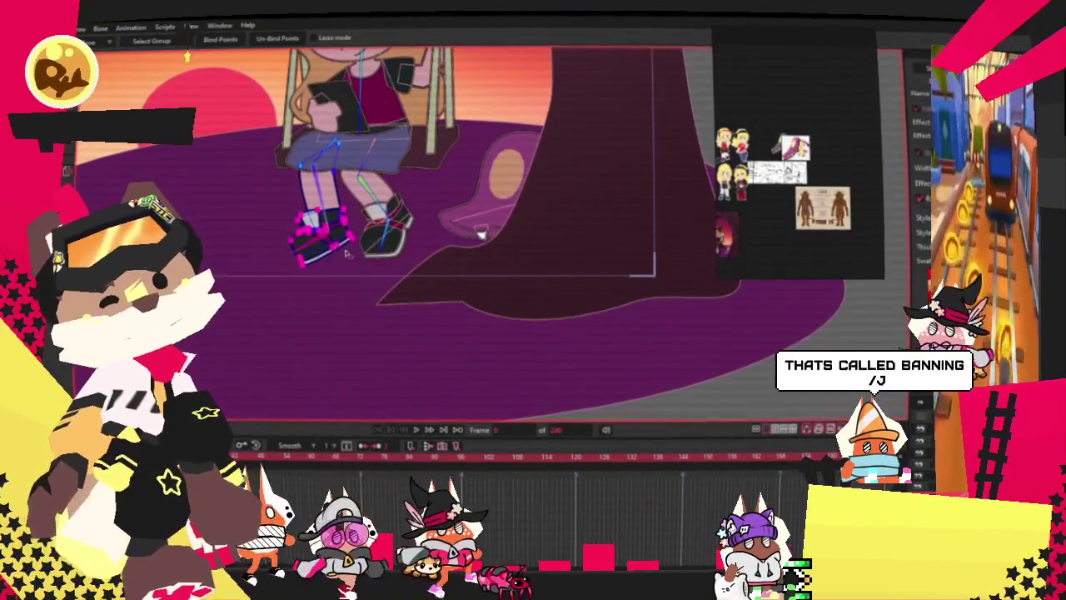
Zoom in on the girl's feet and sneakers below the swing seat.
{"action": "scroll", "coordinate": [341, 133], "scroll_direction": "up", "scroll_amount": 3}
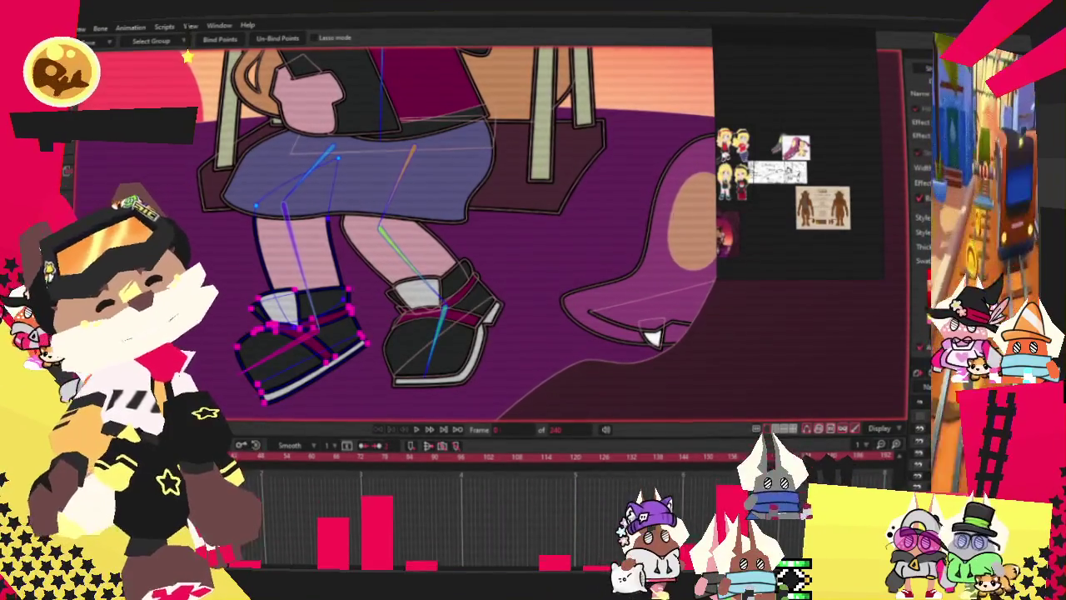
{"action": "scroll", "coordinate": [383, 337], "scroll_direction": "down", "scroll_amount": 5}
{"action": "scroll", "coordinate": [383, 338], "scroll_direction": "up", "scroll_amount": 5}
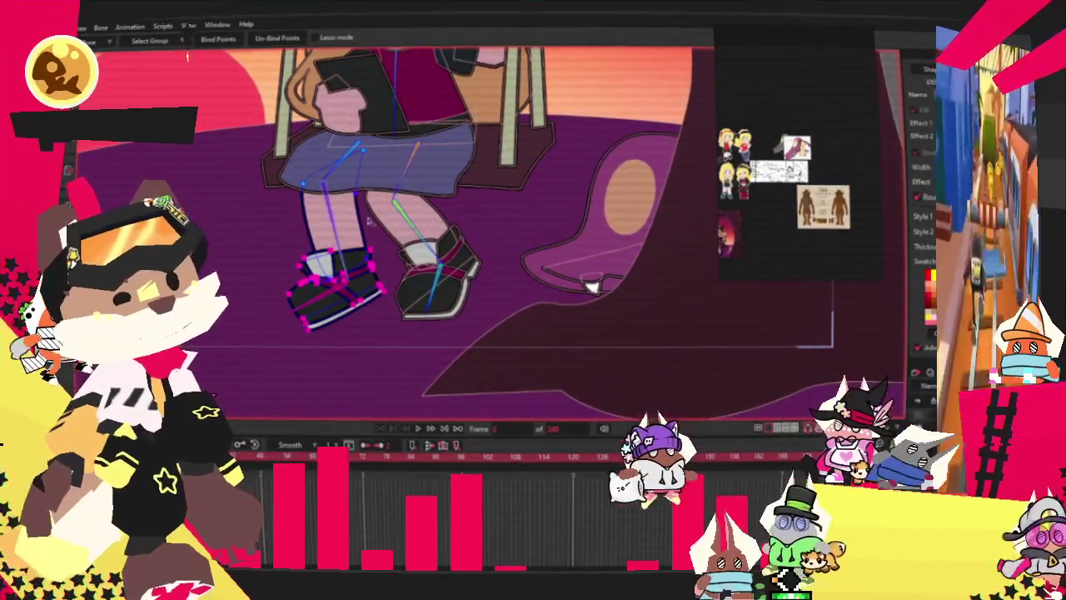
{"action": "scroll", "coordinate": [284, 129], "scroll_direction": "down", "scroll_amount": 2}
{"action": "scroll", "coordinate": [283, 129], "scroll_direction": "up", "scroll_amount": 3}
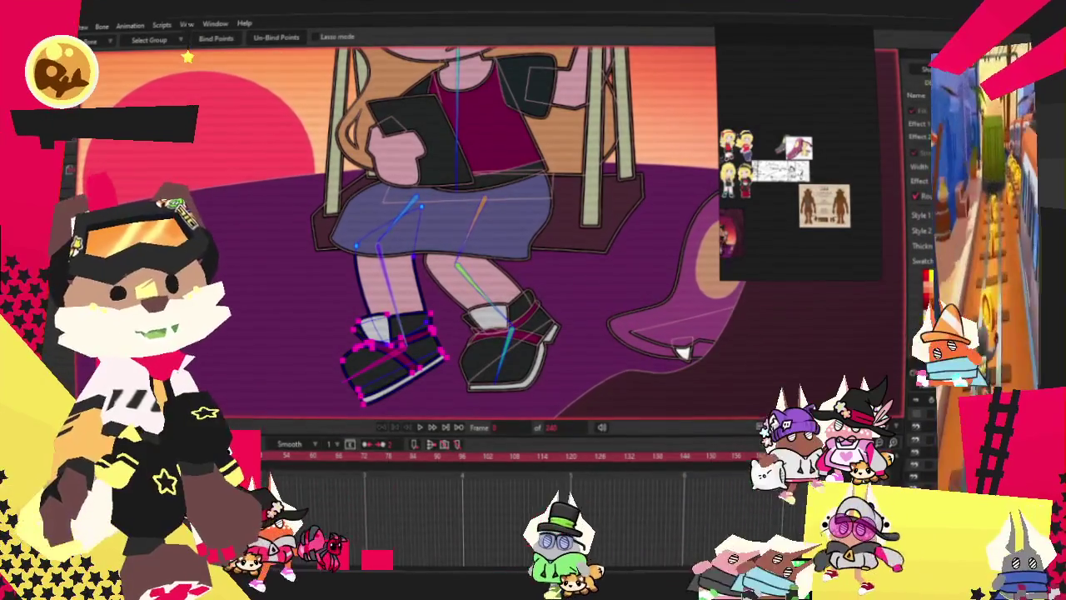
Display bone influence, swing the legs to a new pose, and play back to check the shoes follow.
{"action": "key", "text": "s"}
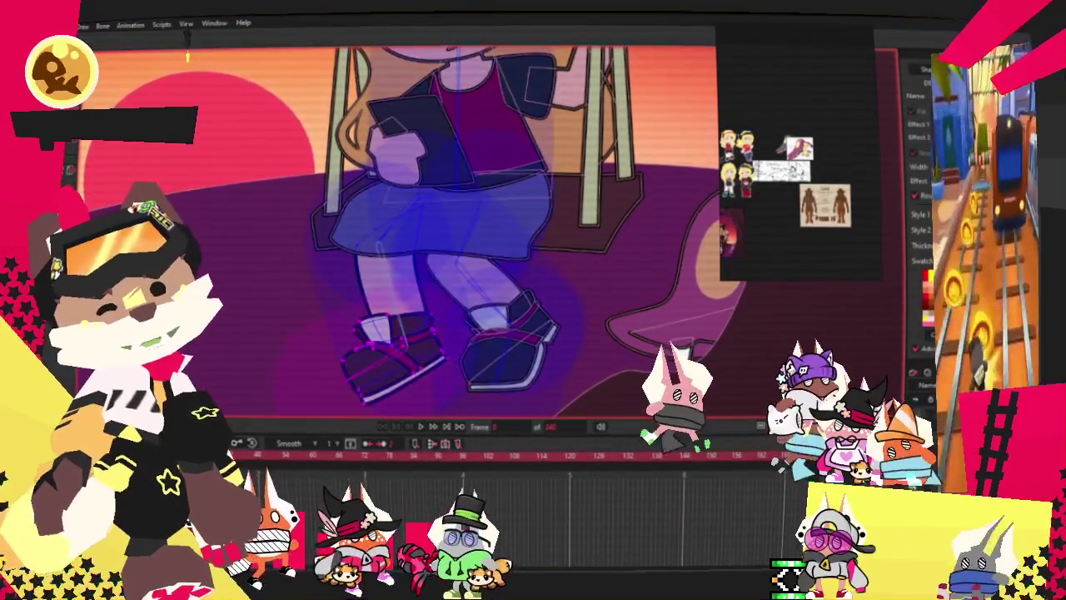
{"action": "left_click_drag", "start_coordinate": [383, 252], "coordinate": [439, 242]}
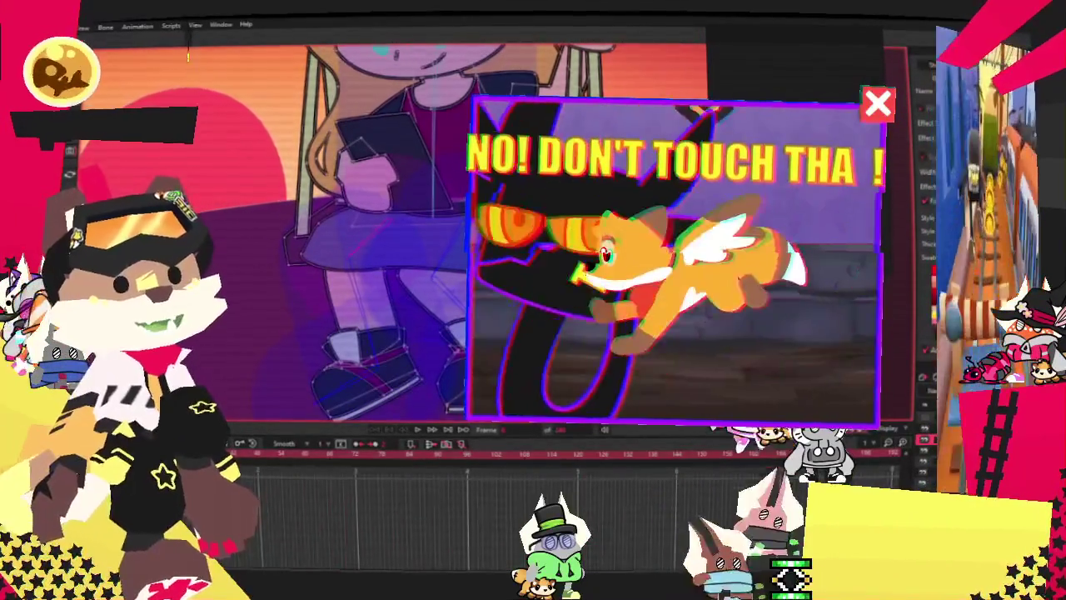
{"action": "scroll", "coordinate": [342, 282], "scroll_direction": "up", "scroll_amount": 2}
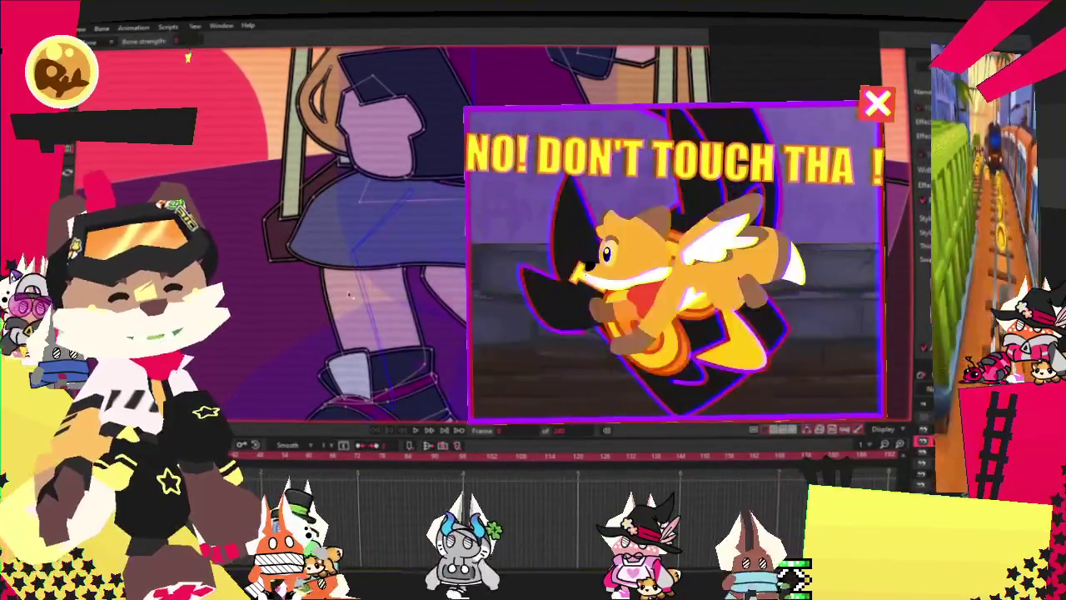
{"action": "key", "text": "space"}
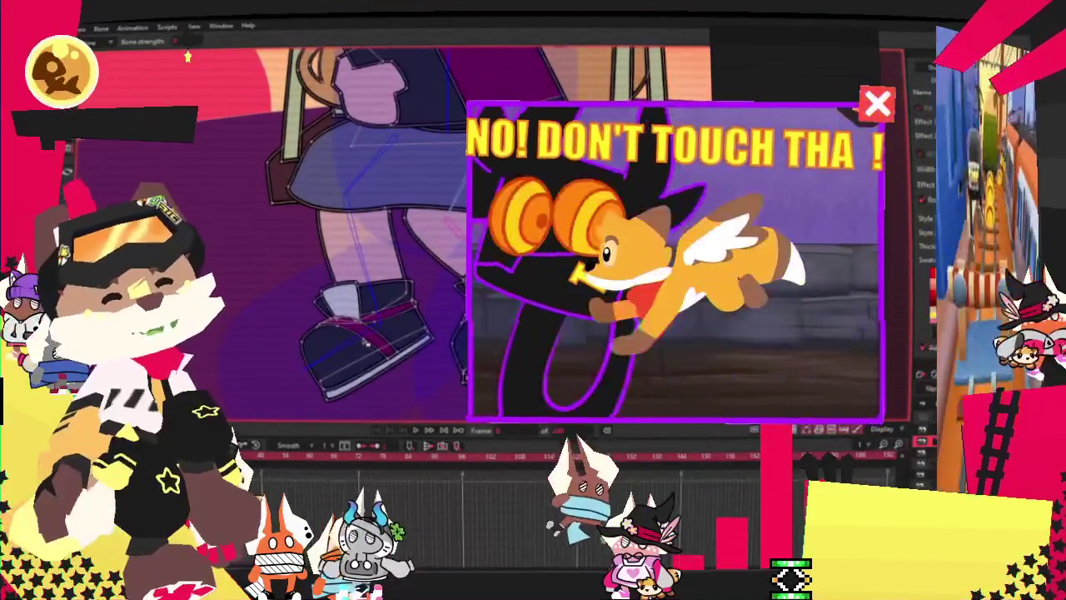
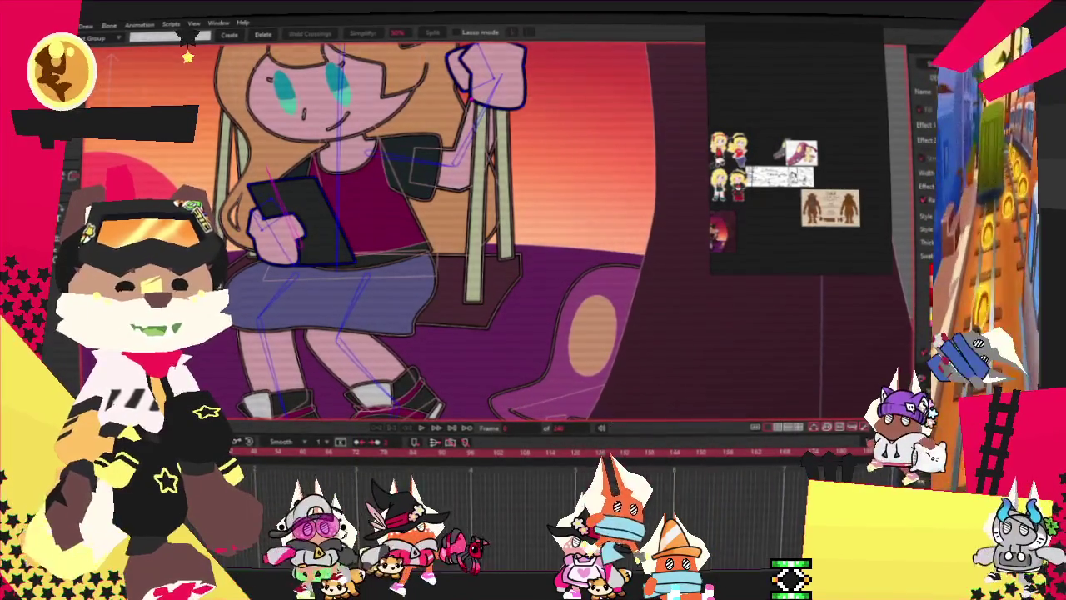
With the hand bone selected, pick the tablet's outline points and switch to Bind Points.
{"action": "key", "text": "z"}
{"action": "scroll", "coordinate": [306, 199], "scroll_direction": "up", "scroll_amount": 2}
{"action": "scroll", "coordinate": [306, 198], "scroll_direction": "up", "scroll_amount": 2}
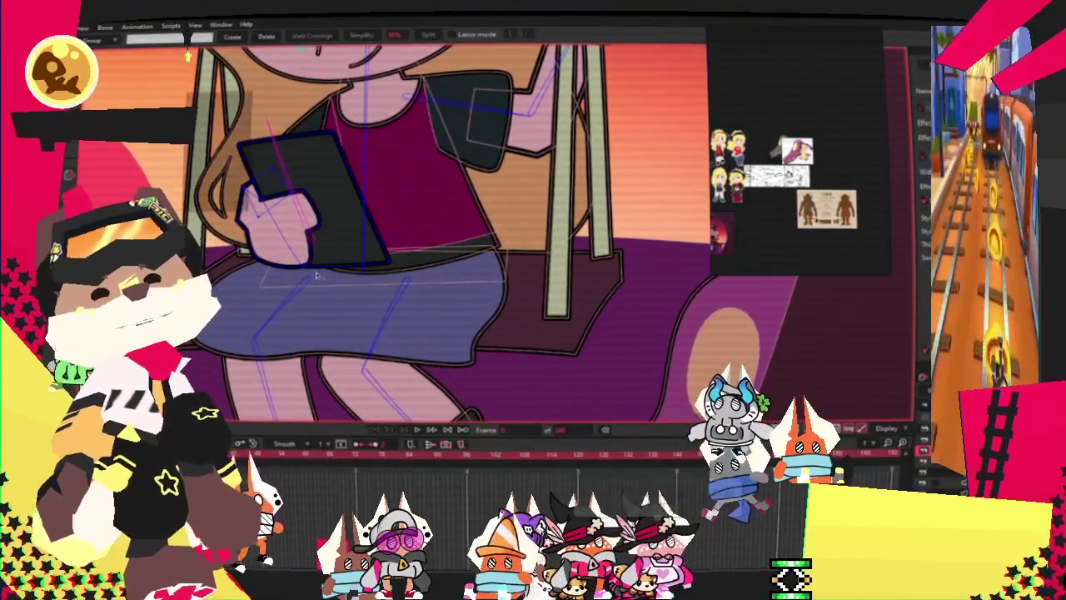
{"action": "key", "text": "g"}
{"action": "key", "text": "i"}
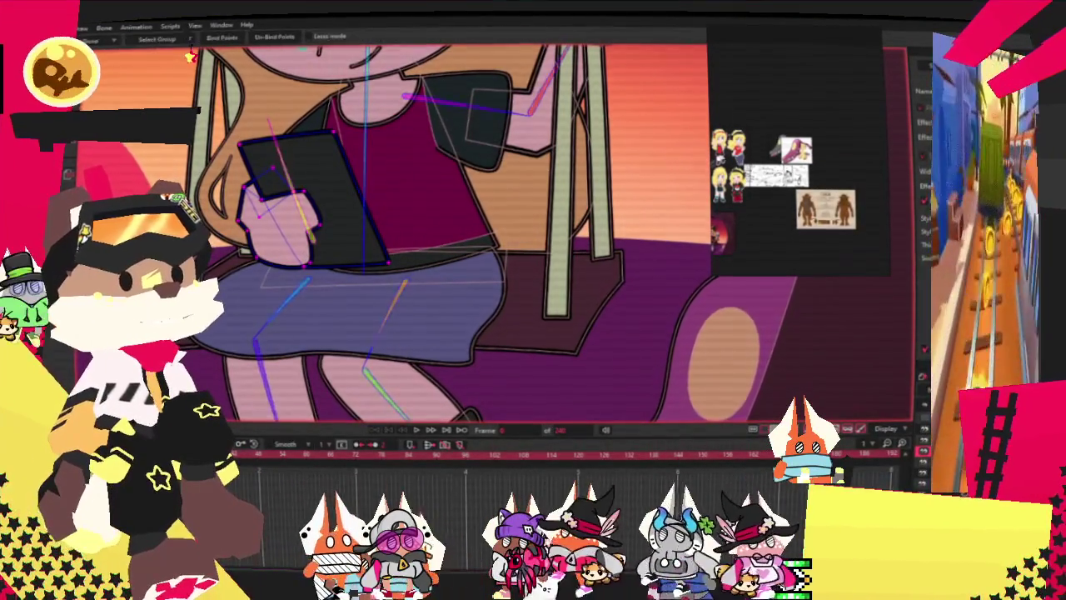
{"action": "scroll", "coordinate": [536, 357], "scroll_direction": "down", "scroll_amount": 2}
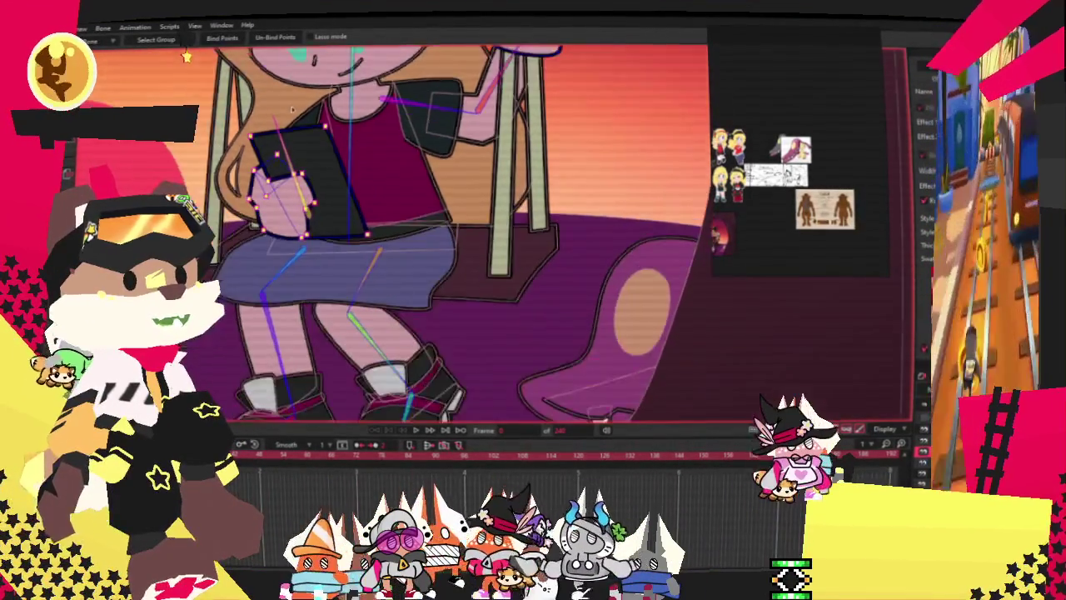
{"action": "scroll", "coordinate": [535, 356], "scroll_direction": "down", "scroll_amount": 2}
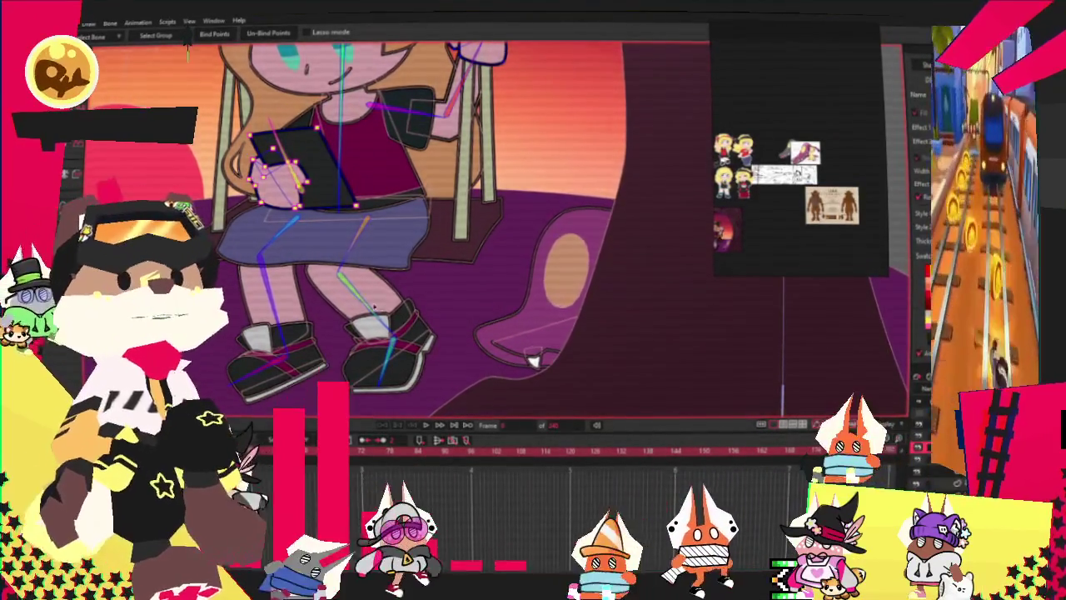
Return to bone selection and pan down to the girl's skirt and legs on the swing.
{"action": "scroll", "coordinate": [461, 347], "scroll_direction": "down", "scroll_amount": 3}
{"action": "scroll", "coordinate": [461, 347], "scroll_direction": "up", "scroll_amount": 3}
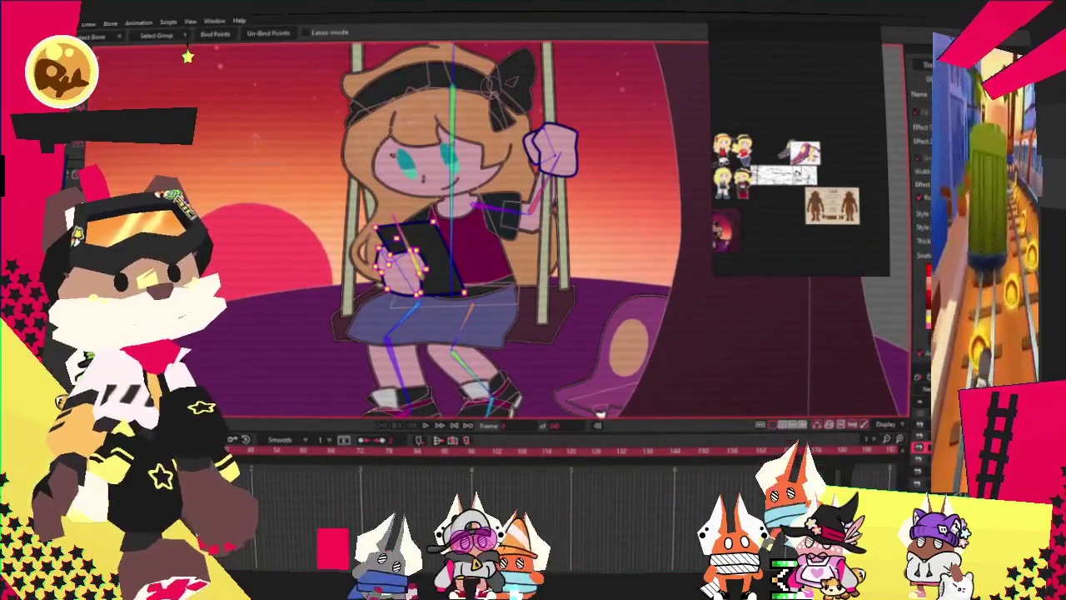
{"action": "key", "text": "z"}
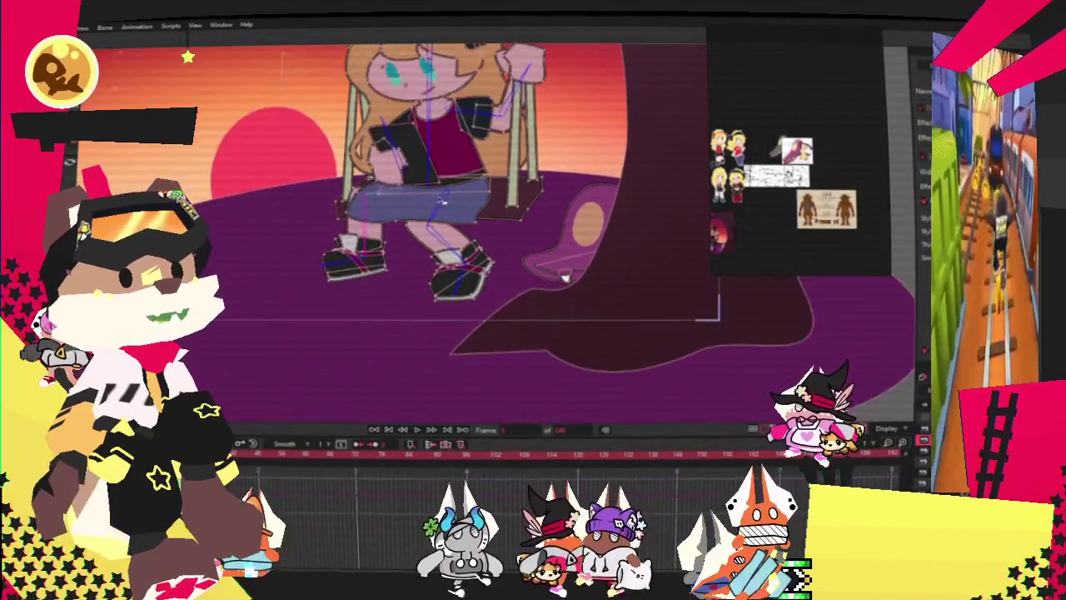
{"action": "left_click_drag", "start_coordinate": [608, 248], "coordinate": [567, 324]}
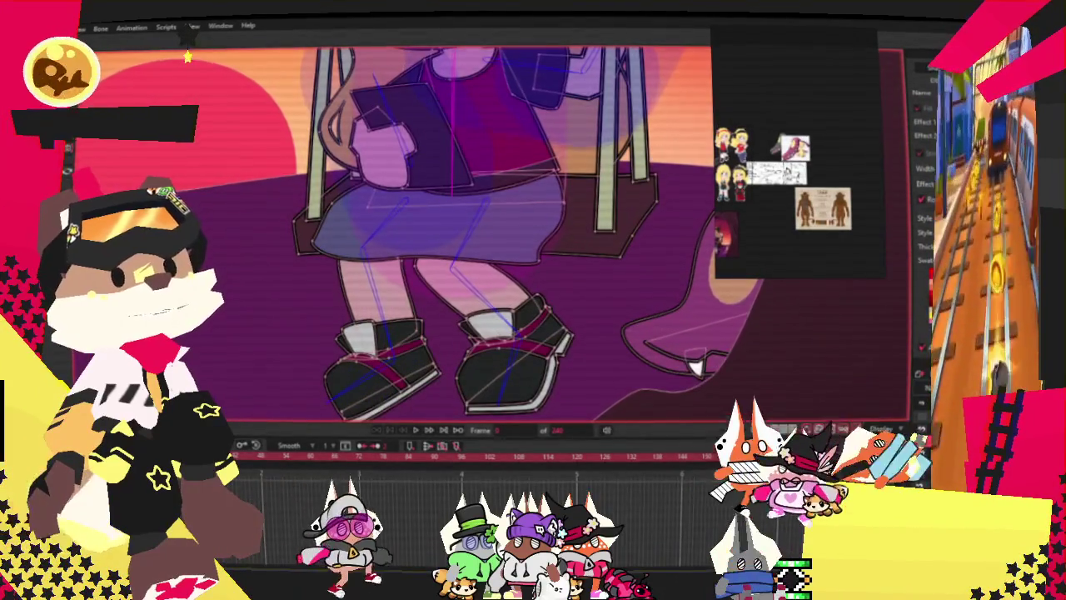
{"action": "scroll", "coordinate": [460, 146], "scroll_direction": "up", "scroll_amount": 3}
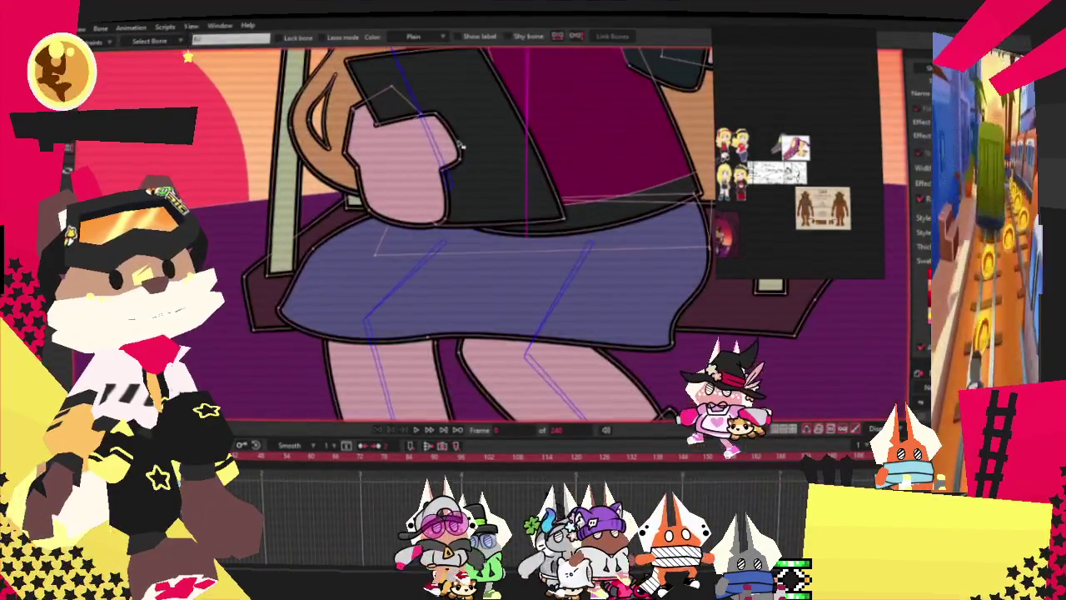
Zoom in on the girl on the swing and switch to point editing before previewing the animation.
{"action": "scroll", "coordinate": [461, 146], "scroll_direction": "down", "scroll_amount": 2}
{"action": "scroll", "coordinate": [500, 208], "scroll_direction": "down", "scroll_amount": 2}
{"action": "scroll", "coordinate": [583, 334], "scroll_direction": "down", "scroll_amount": 2}
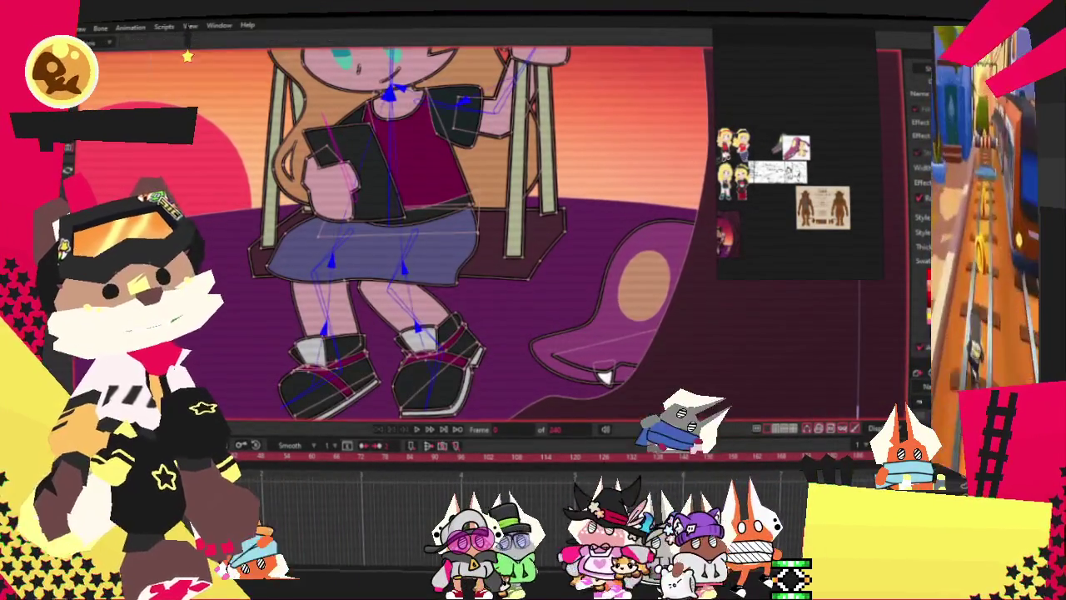
{"action": "scroll", "coordinate": [385, 121], "scroll_direction": "up", "scroll_amount": 2}
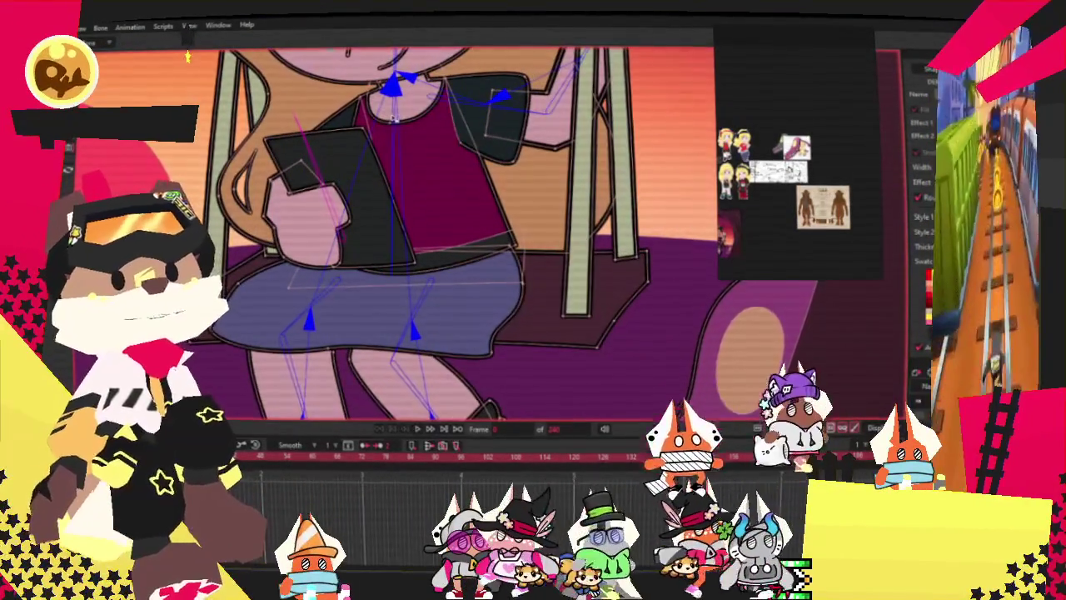
{"action": "scroll", "coordinate": [394, 116], "scroll_direction": "down", "scroll_amount": 1}
{"action": "scroll", "coordinate": [433, 208], "scroll_direction": "down", "scroll_amount": 3}
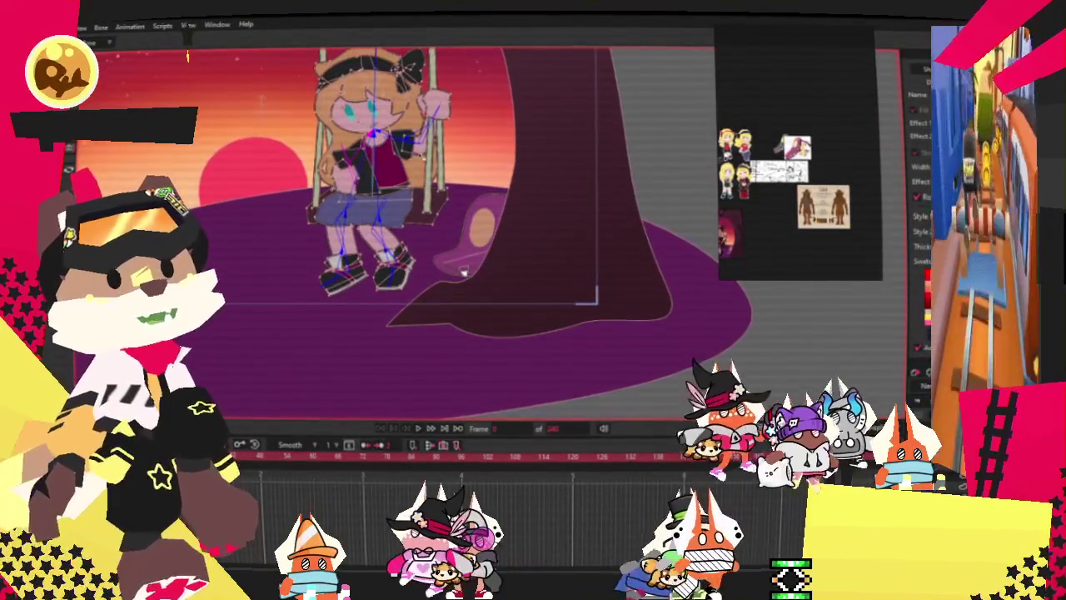
{"action": "scroll", "coordinate": [467, 275], "scroll_direction": "up", "scroll_amount": 2}
{"action": "scroll", "coordinate": [479, 308], "scroll_direction": "up", "scroll_amount": 1}
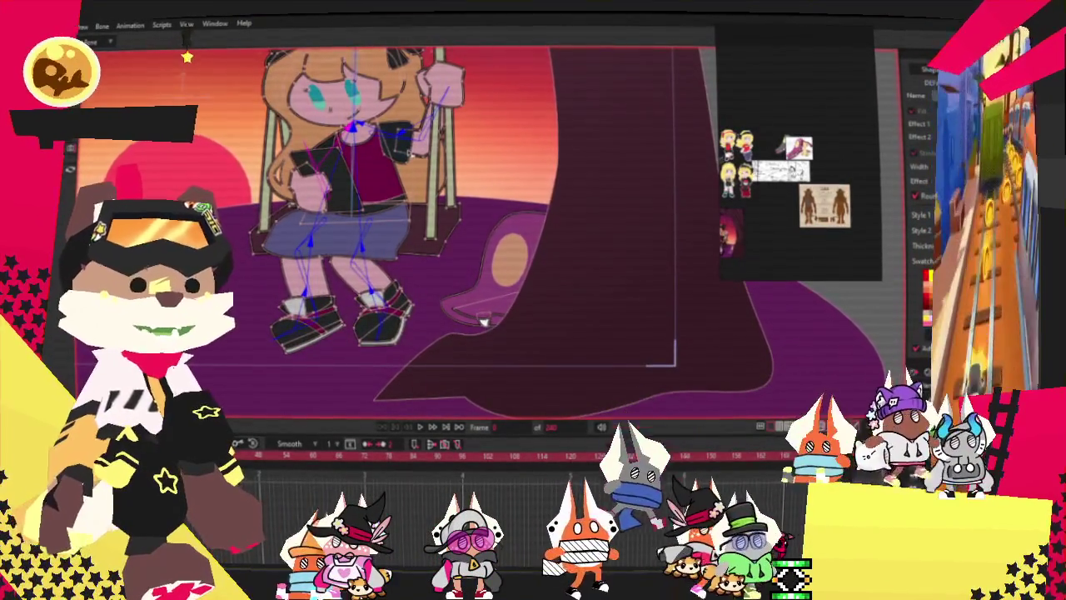
{"action": "scroll", "coordinate": [483, 321], "scroll_direction": "down", "scroll_amount": 2}
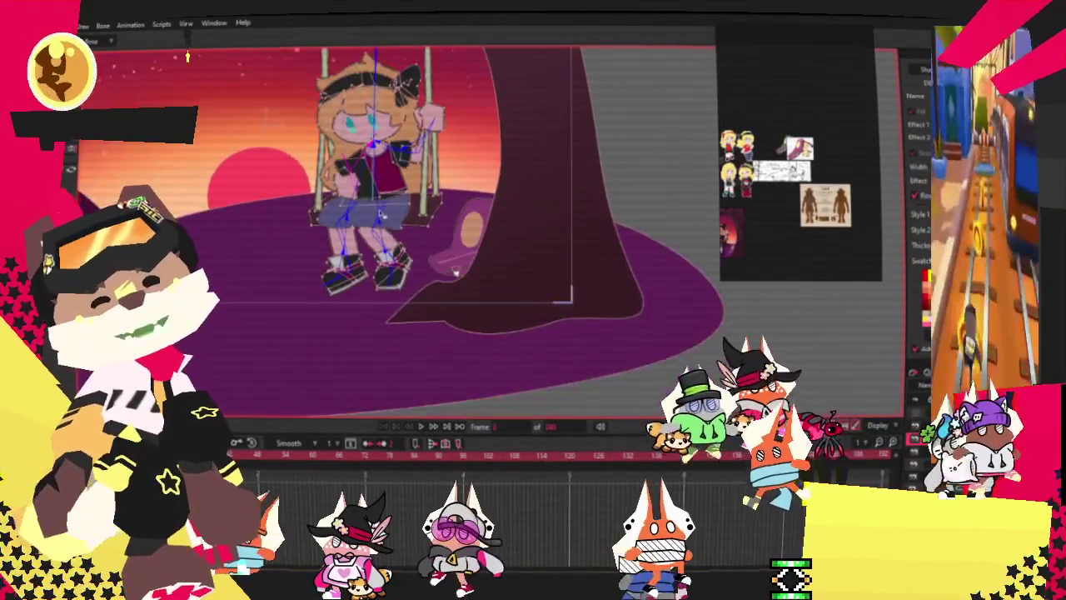
{"action": "scroll", "coordinate": [576, 349], "scroll_direction": "up", "scroll_amount": 3}
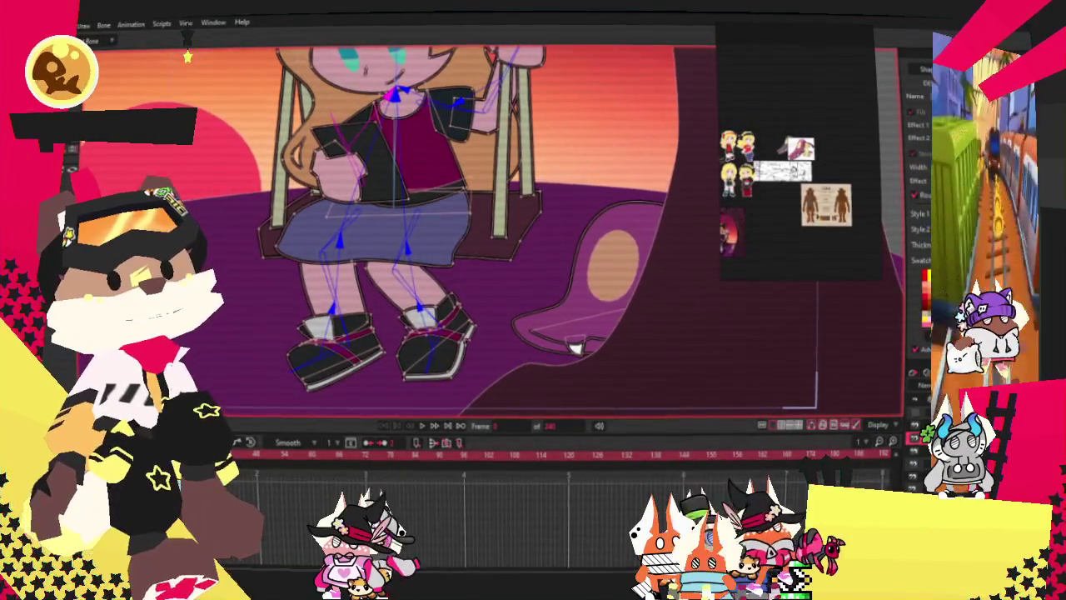
{"action": "scroll", "coordinate": [376, 241], "scroll_direction": "up", "scroll_amount": 2}
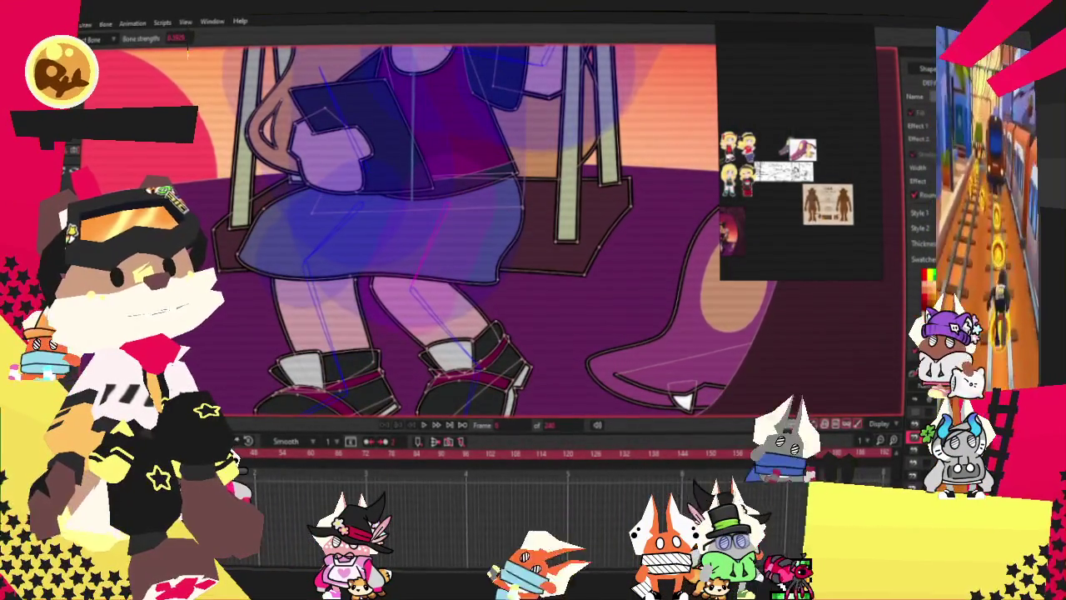
{"action": "key", "text": "g"}
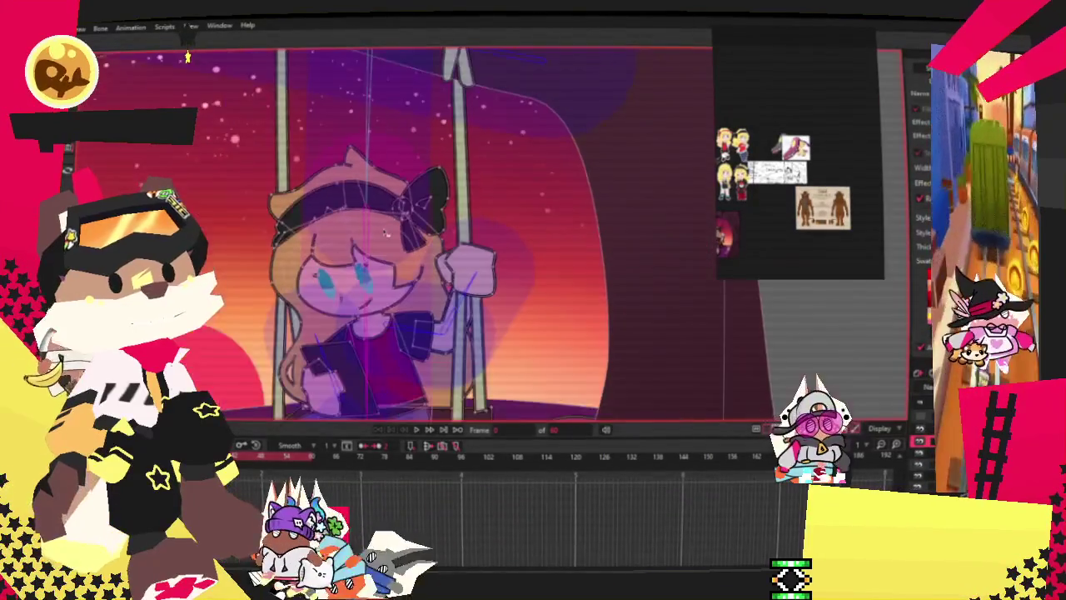
Restart the swing animation playback and zoom in with bone selection to watch it rock.
{"action": "key", "text": "space"}
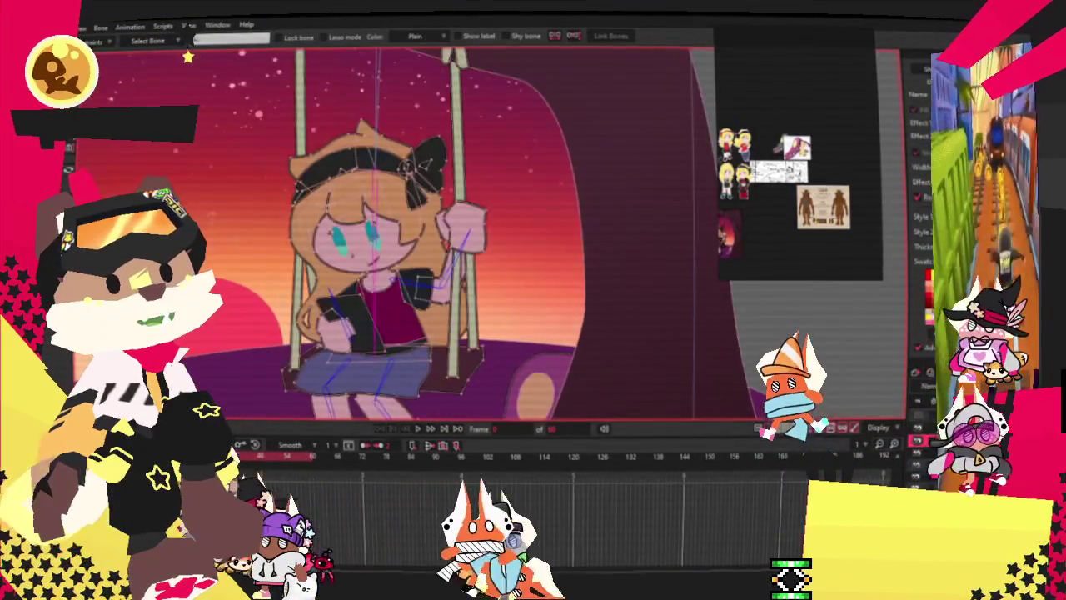
{"action": "key", "text": "space"}
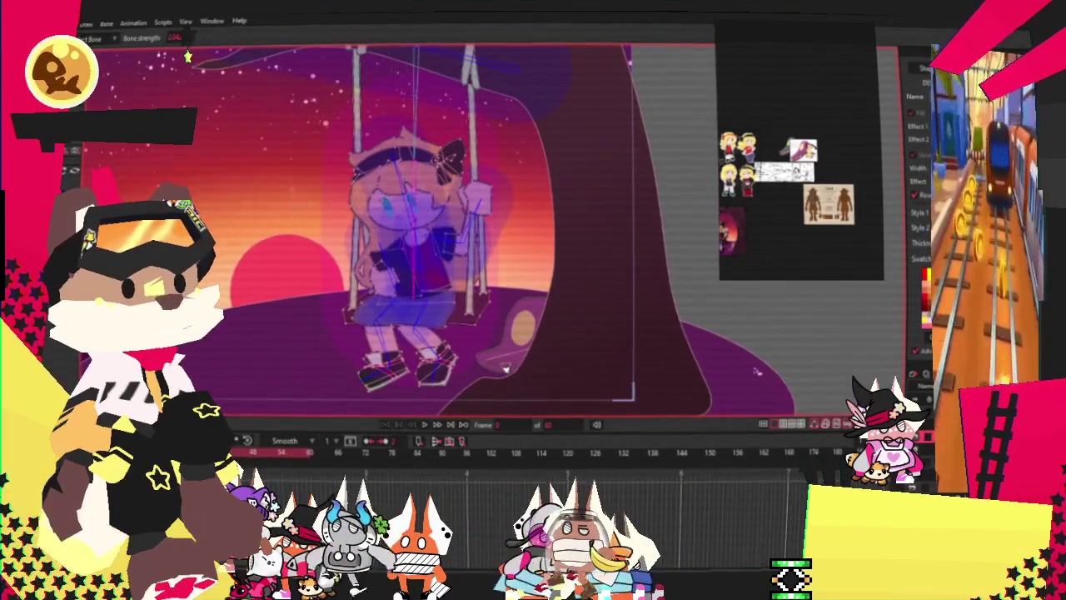
{"action": "key", "text": "b"}
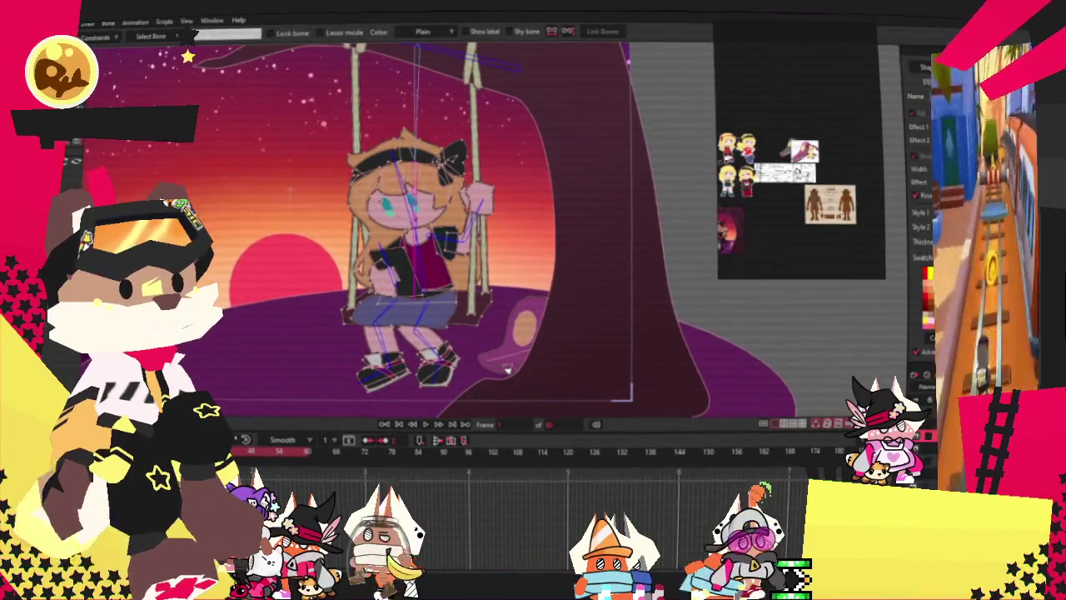
{"action": "scroll", "coordinate": [467, 282], "scroll_direction": "up", "scroll_amount": 2}
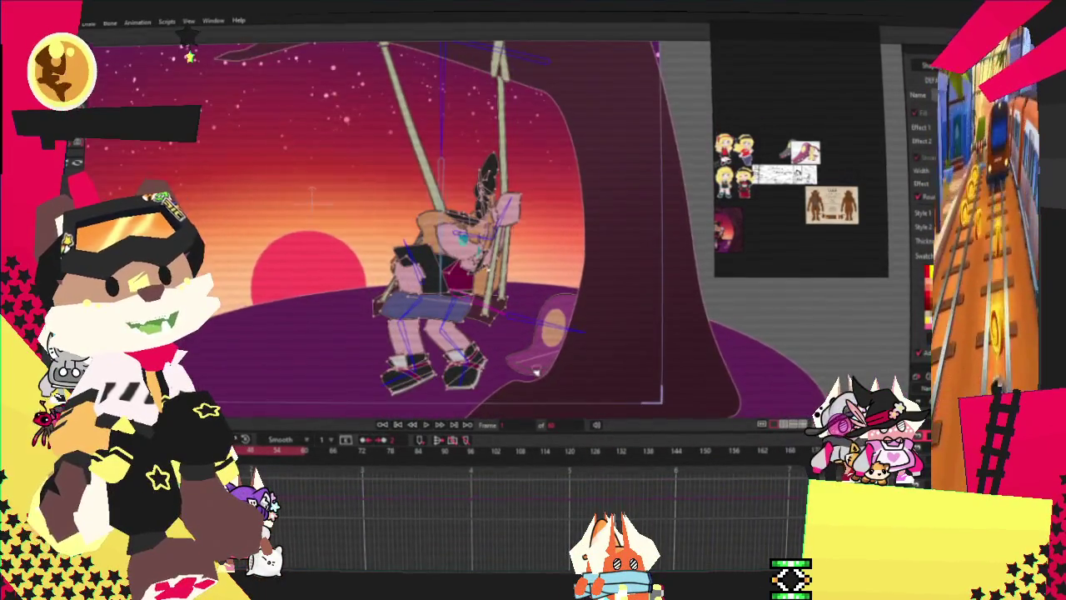
{"action": "scroll", "coordinate": [475, 267], "scroll_direction": "up", "scroll_amount": 2}
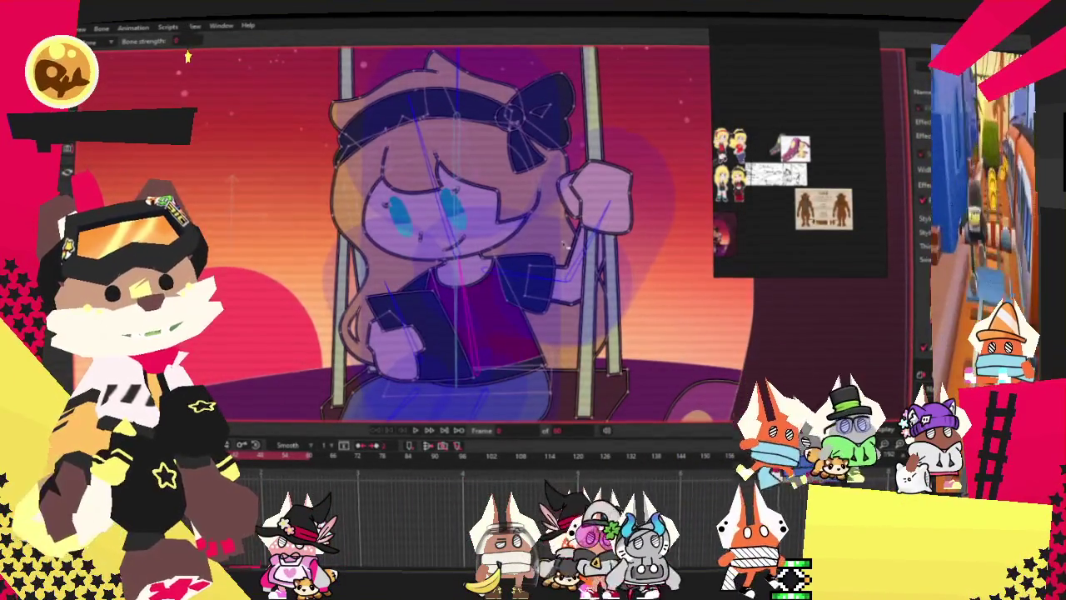
Try selecting the head, torso and then all of the character's points.
{"action": "key", "text": "g"}
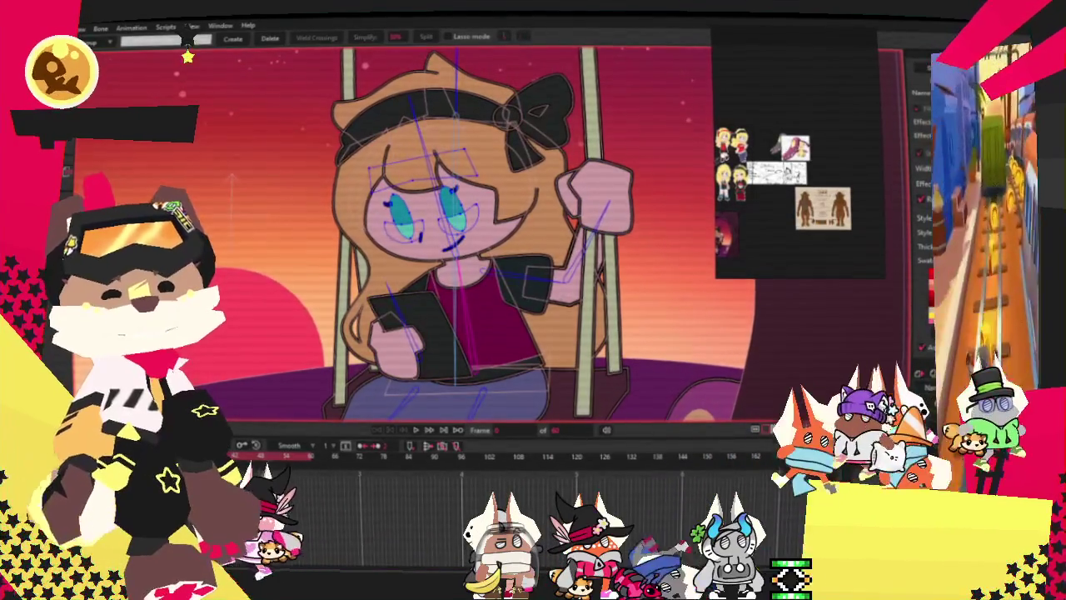
{"action": "key", "text": "b"}
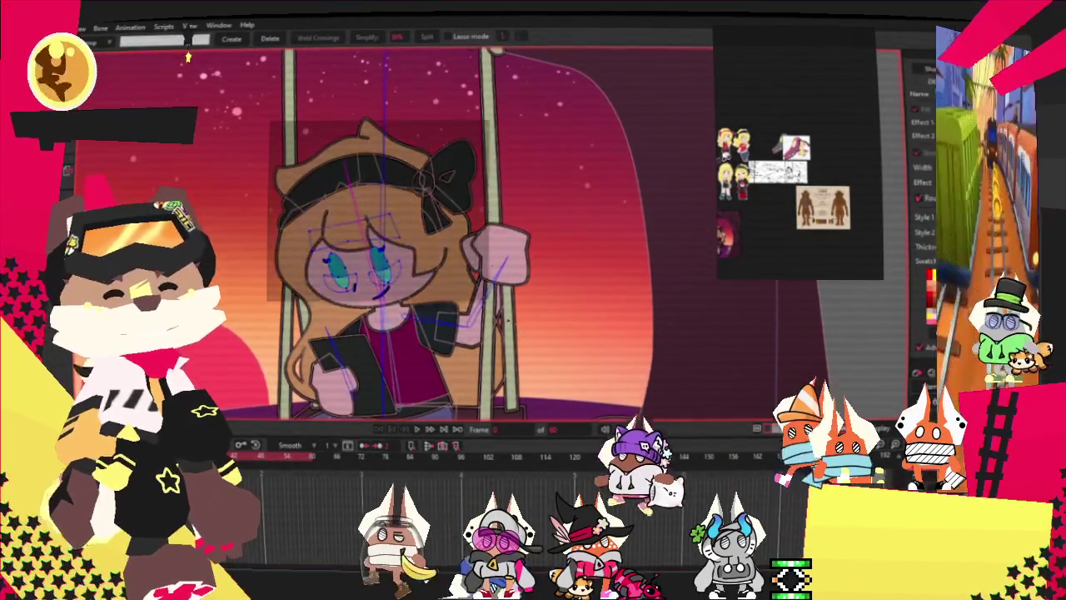
{"action": "left_click_drag", "start_coordinate": [572, 392], "coordinate": [571, 391]}
{"action": "key", "text": "i"}
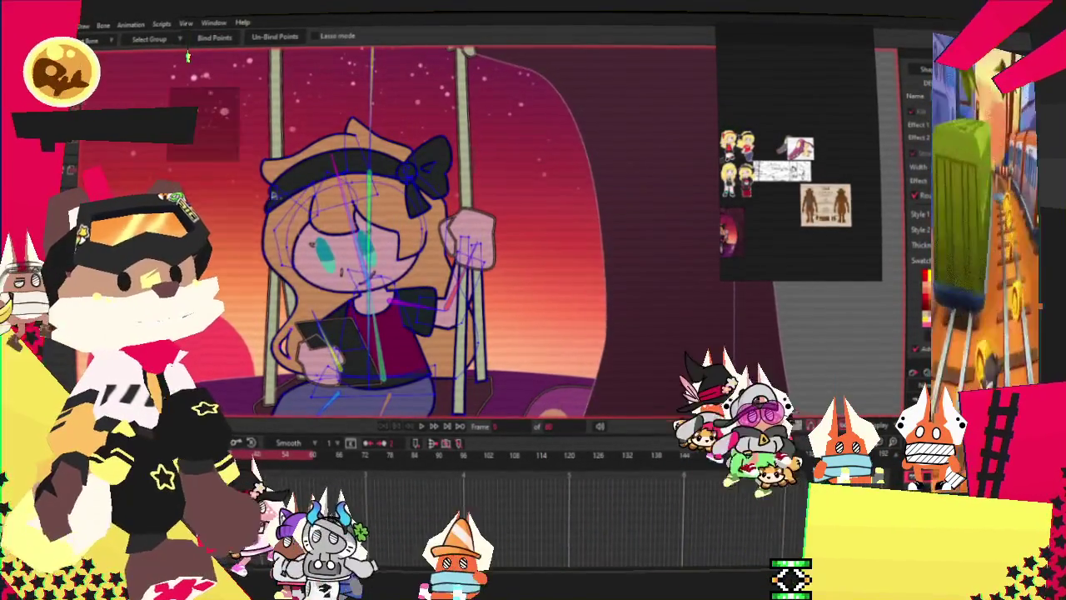
{"action": "key", "text": "ctrl+a"}
{"action": "key", "text": "b"}
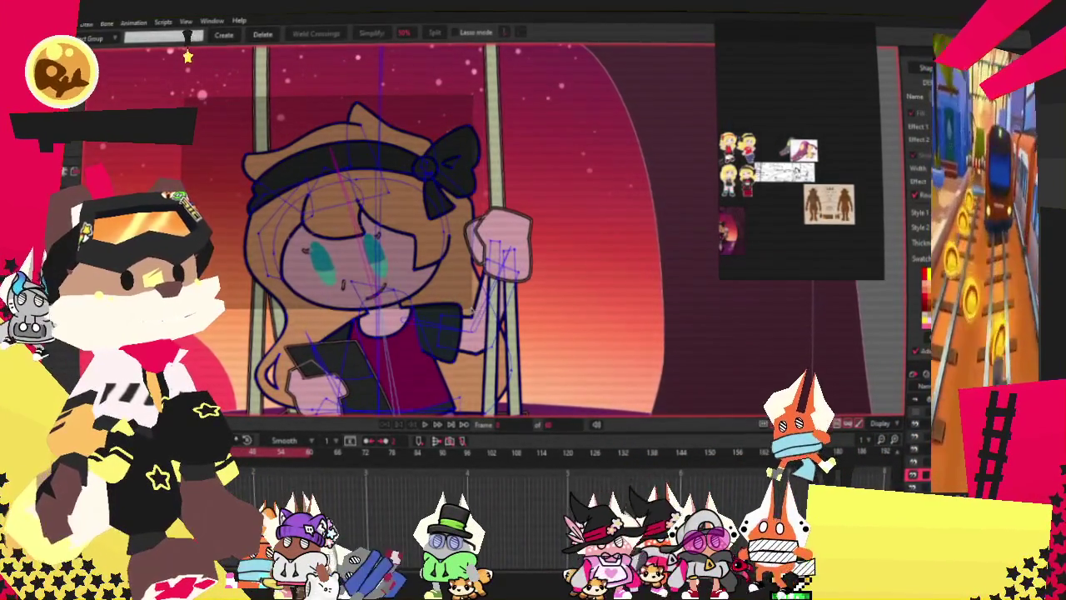
{"action": "key", "text": "ctrl+a"}
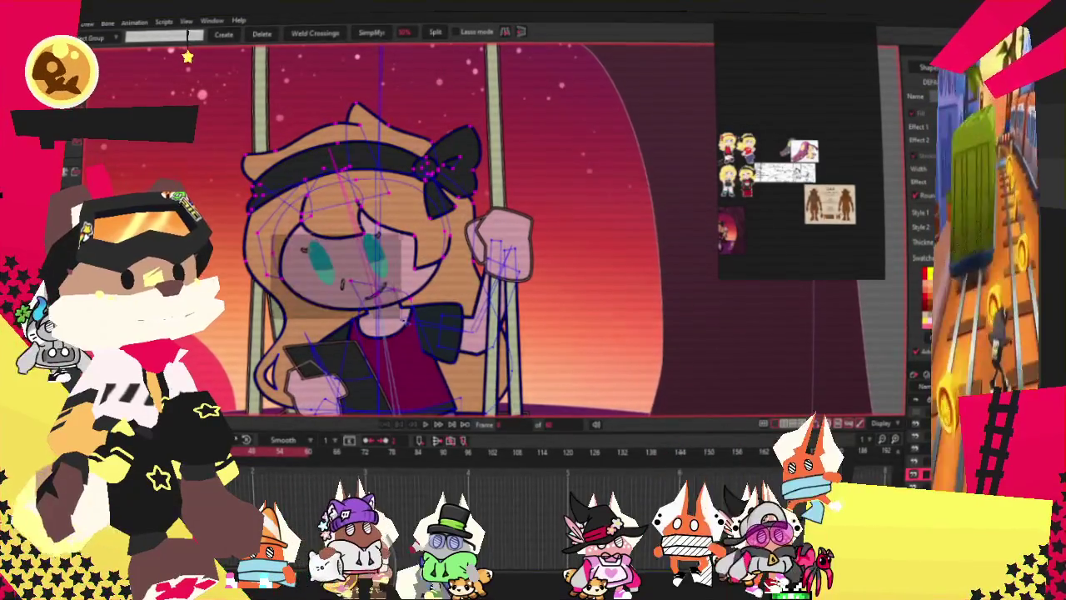
Zoom in and lasso-select the points on the girl's torso curves.
{"action": "scroll", "coordinate": [442, 368], "scroll_direction": "up", "scroll_amount": 3}
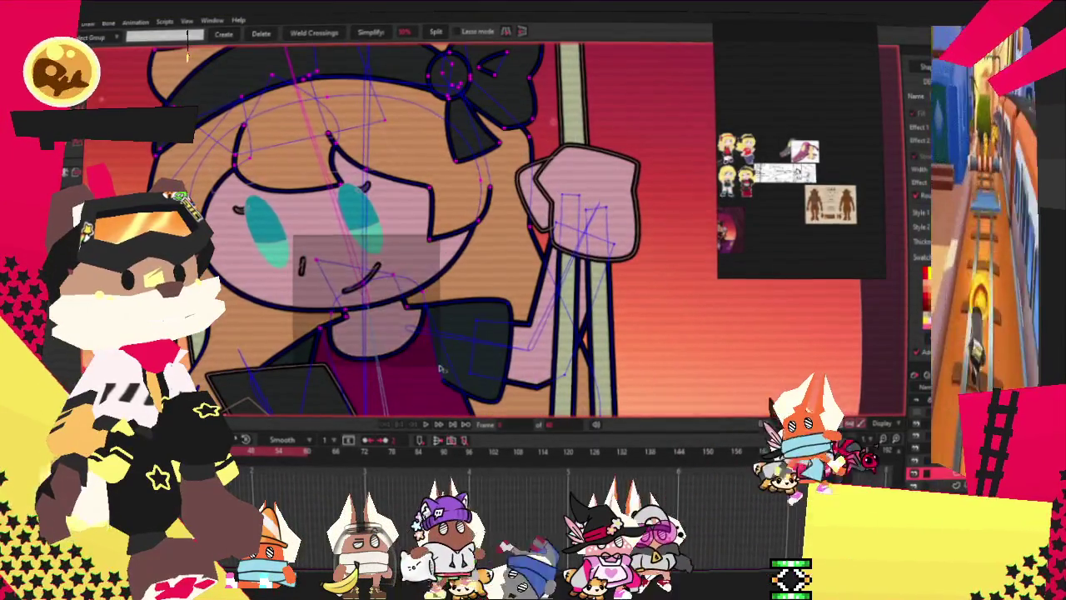
{"action": "scroll", "coordinate": [448, 313], "scroll_direction": "down", "scroll_amount": 3}
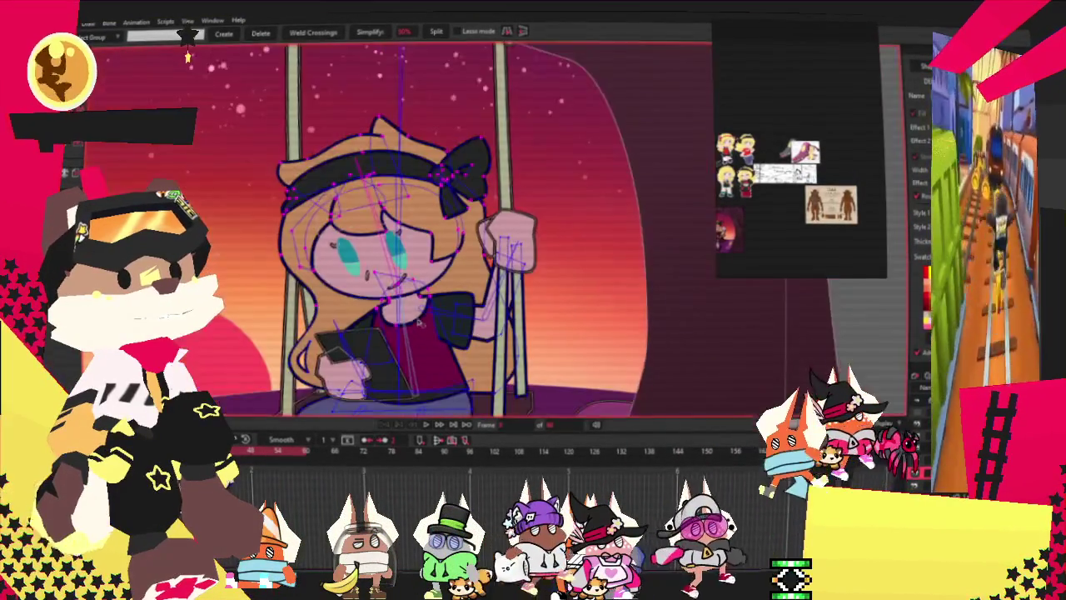
{"action": "scroll", "coordinate": [409, 324], "scroll_direction": "up", "scroll_amount": 3}
{"action": "scroll", "coordinate": [393, 292], "scroll_direction": "down", "scroll_amount": 2}
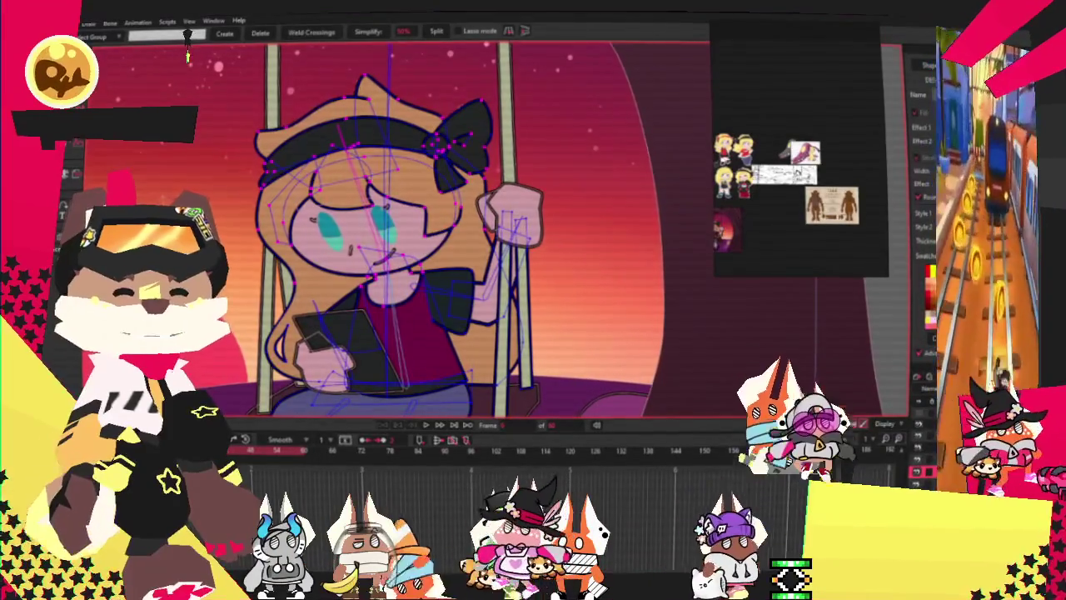
{"action": "scroll", "coordinate": [383, 250], "scroll_direction": "down", "scroll_amount": 3}
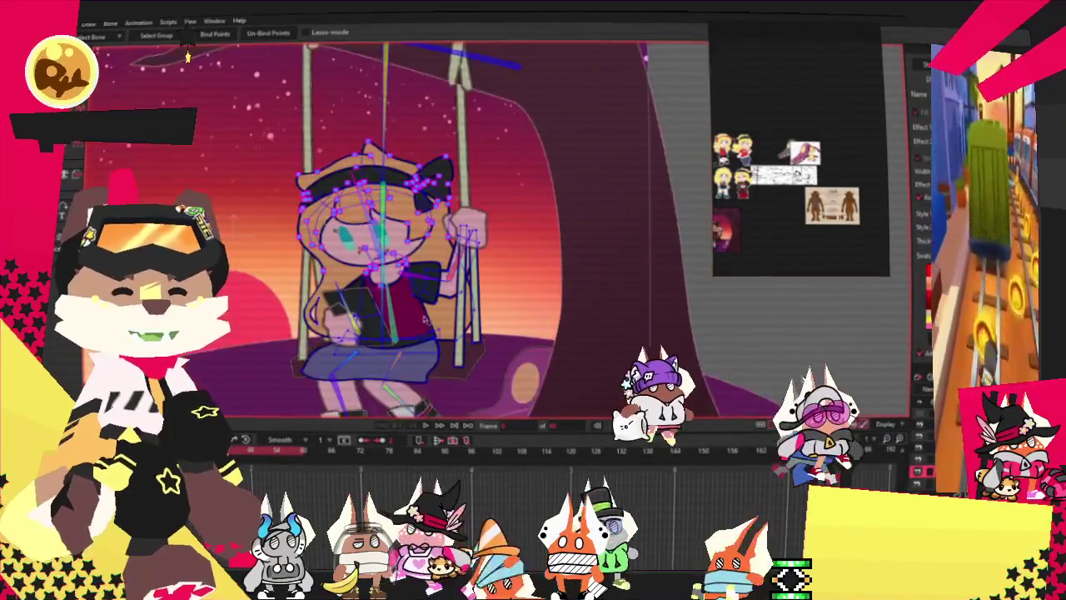
{"action": "scroll", "coordinate": [383, 250], "scroll_direction": "up", "scroll_amount": 4}
{"action": "key", "text": "z"}
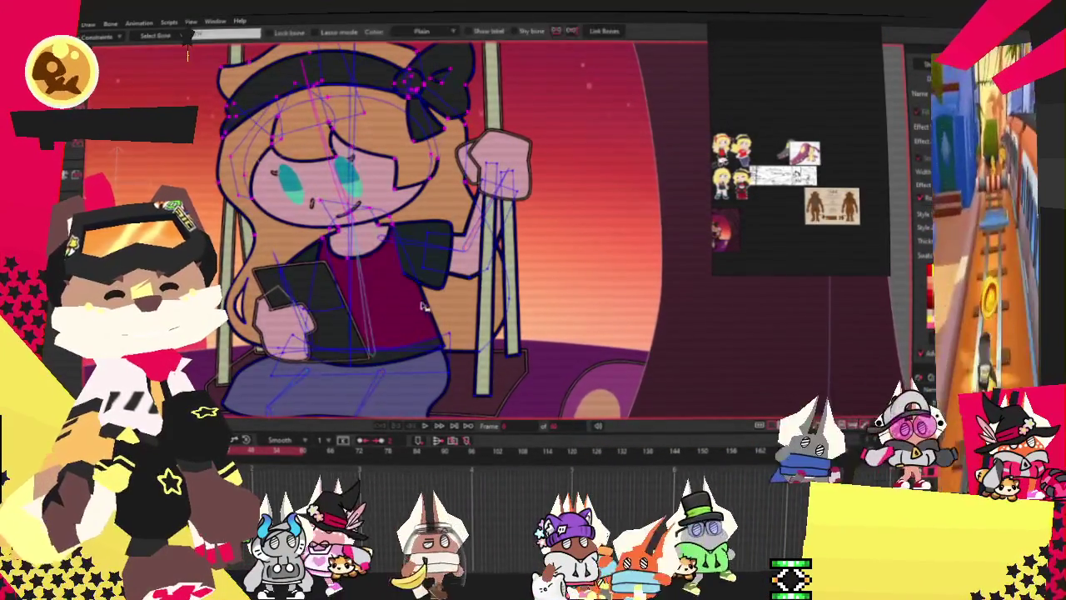
{"action": "key", "text": "g"}
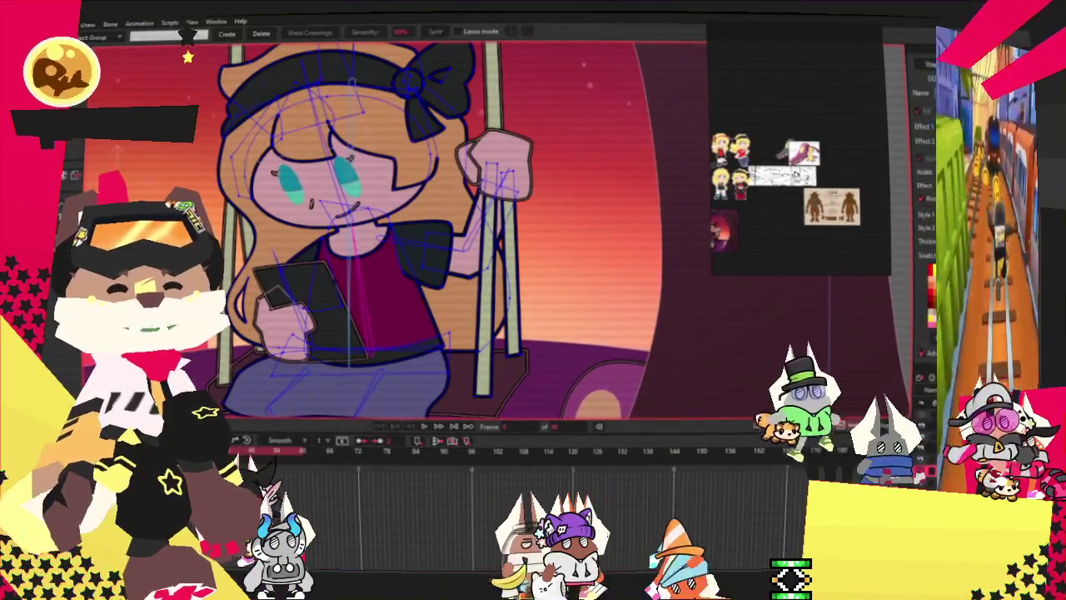
{"action": "scroll", "coordinate": [481, 265], "scroll_direction": "up", "scroll_amount": 2}
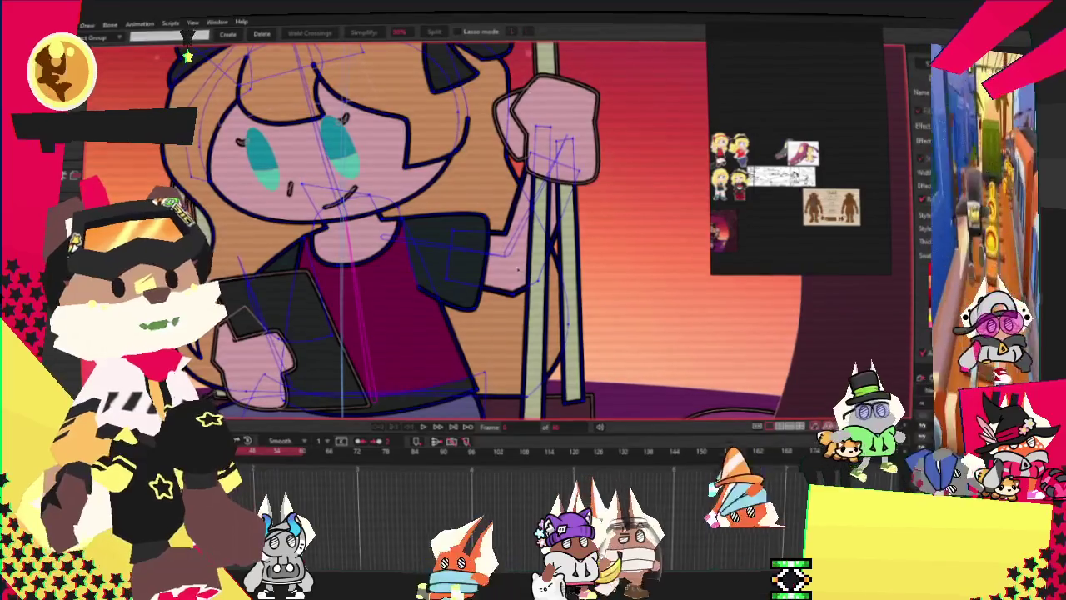
{"action": "left_click_drag", "start_coordinate": [517, 269], "coordinate": [427, 239]}
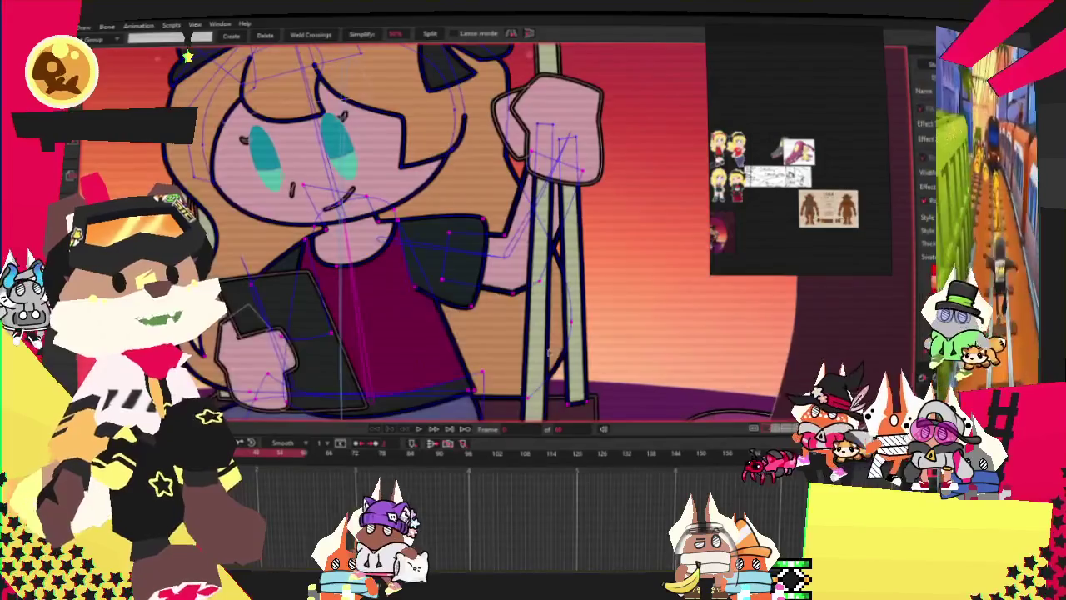
Add the arm and body points to the selection and switch to Bind Points.
{"action": "scroll", "coordinate": [392, 233], "scroll_direction": "down", "scroll_amount": 2}
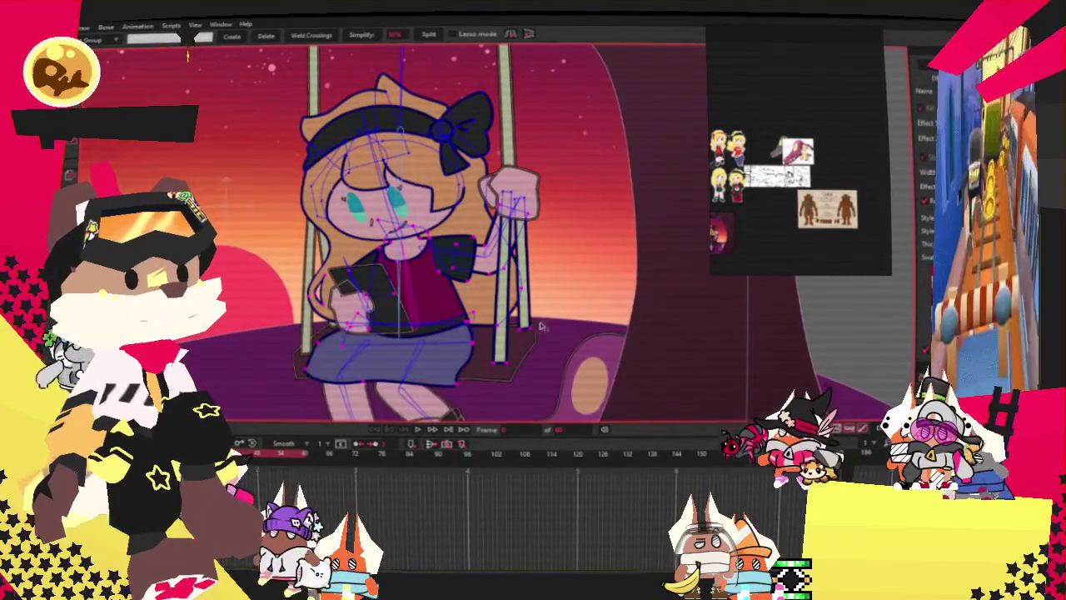
{"action": "scroll", "coordinate": [407, 288], "scroll_direction": "up", "scroll_amount": 1}
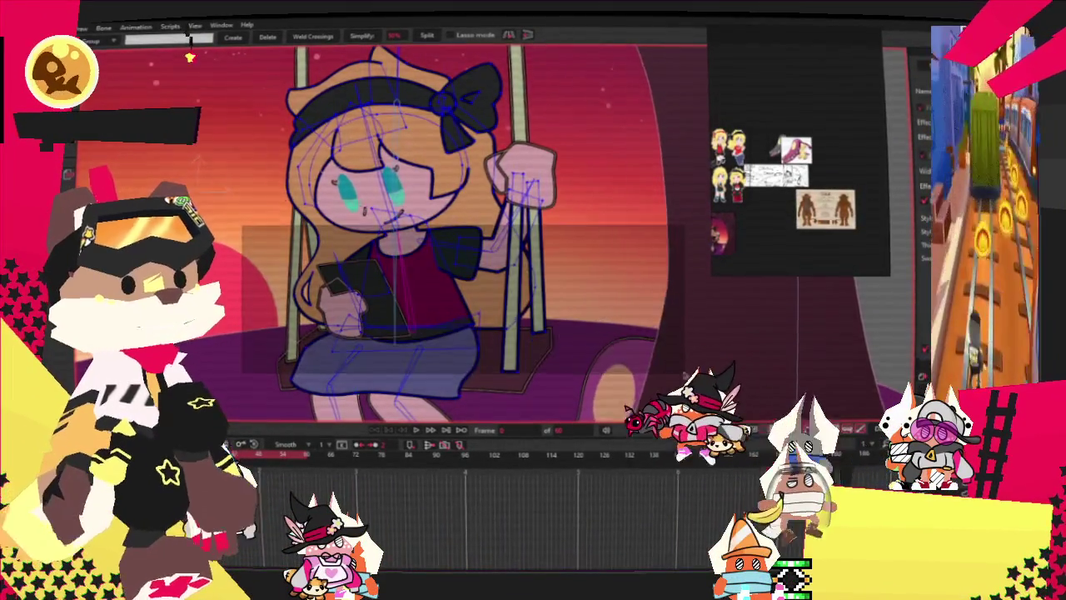
{"action": "scroll", "coordinate": [440, 245], "scroll_direction": "up", "scroll_amount": 2}
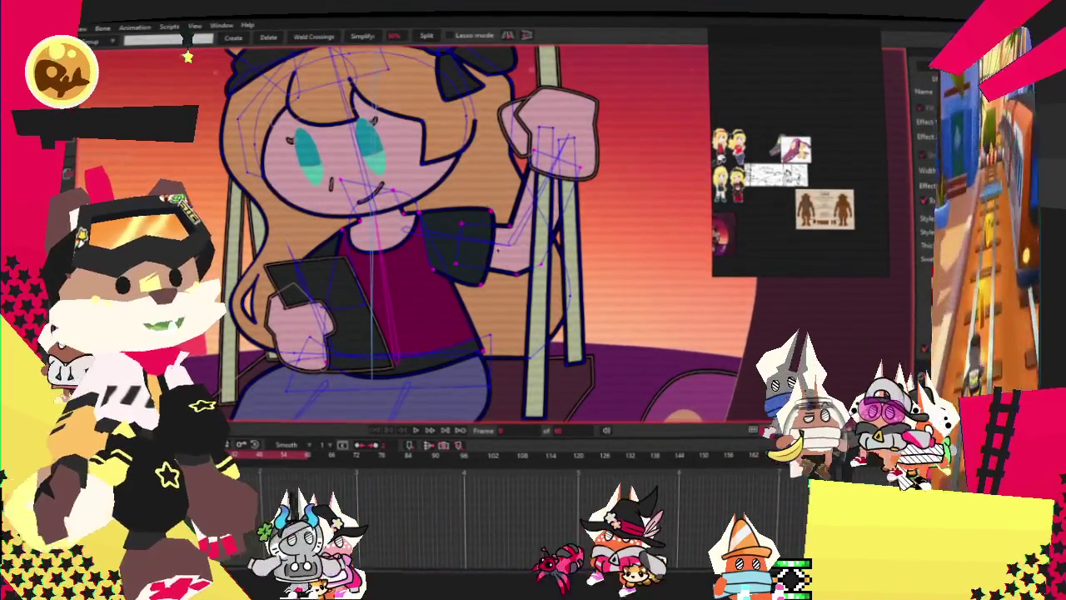
{"action": "left_click_drag", "start_coordinate": [489, 241], "coordinate": [627, 329]}
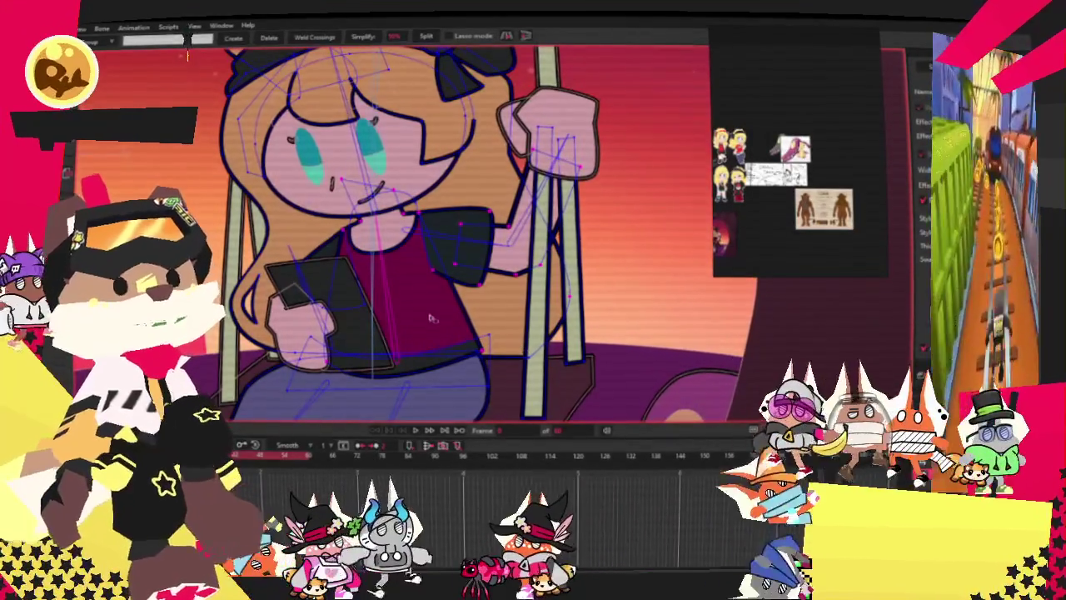
{"action": "left_click_drag", "start_coordinate": [267, 246], "coordinate": [411, 331]}
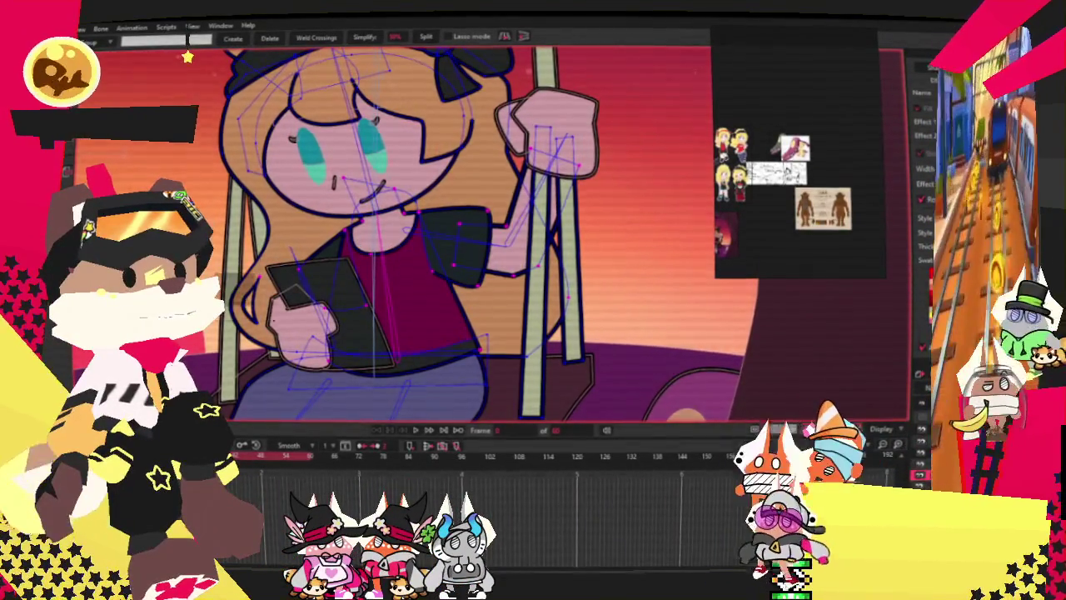
{"action": "scroll", "coordinate": [376, 284], "scroll_direction": "up", "scroll_amount": 3}
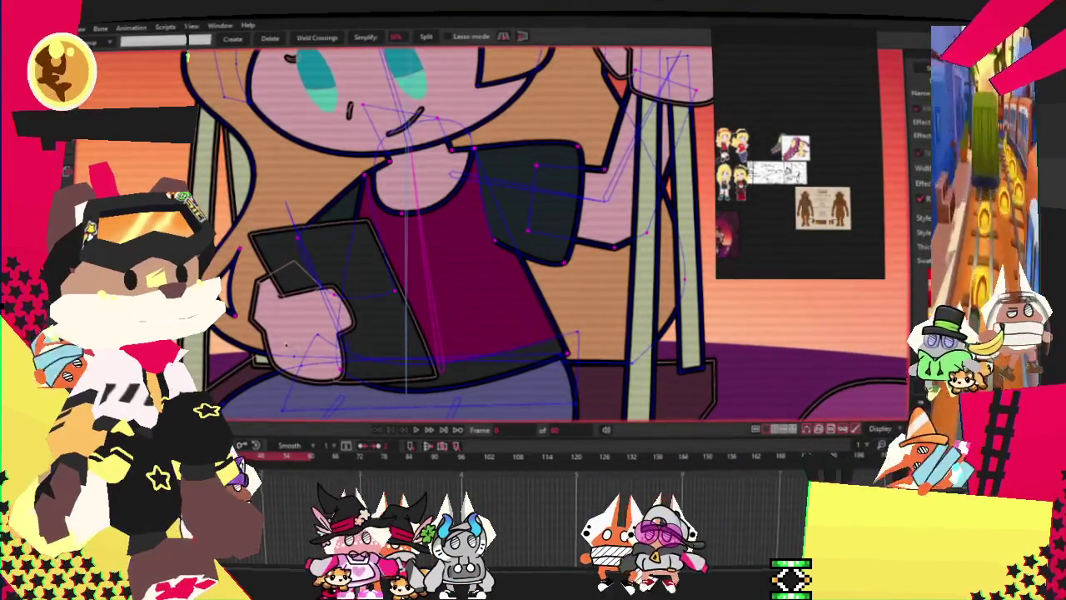
{"action": "scroll", "coordinate": [377, 284], "scroll_direction": "down", "scroll_amount": 2}
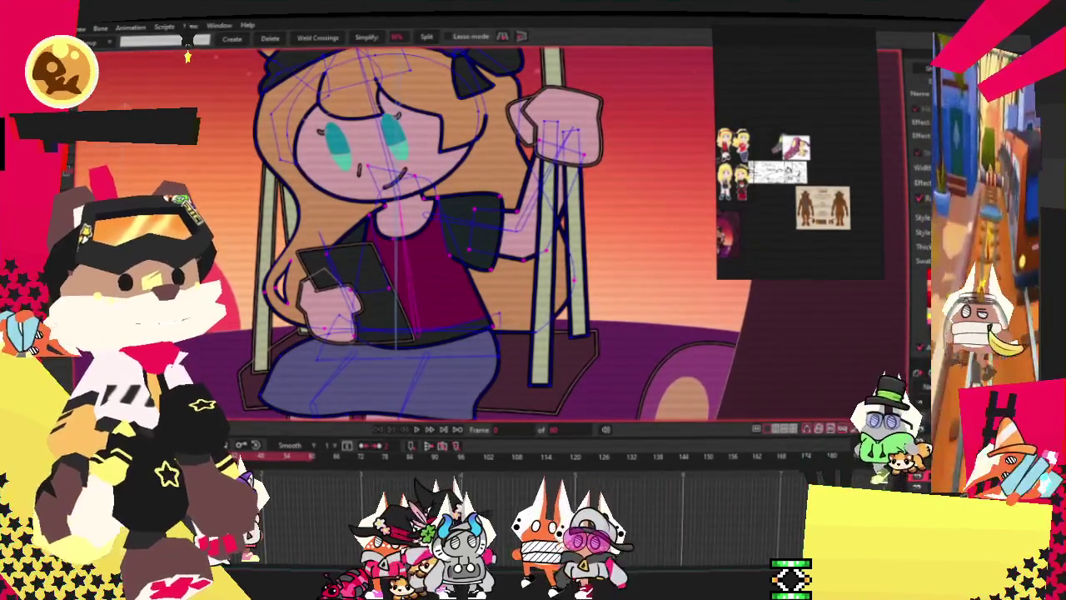
{"action": "scroll", "coordinate": [514, 356], "scroll_direction": "up", "scroll_amount": 3}
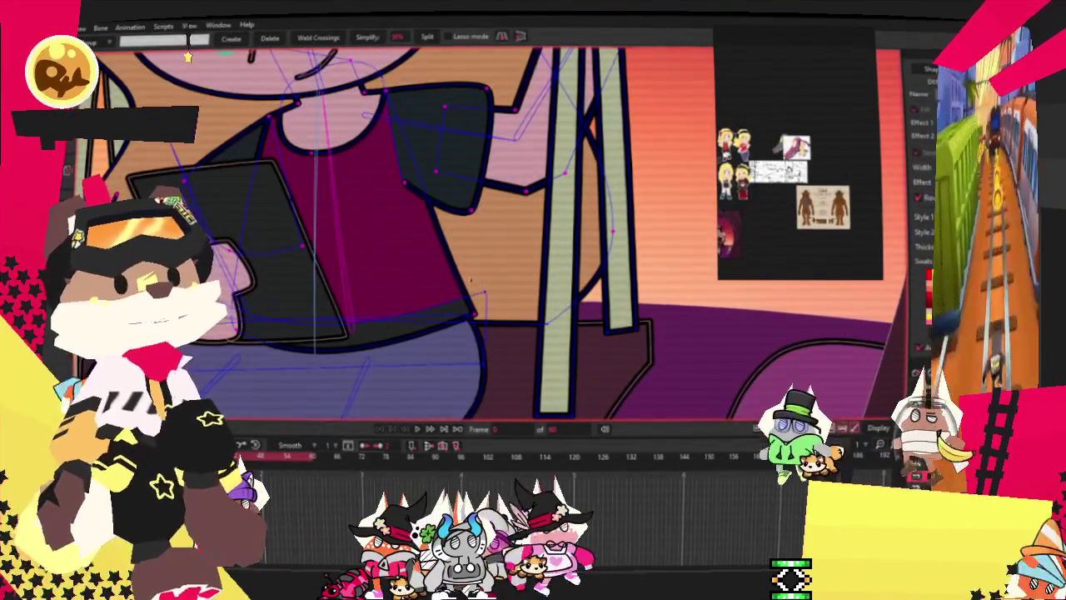
{"action": "key", "text": "i"}
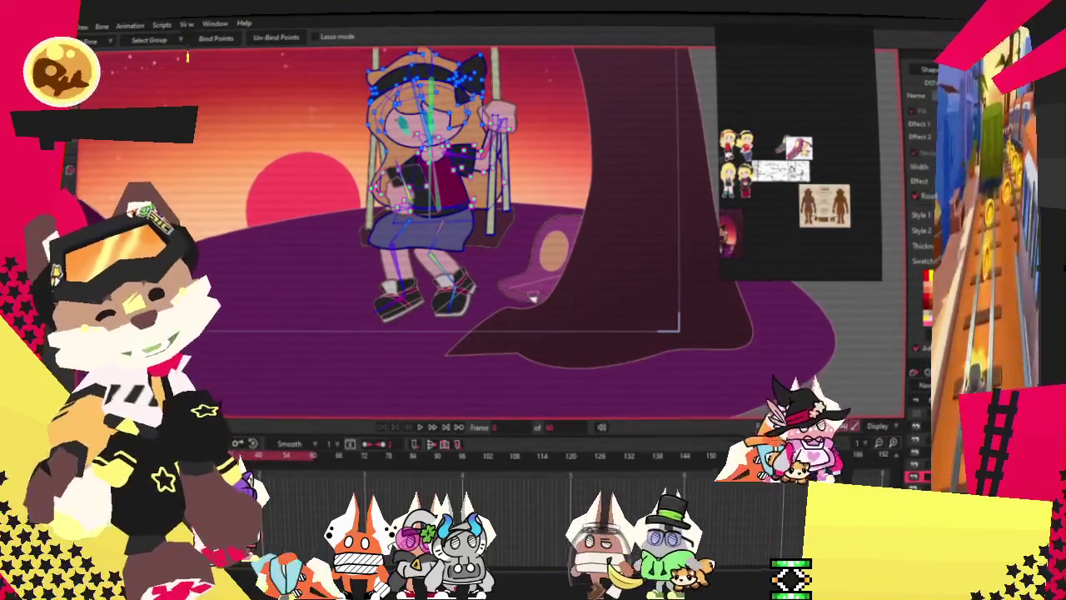
Shift the view onto the girl on the swing and show the bones' purple strength areas.
{"action": "key", "text": "z"}
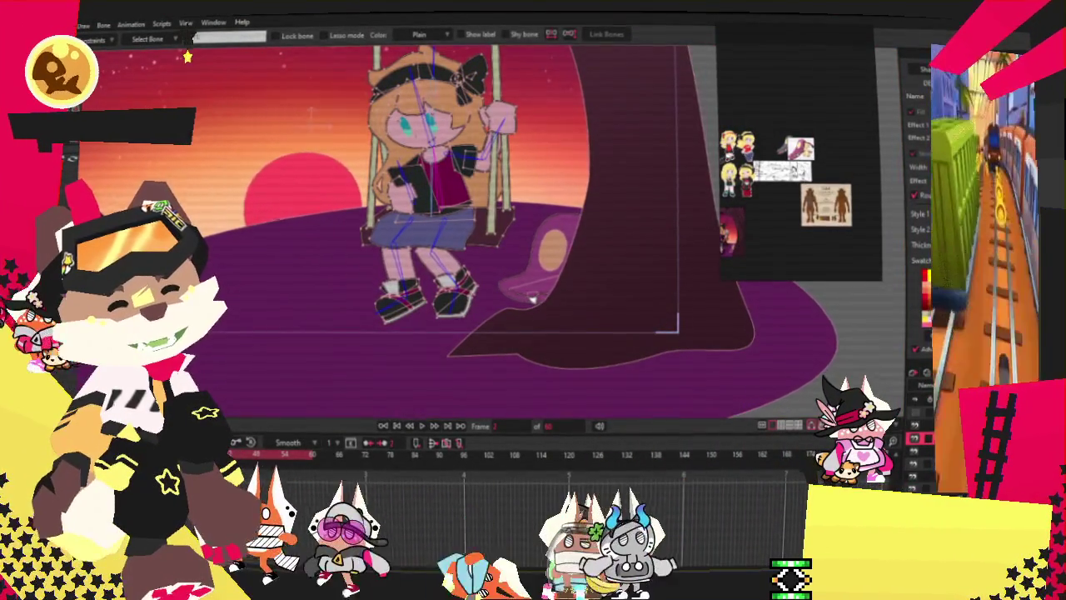
{"action": "left_click_drag", "start_coordinate": [532, 298], "coordinate": [565, 405]}
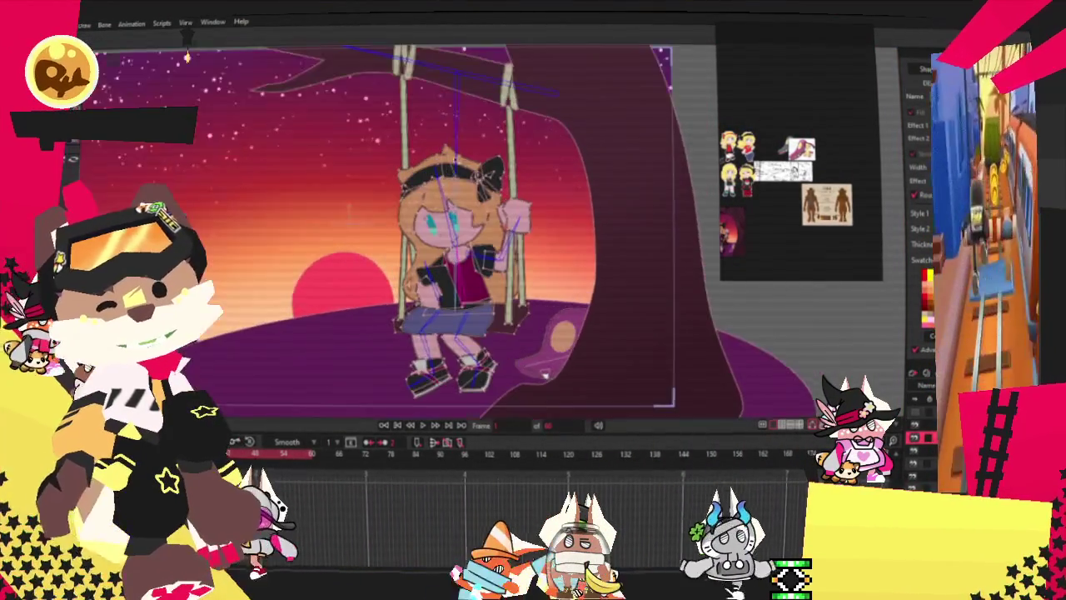
{"action": "scroll", "coordinate": [565, 405], "scroll_direction": "up", "scroll_amount": 4}
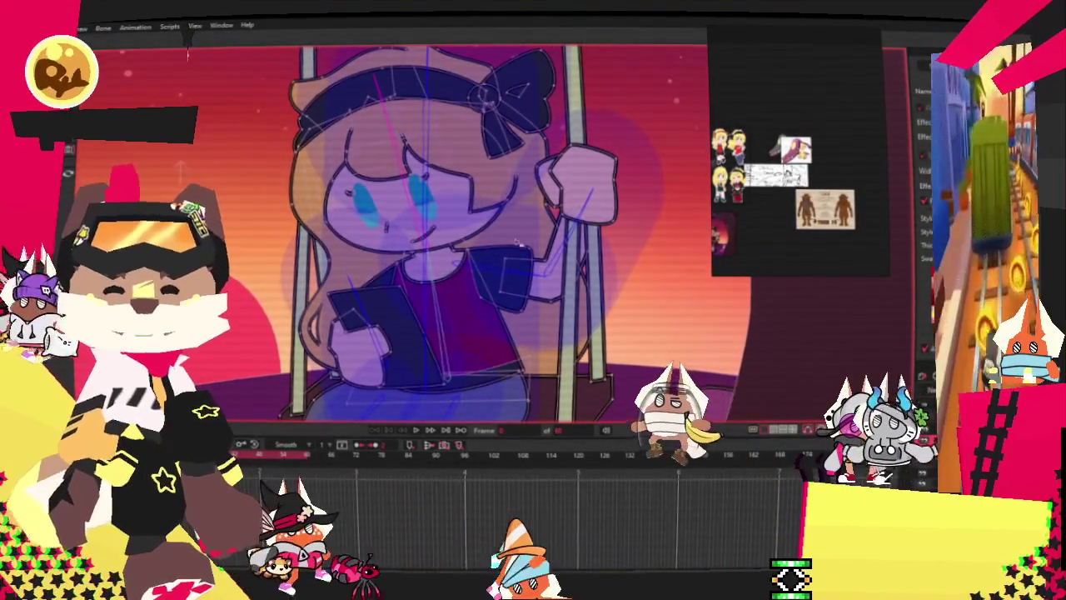
Leave the bone-strength view and zoom onto the girl's hand gripping the swing rope.
{"action": "scroll", "coordinate": [554, 321], "scroll_direction": "up", "scroll_amount": 2}
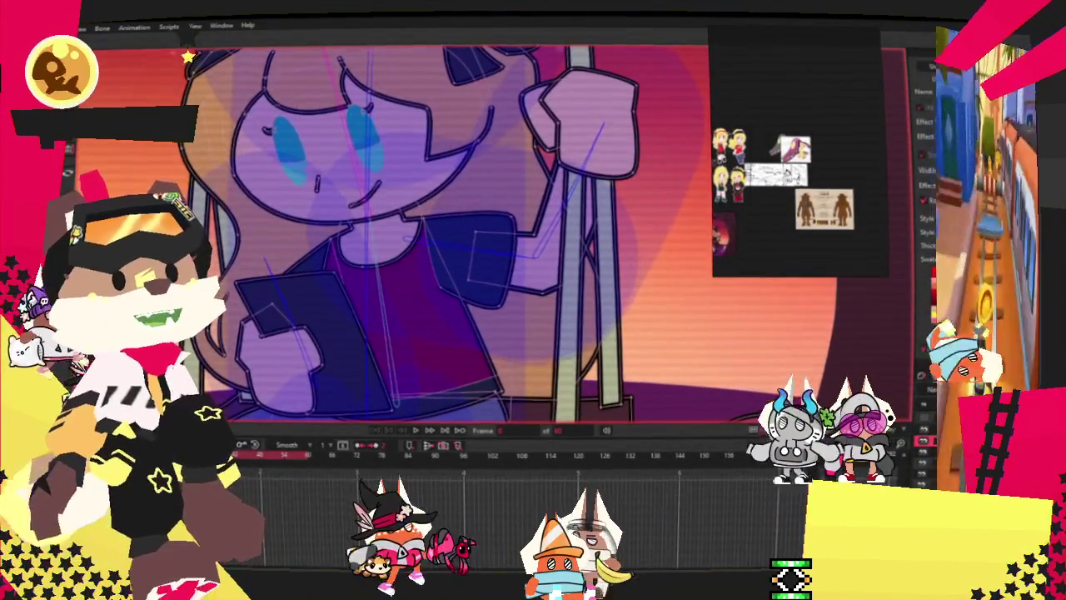
{"action": "key", "text": "z"}
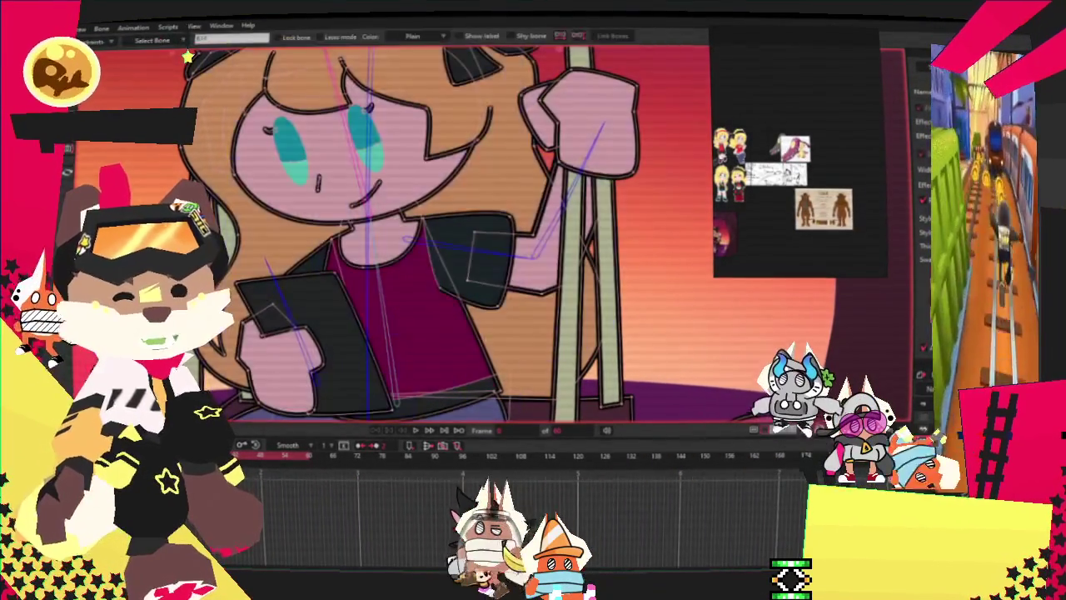
{"action": "scroll", "coordinate": [516, 265], "scroll_direction": "up", "scroll_amount": 2}
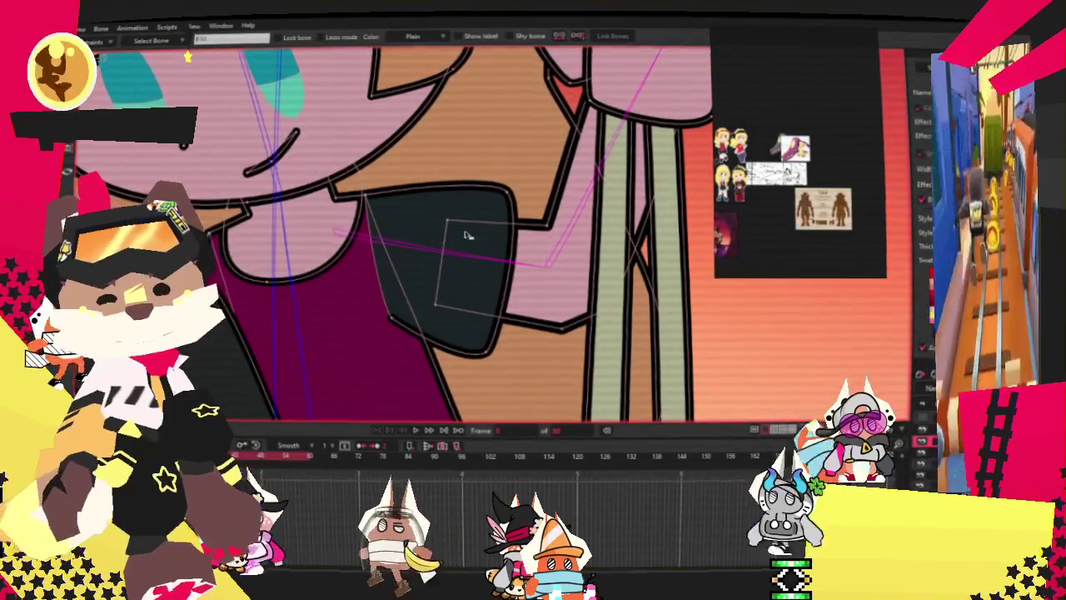
{"action": "scroll", "coordinate": [319, 274], "scroll_direction": "down", "scroll_amount": 1}
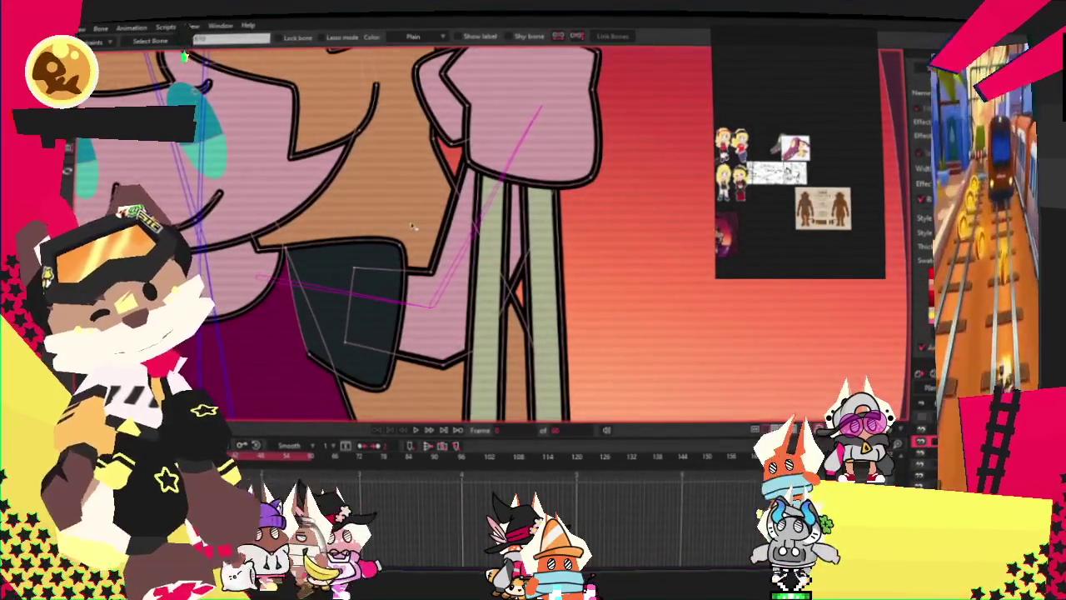
{"action": "scroll", "coordinate": [234, 229], "scroll_direction": "down", "scroll_amount": 2}
{"action": "scroll", "coordinate": [225, 192], "scroll_direction": "down", "scroll_amount": 1}
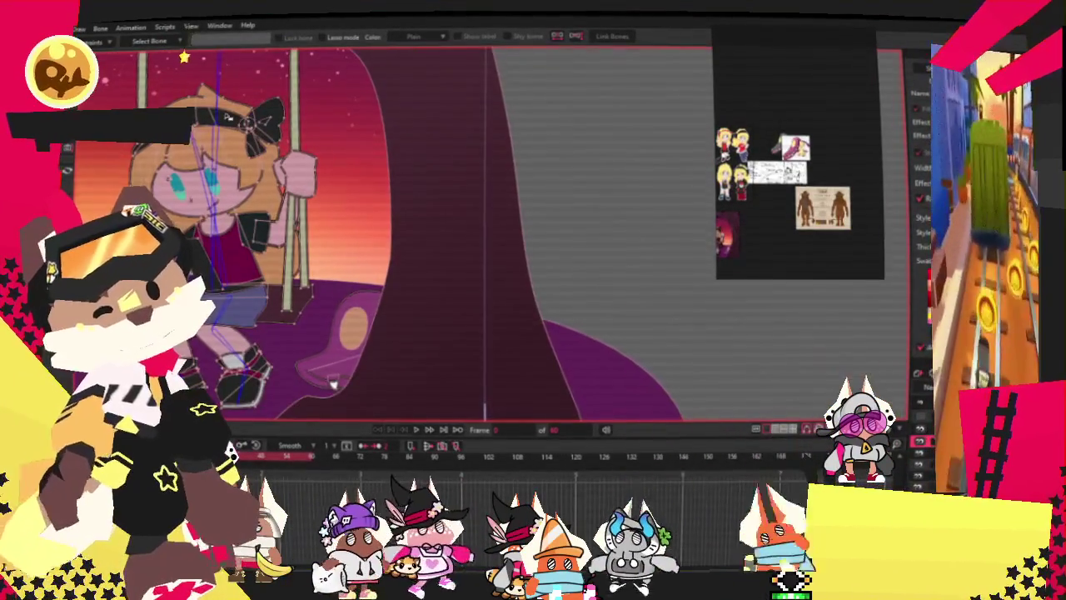
{"action": "scroll", "coordinate": [218, 153], "scroll_direction": "up", "scroll_amount": 1}
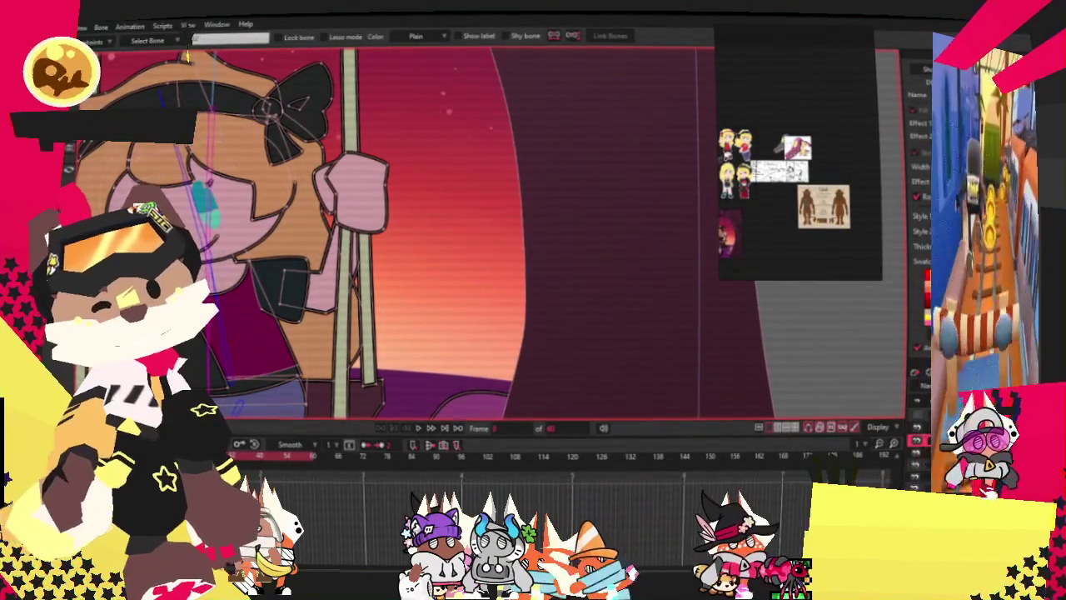
{"action": "scroll", "coordinate": [284, 260], "scroll_direction": "up", "scroll_amount": 2}
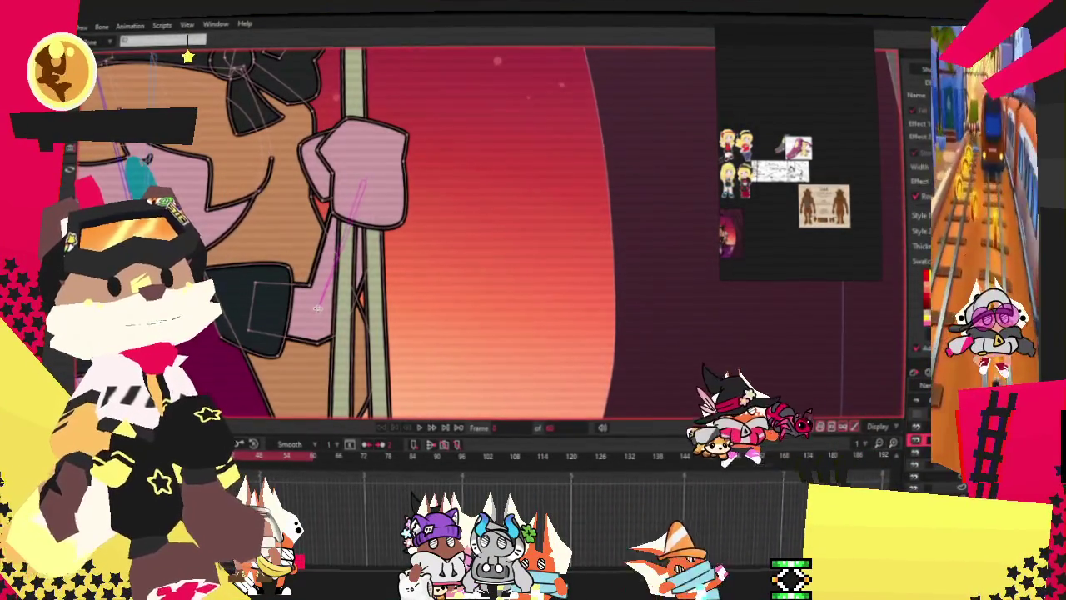
{"action": "scroll", "coordinate": [229, 302], "scroll_direction": "down", "scroll_amount": 2}
{"action": "scroll", "coordinate": [333, 242], "scroll_direction": "up", "scroll_amount": 2}
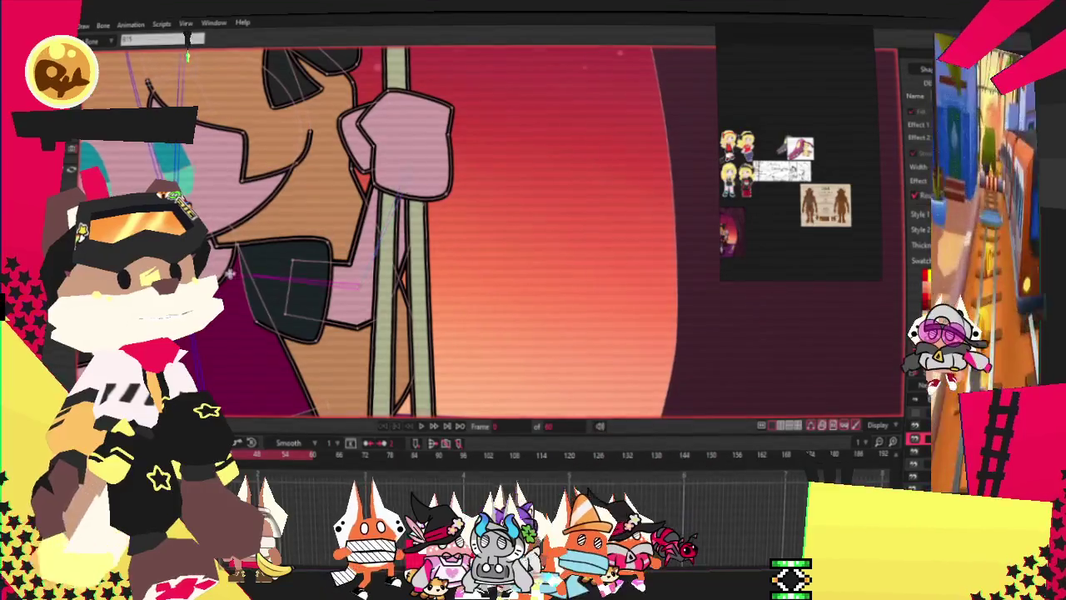
{"action": "scroll", "coordinate": [234, 278], "scroll_direction": "down", "scroll_amount": 1}
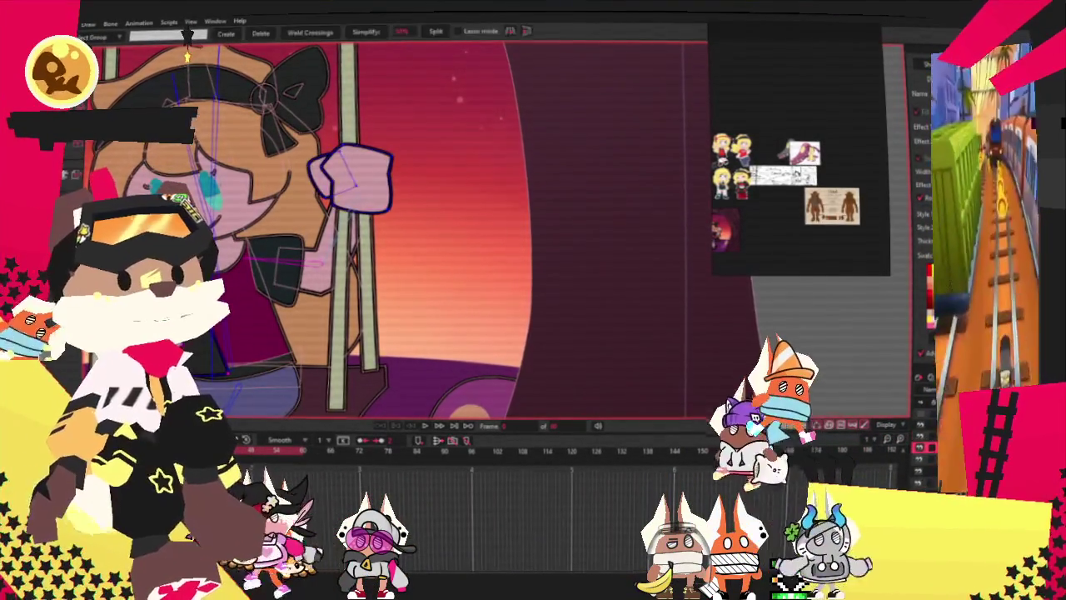
Select the bone in the girl's hand and return to point editing.
{"action": "scroll", "coordinate": [396, 229], "scroll_direction": "up", "scroll_amount": 3}
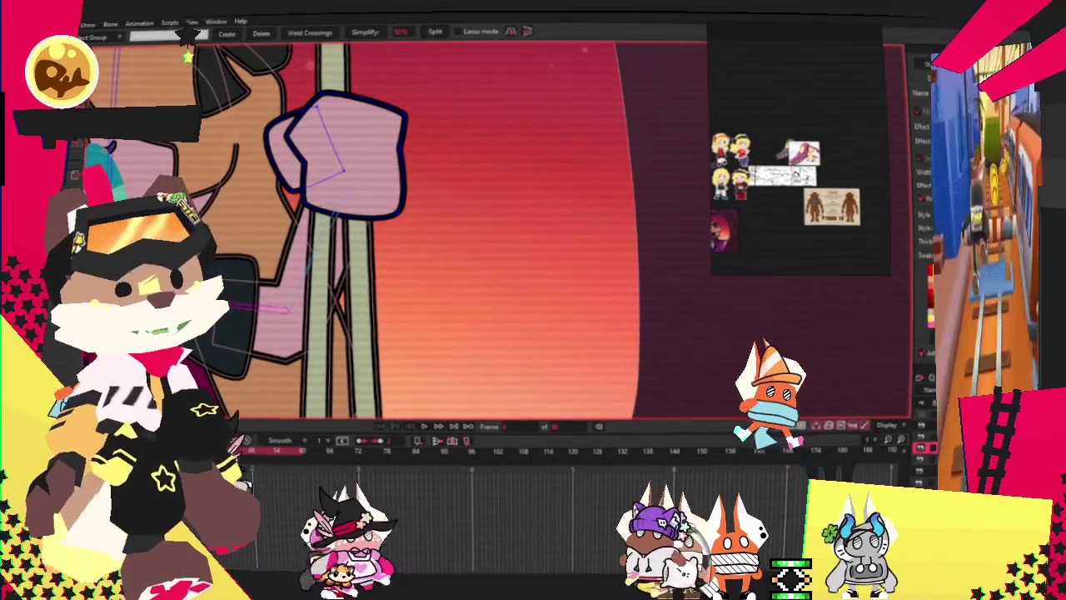
{"action": "key", "text": "z"}
{"action": "left_click", "coordinate": [333, 218]}
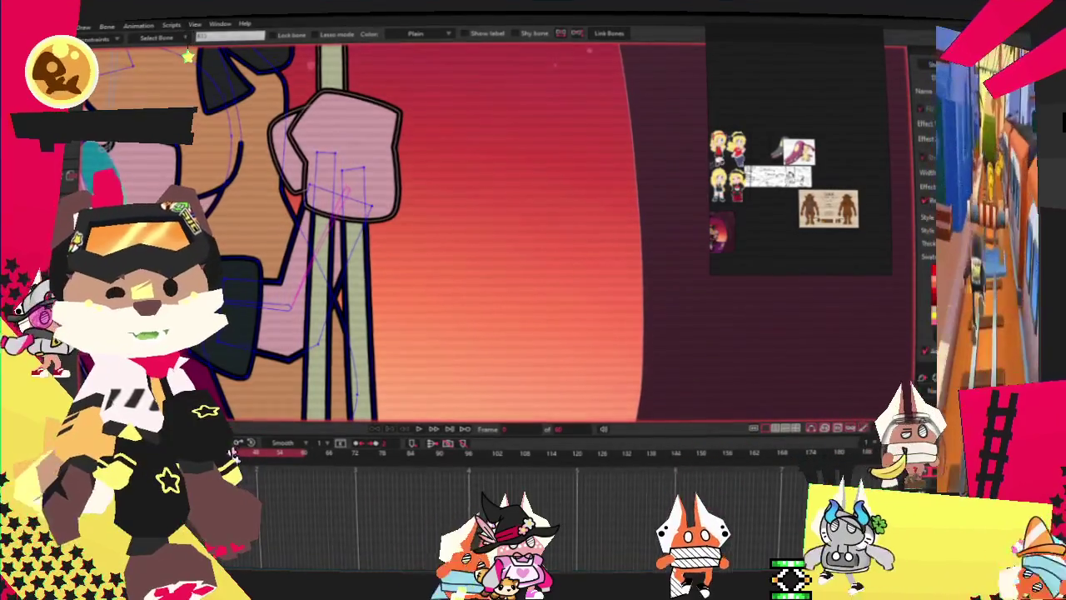
{"action": "key", "text": "g"}
{"action": "scroll", "coordinate": [263, 183], "scroll_direction": "up", "scroll_amount": 1}
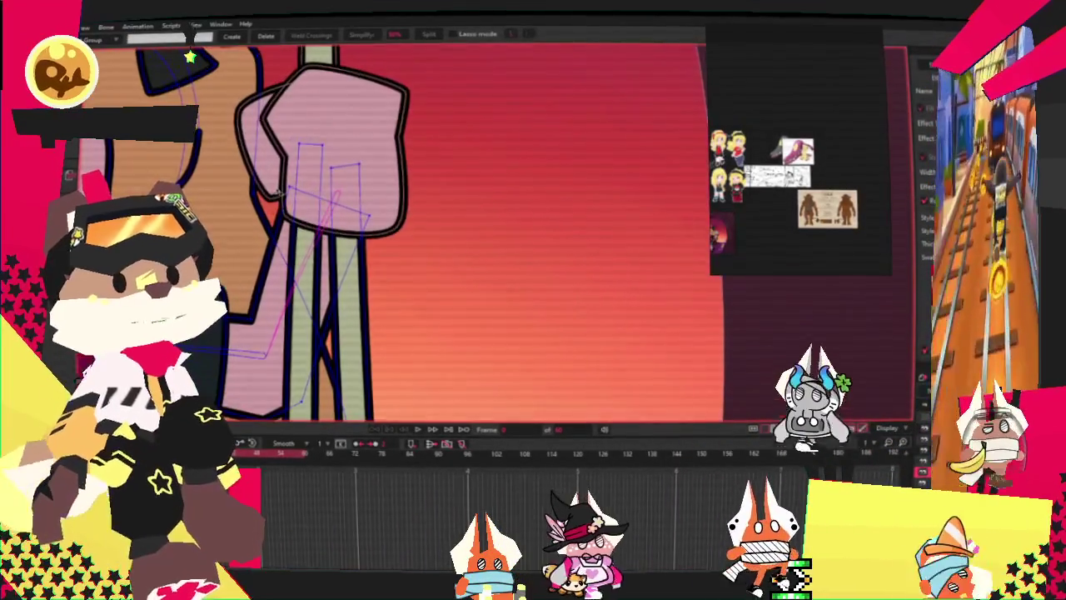
{"action": "scroll", "coordinate": [391, 233], "scroll_direction": "down", "scroll_amount": 1}
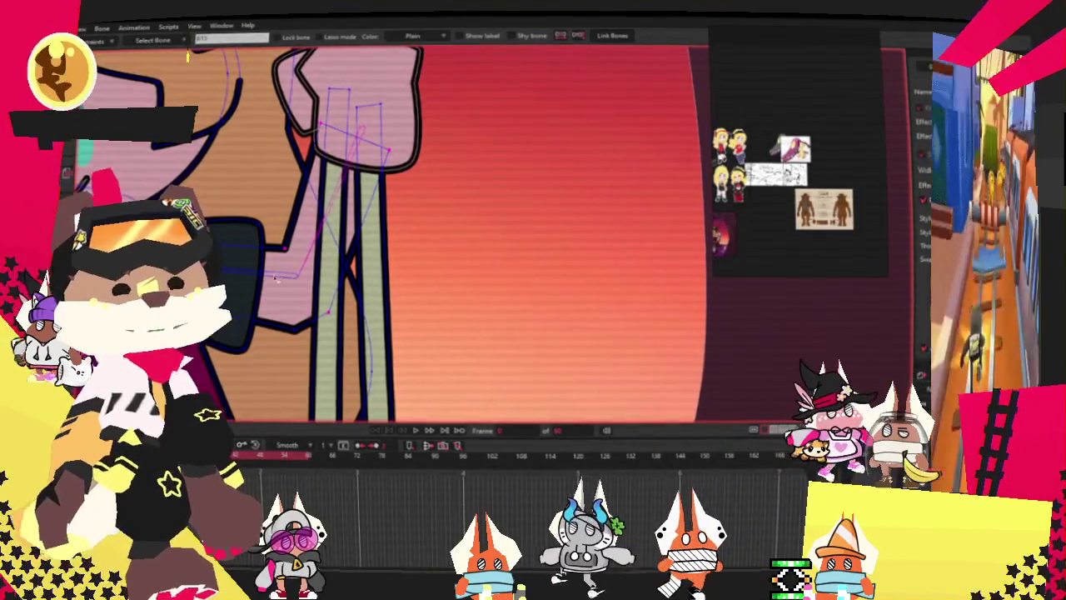
Lasso the hair bow's points and switch to Bind Points.
{"action": "key", "text": "g"}
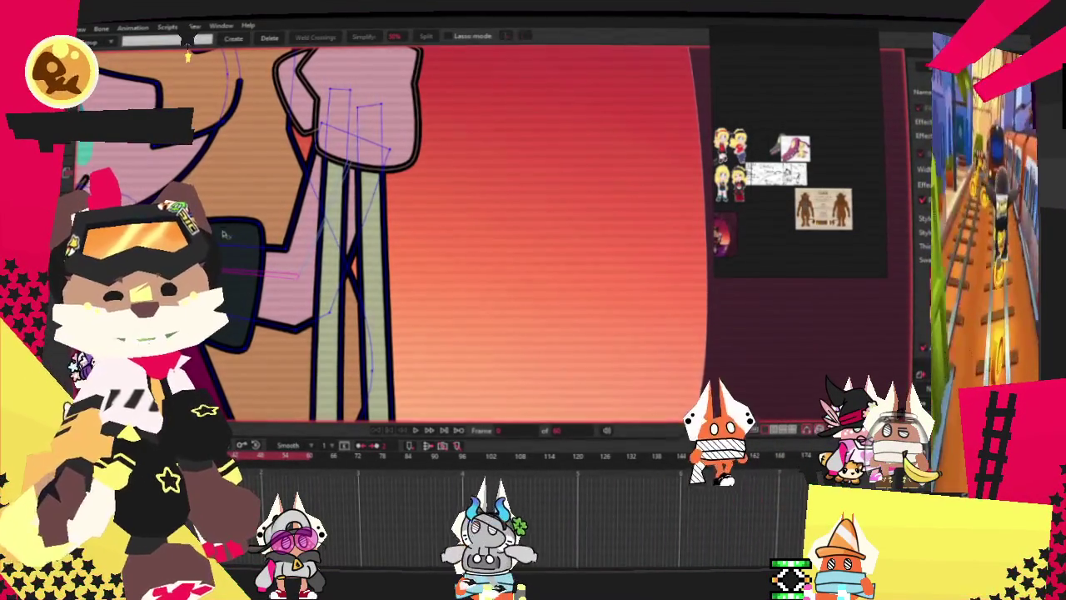
{"action": "left_click_drag", "start_coordinate": [288, 331], "coordinate": [285, 335]}
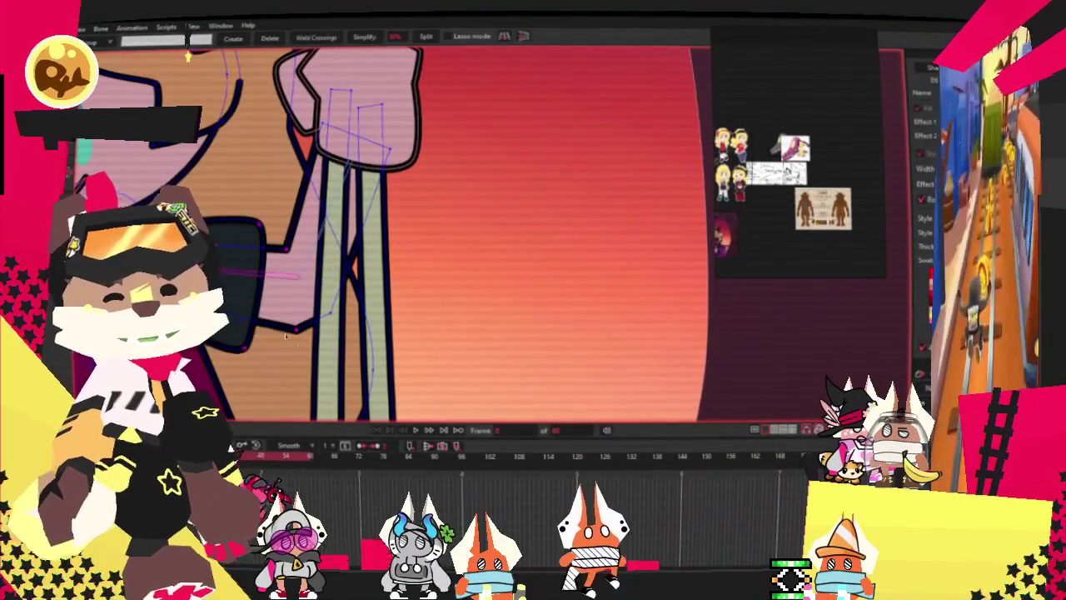
{"action": "scroll", "coordinate": [212, 225], "scroll_direction": "up", "scroll_amount": 3}
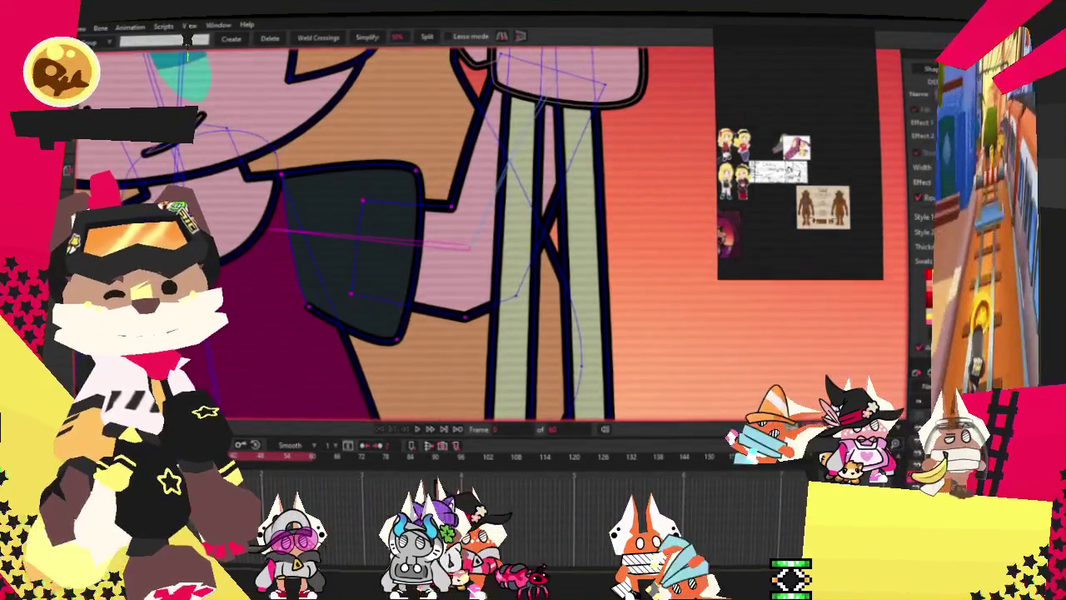
{"action": "key", "text": "i"}
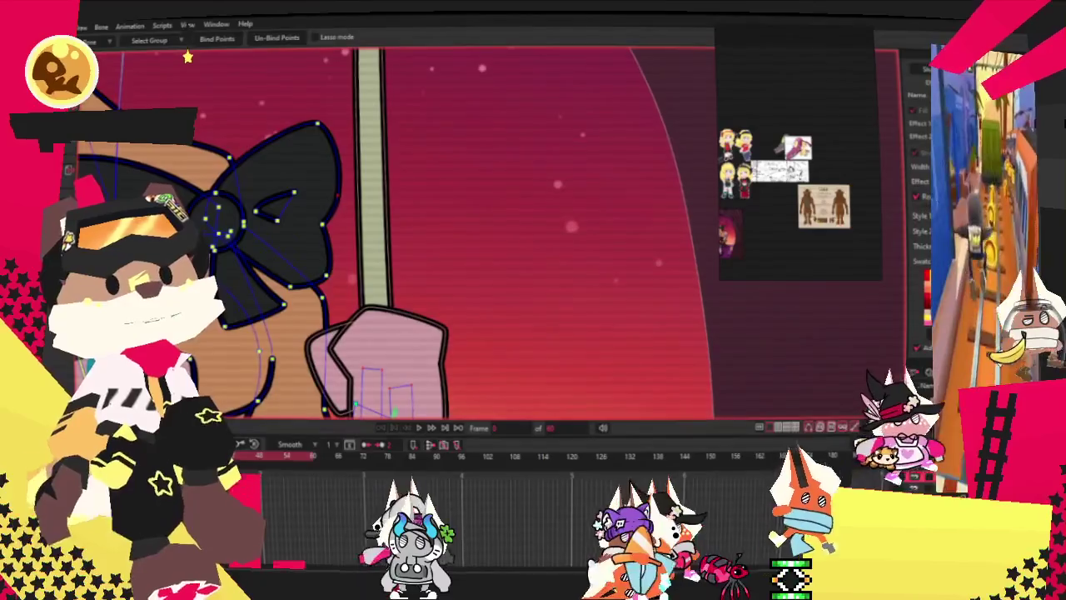
Draw a new bone out from the hair bow's knot.
{"action": "key", "text": "z"}
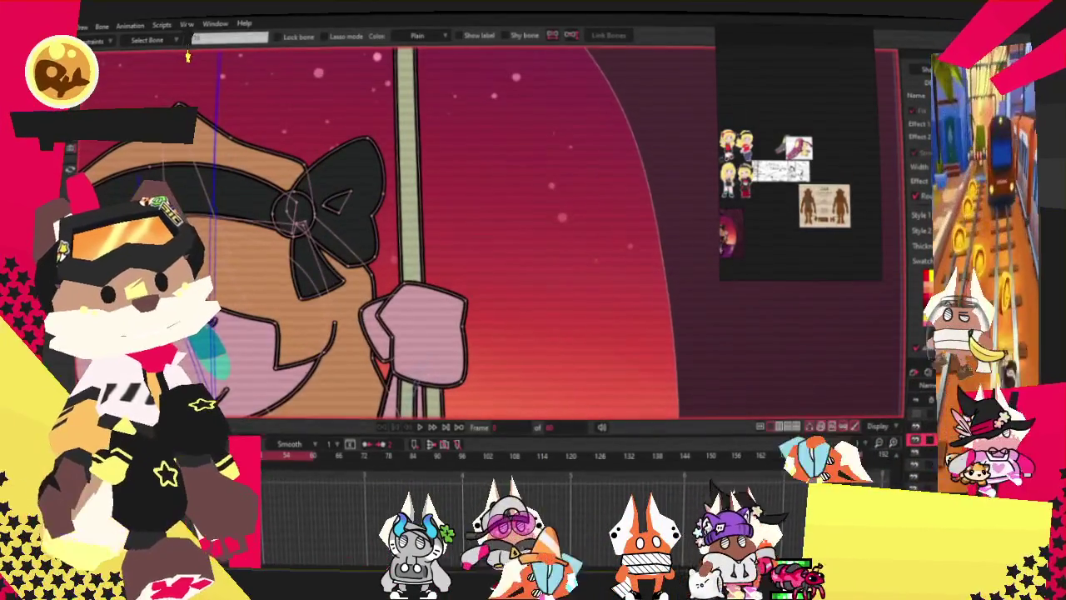
{"action": "key", "text": "t"}
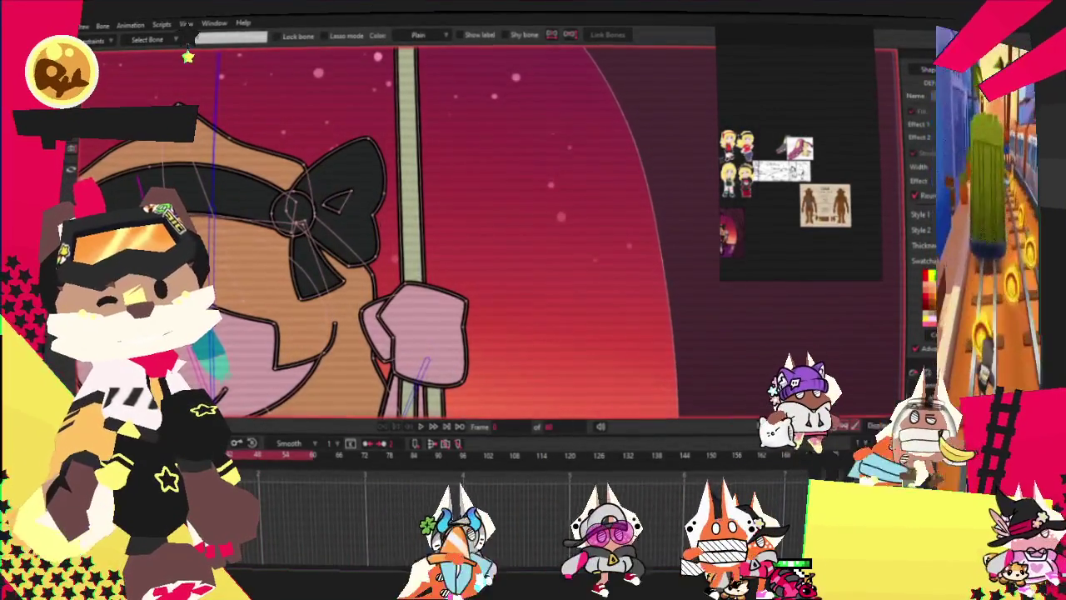
{"action": "left_click_drag", "start_coordinate": [350, 194], "coordinate": [386, 174]}
{"action": "scroll", "coordinate": [466, 225], "scroll_direction": "down", "scroll_amount": 1}
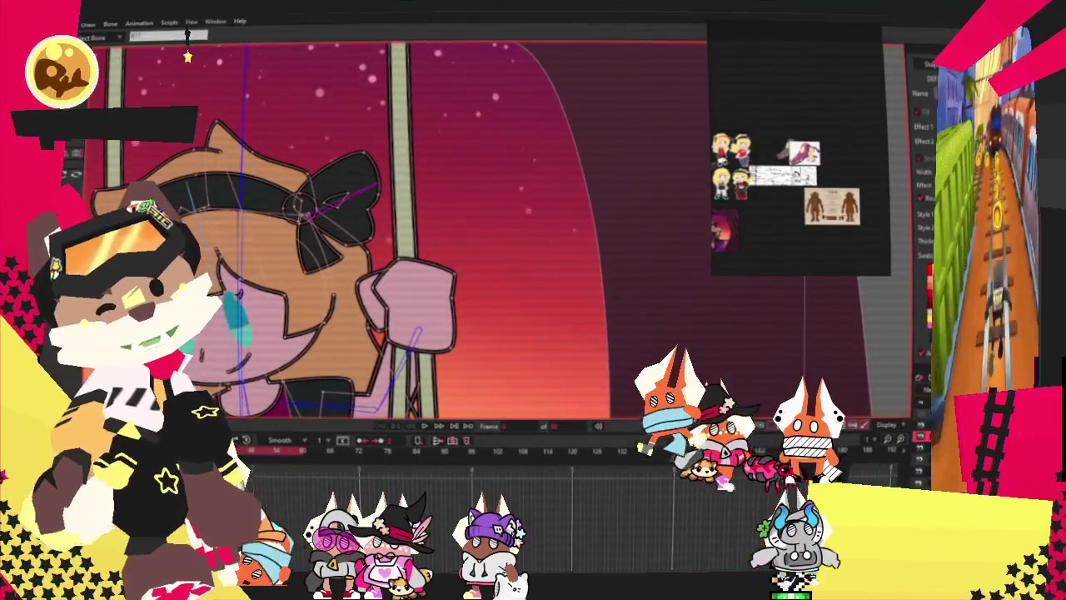
Adjust the bow bone's angle and length, then return to bone selection.
{"action": "key", "text": "t"}
{"action": "scroll", "coordinate": [280, 200], "scroll_direction": "up", "scroll_amount": 2}
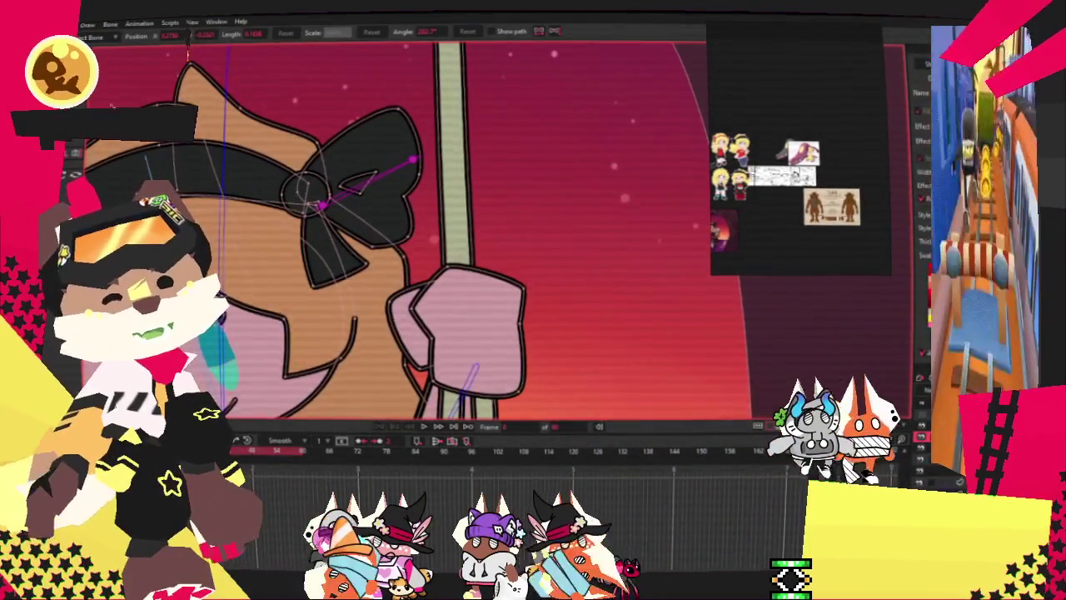
{"action": "scroll", "coordinate": [263, 187], "scroll_direction": "up", "scroll_amount": 2}
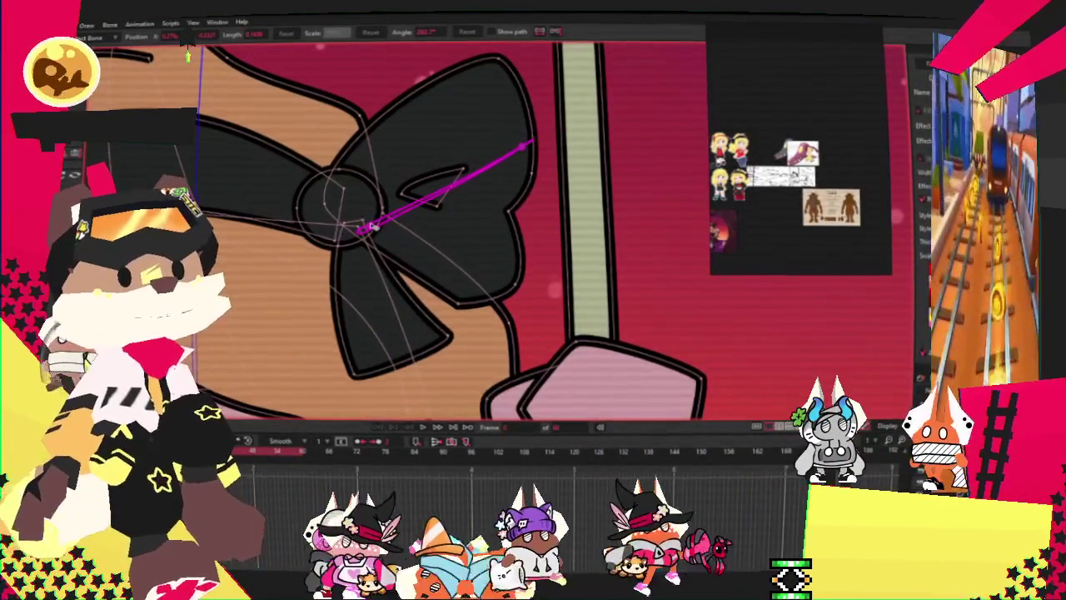
{"action": "left_click_drag", "start_coordinate": [372, 225], "coordinate": [457, 200]}
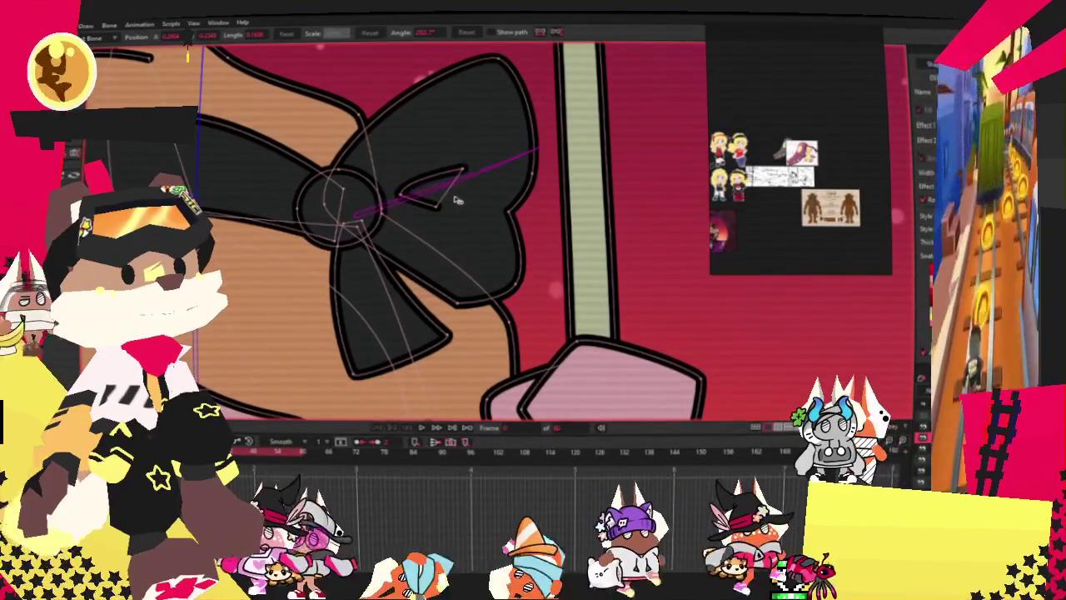
{"action": "scroll", "coordinate": [457, 200], "scroll_direction": "down", "scroll_amount": 2}
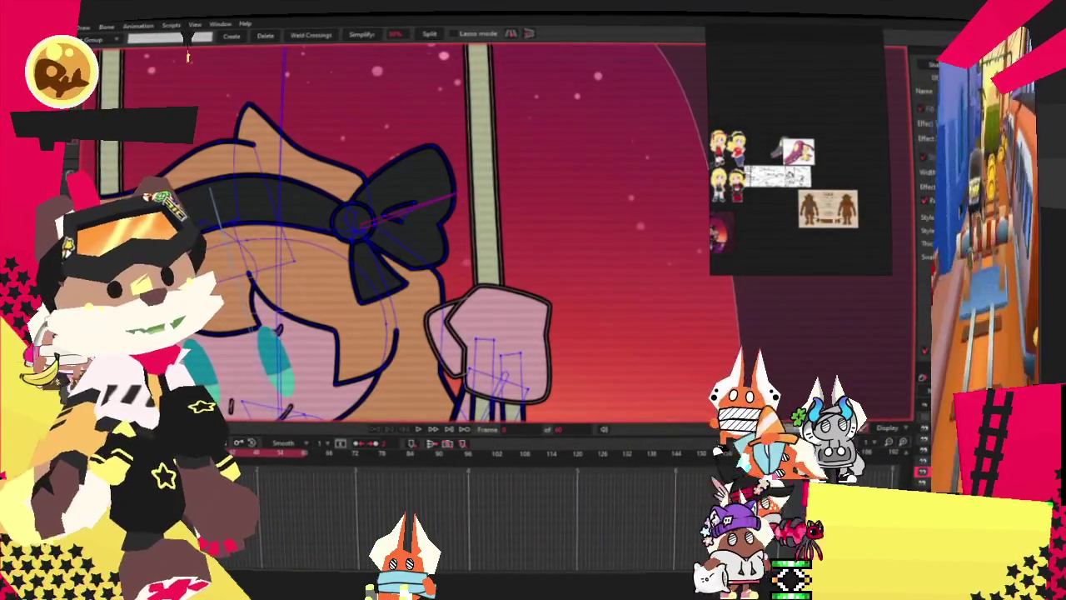
{"action": "scroll", "coordinate": [402, 196], "scroll_direction": "up", "scroll_amount": 2}
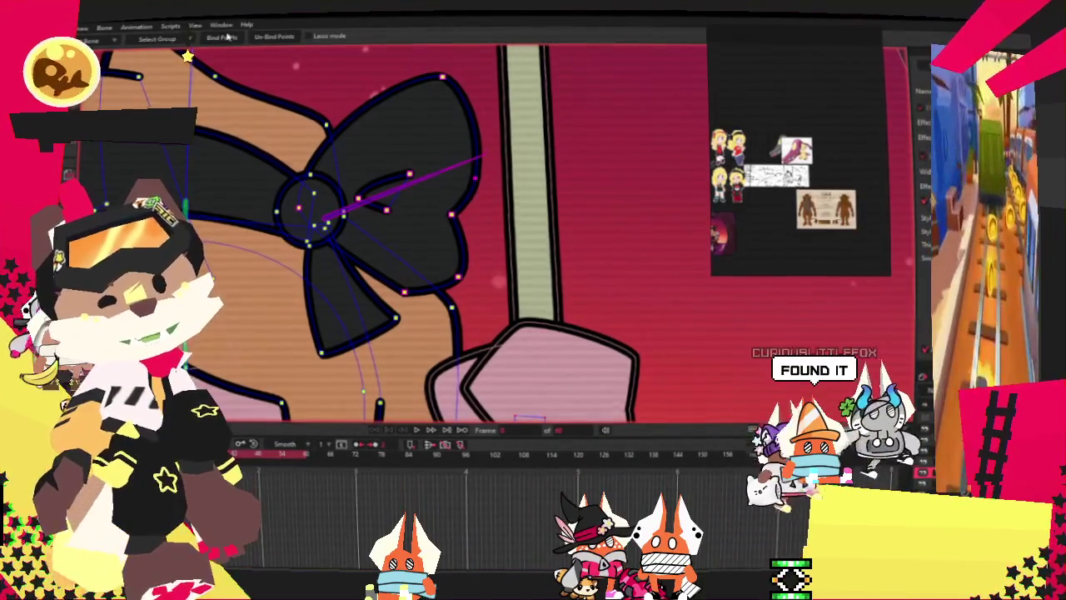
{"action": "scroll", "coordinate": [392, 233], "scroll_direction": "down", "scroll_amount": 2}
{"action": "scroll", "coordinate": [391, 233], "scroll_direction": "down", "scroll_amount": 2}
{"action": "scroll", "coordinate": [391, 234], "scroll_direction": "down", "scroll_amount": 2}
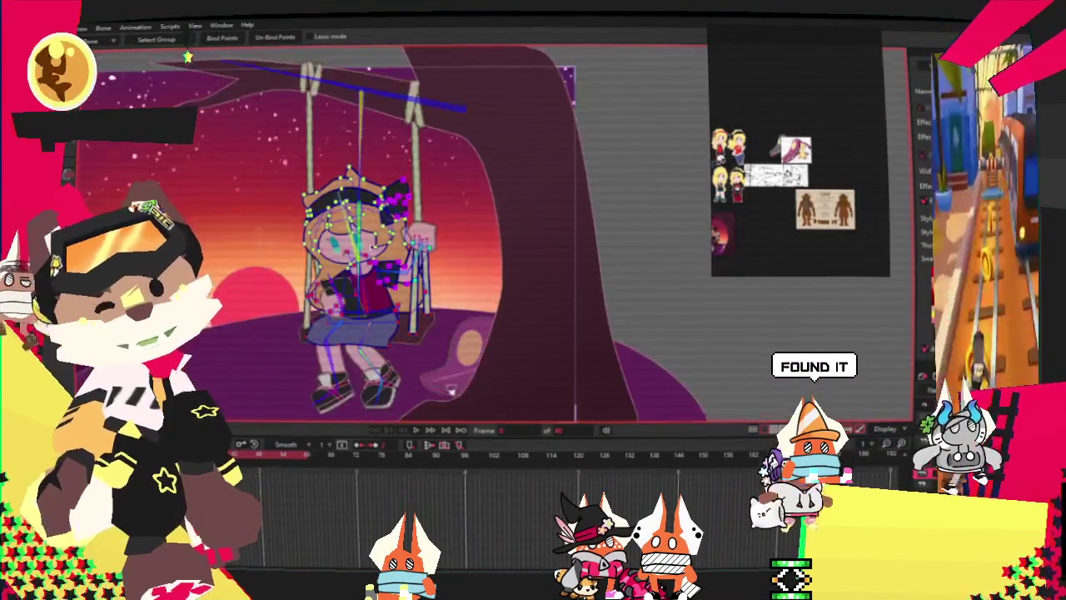
{"action": "scroll", "coordinate": [333, 209], "scroll_direction": "up", "scroll_amount": 4}
{"action": "scroll", "coordinate": [373, 248], "scroll_direction": "down", "scroll_amount": 3}
{"action": "scroll", "coordinate": [352, 313], "scroll_direction": "up", "scroll_amount": 3}
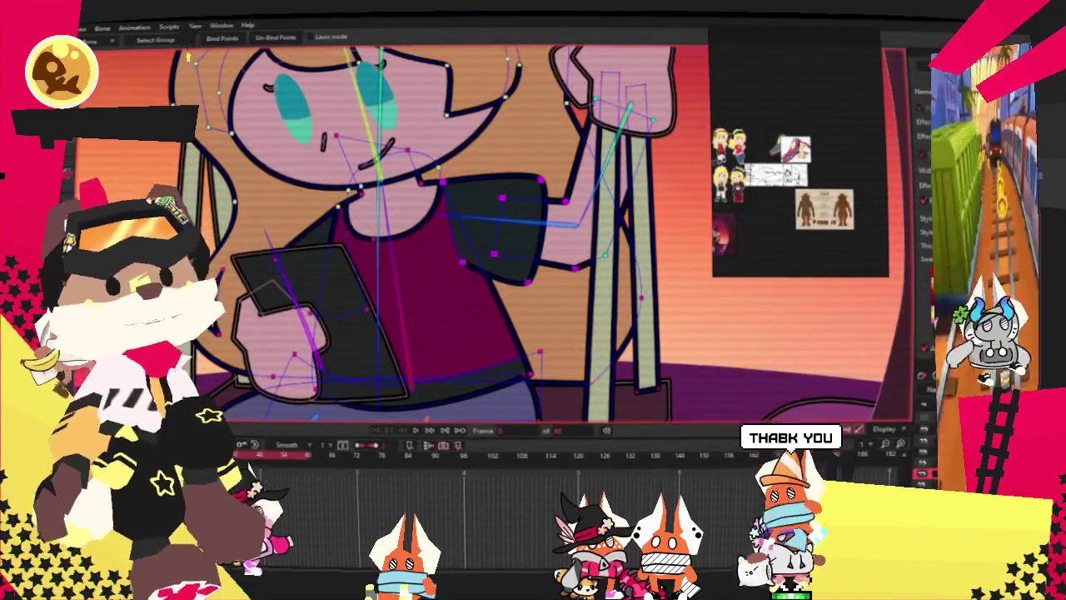
{"action": "key", "text": "z"}
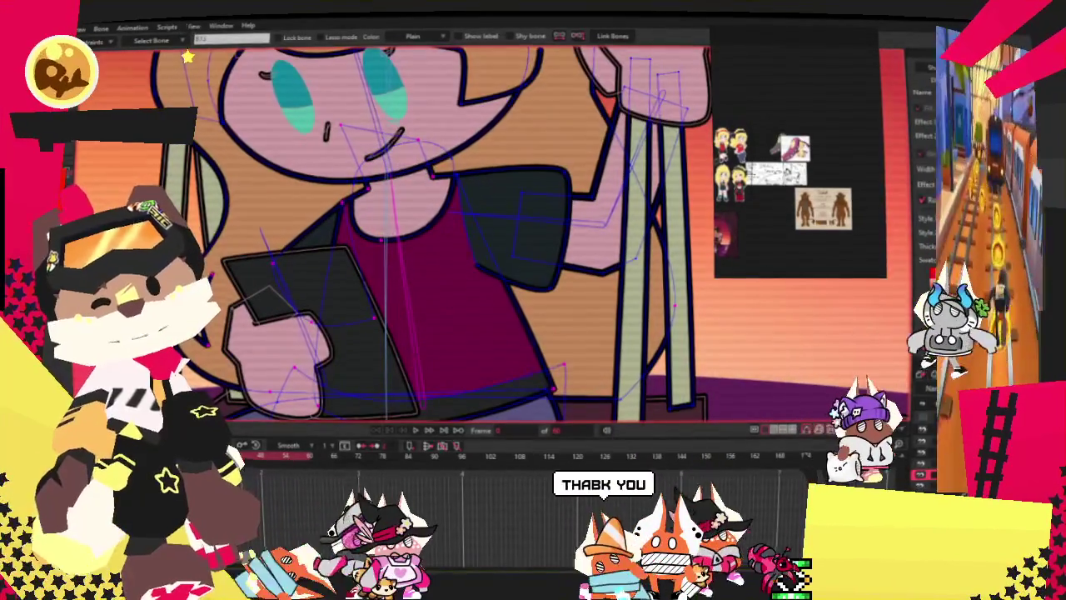
Check which face and torso points are bound to the bones.
{"action": "key", "text": "g"}
{"action": "scroll", "coordinate": [331, 292], "scroll_direction": "up", "scroll_amount": 2}
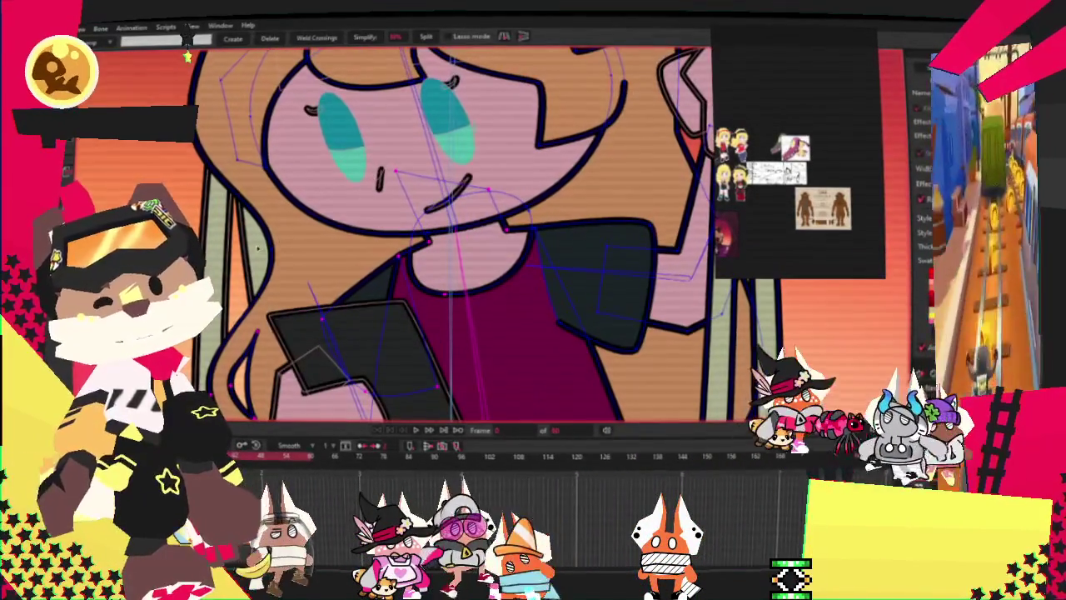
{"action": "key", "text": "i"}
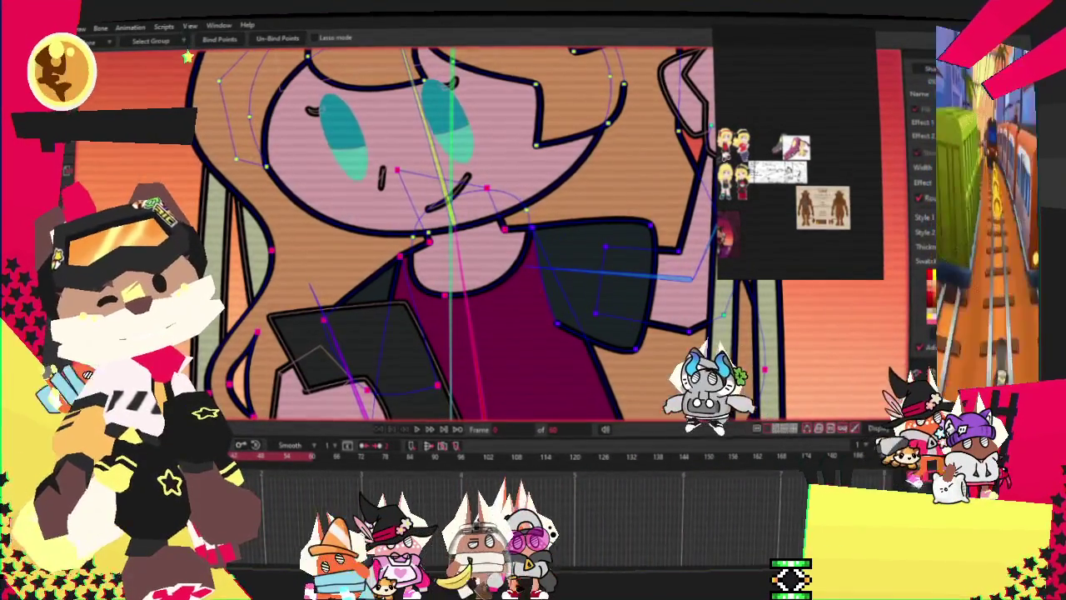
{"action": "key", "text": "g"}
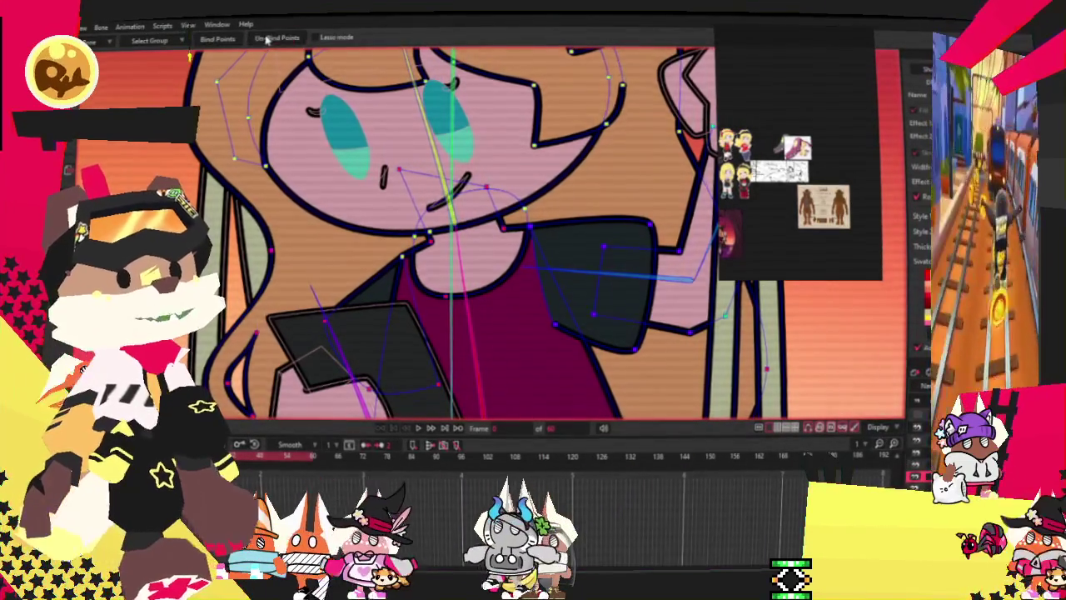
{"action": "key", "text": "i"}
{"action": "scroll", "coordinate": [313, 180], "scroll_direction": "down", "scroll_amount": 3}
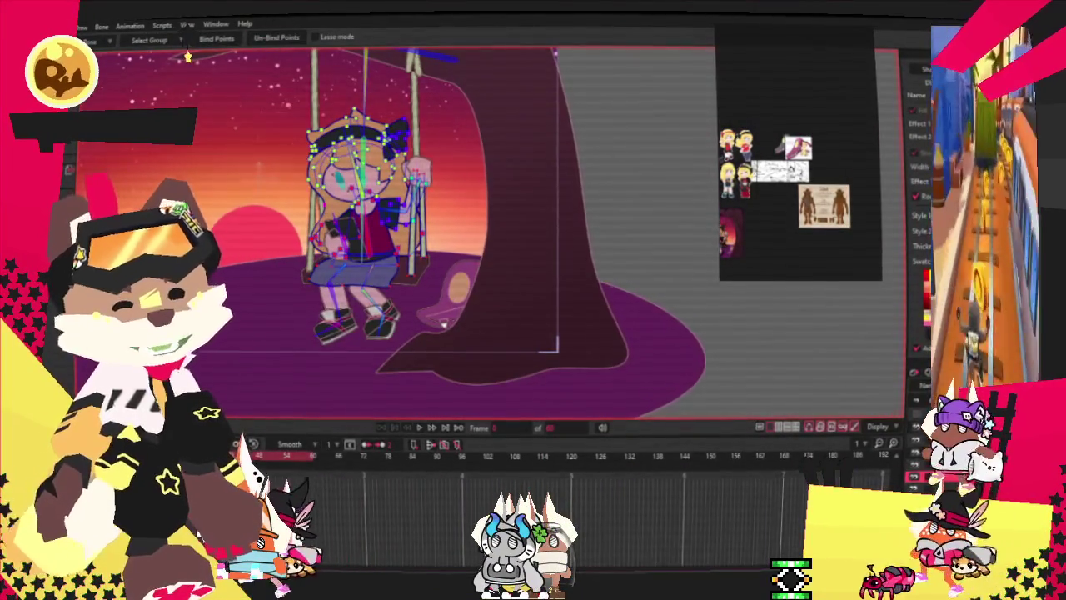
Bend the girl's body bone forward to test the rig.
{"action": "key", "text": "z"}
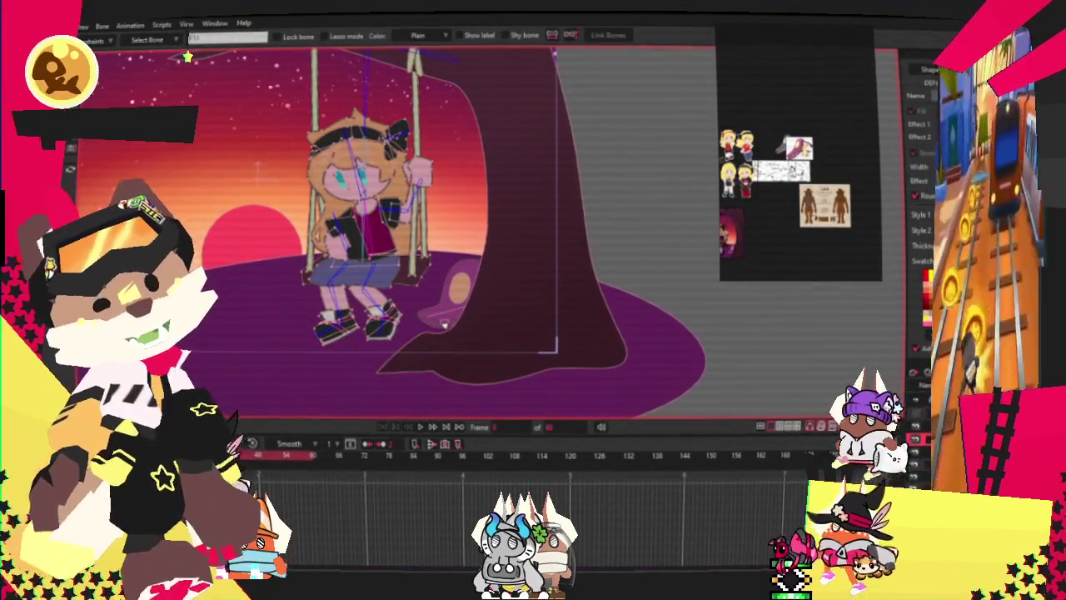
{"action": "scroll", "coordinate": [445, 325], "scroll_direction": "up", "scroll_amount": 3}
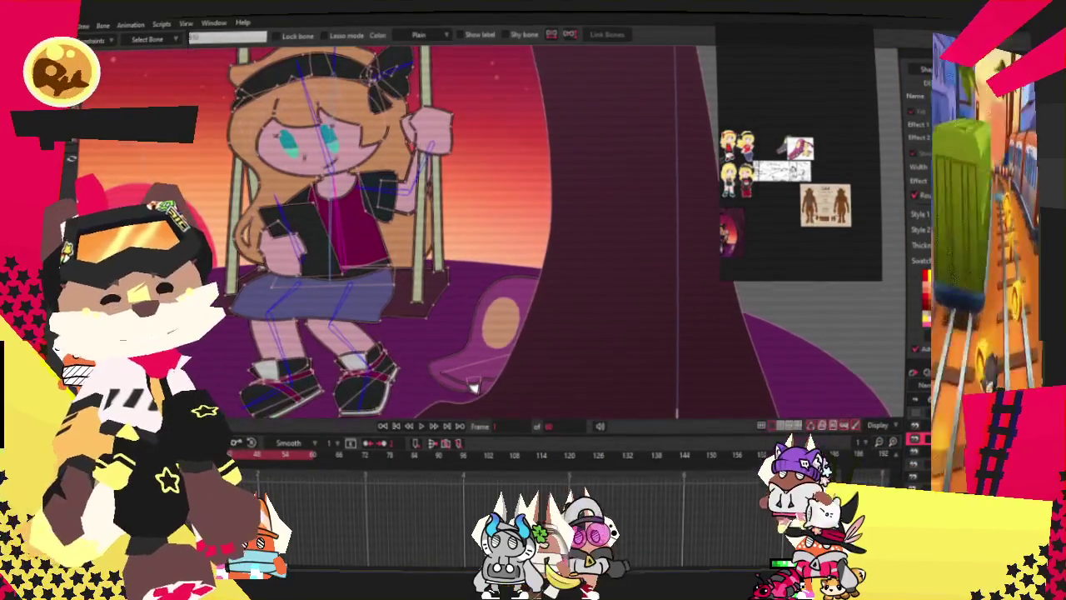
{"action": "scroll", "coordinate": [442, 325], "scroll_direction": "up", "scroll_amount": 2}
{"action": "scroll", "coordinate": [410, 259], "scroll_direction": "up", "scroll_amount": 2}
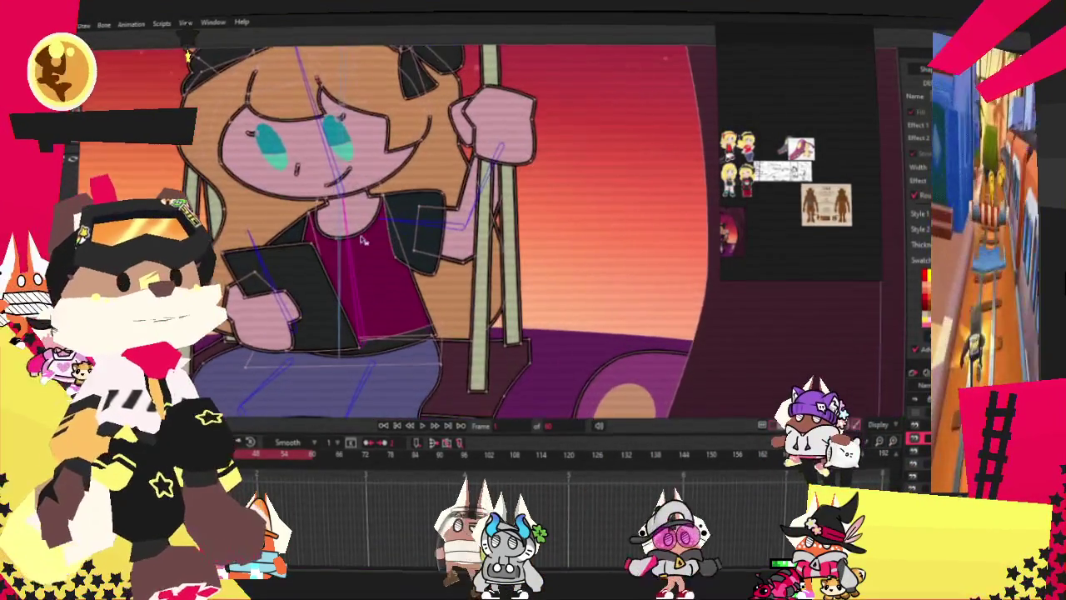
{"action": "left_click_drag", "start_coordinate": [410, 259], "coordinate": [642, 200]}
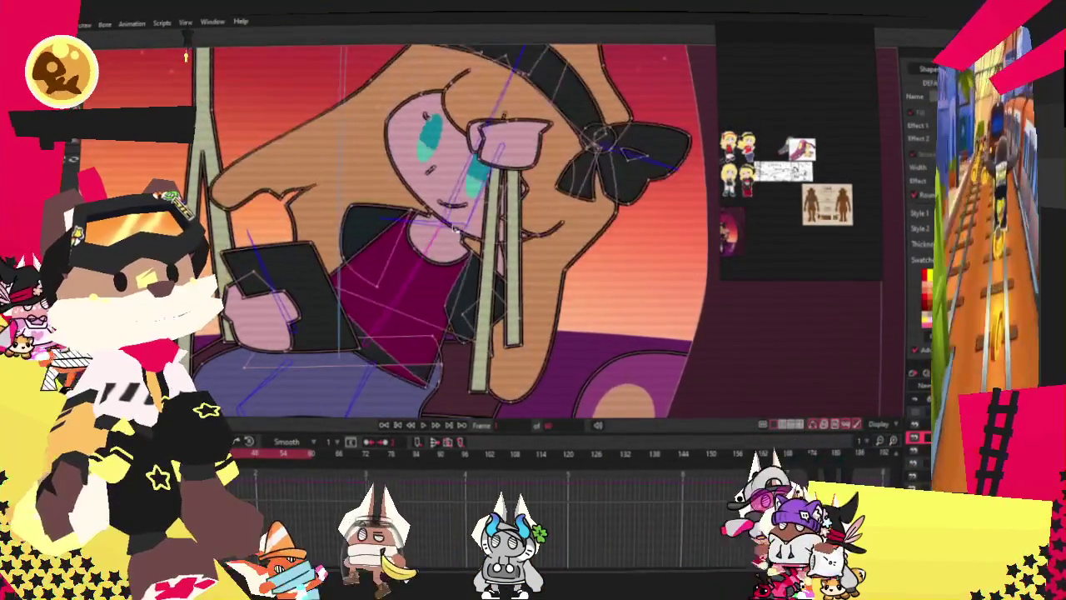
Undo the body's test bend, then display Bone Strength to inspect each bone's influence.
{"action": "key", "text": "ctrl+z"}
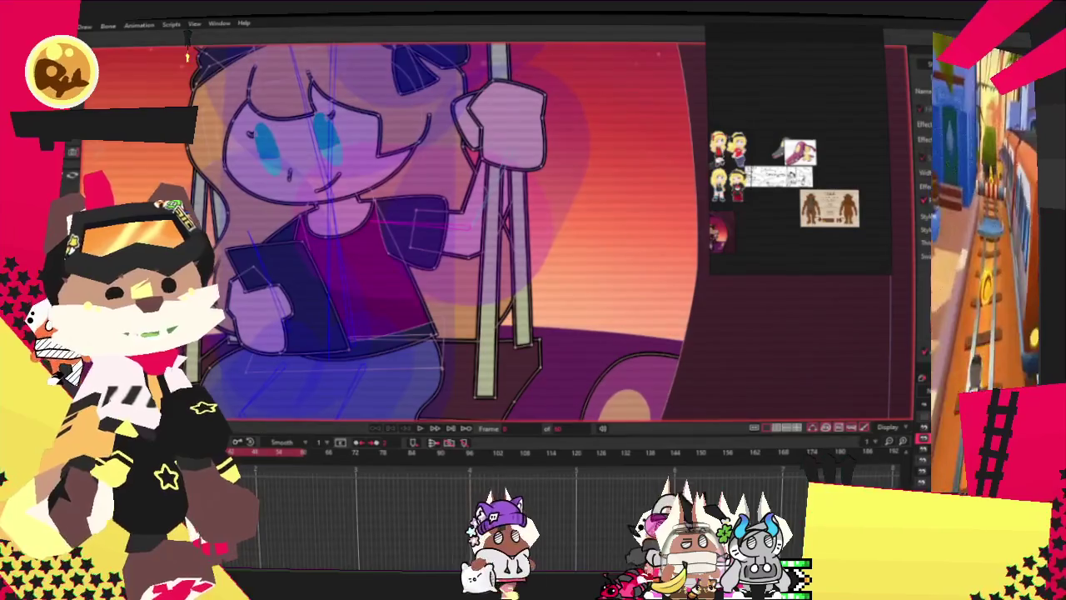
{"action": "key", "text": "t"}
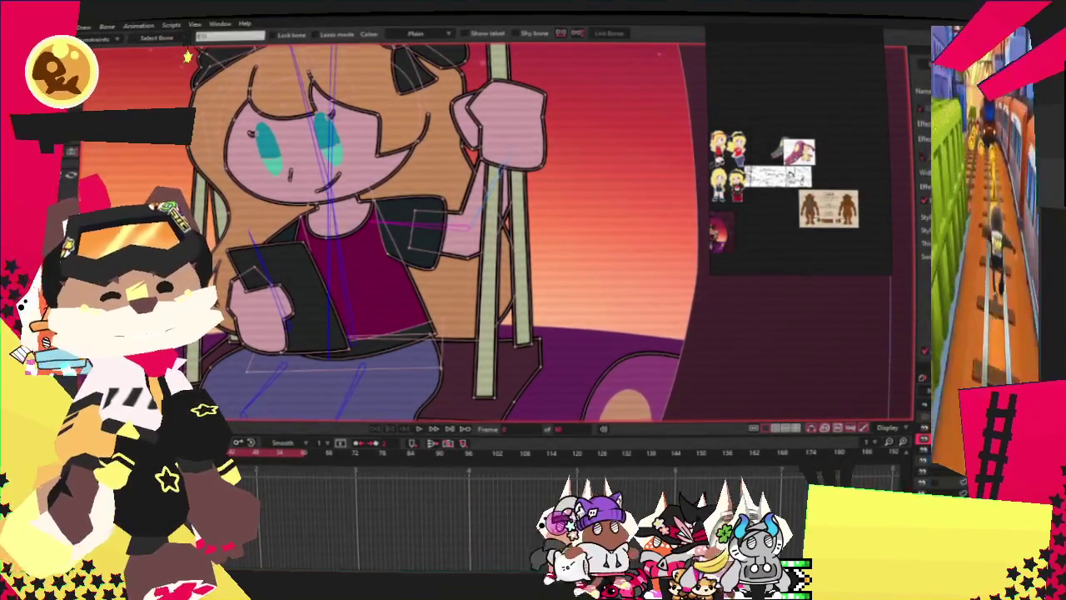
{"action": "key", "text": "s"}
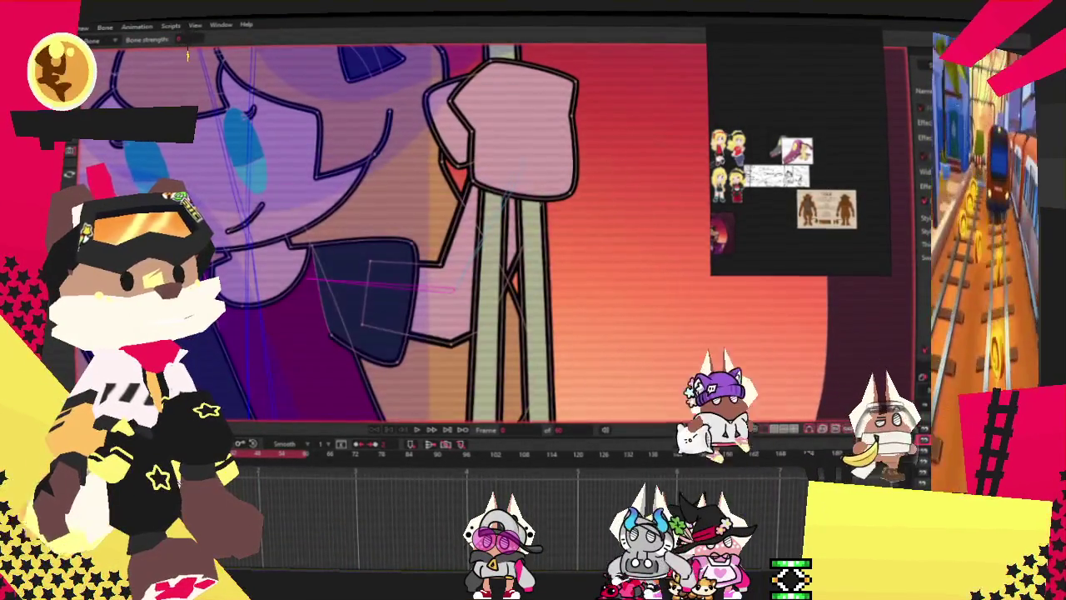
{"action": "scroll", "coordinate": [385, 284], "scroll_direction": "down", "scroll_amount": 3}
{"action": "scroll", "coordinate": [317, 257], "scroll_direction": "up", "scroll_amount": 2}
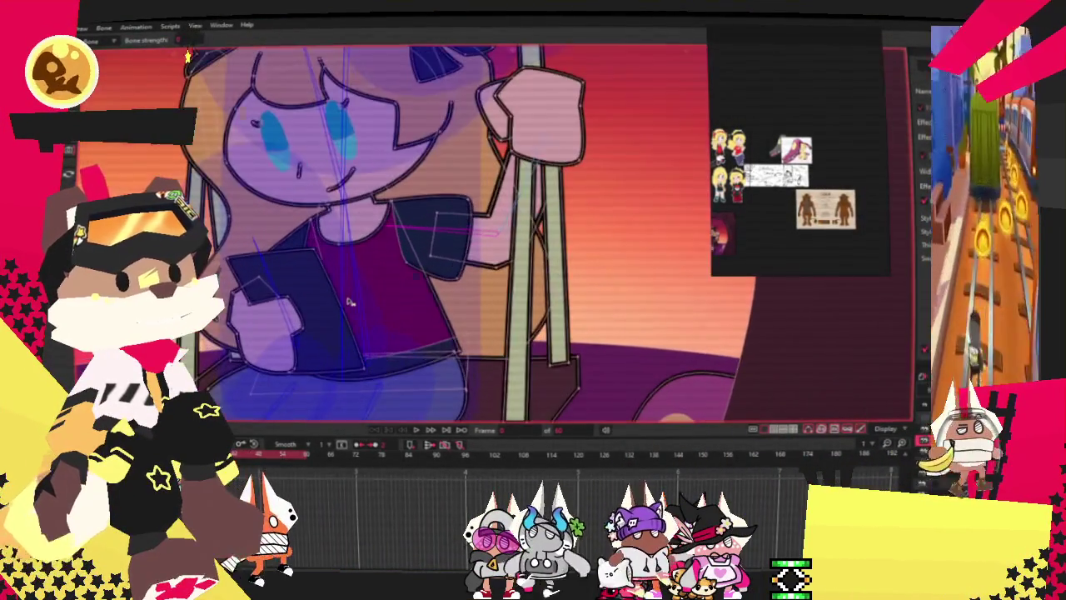
{"action": "scroll", "coordinate": [363, 285], "scroll_direction": "down", "scroll_amount": 2}
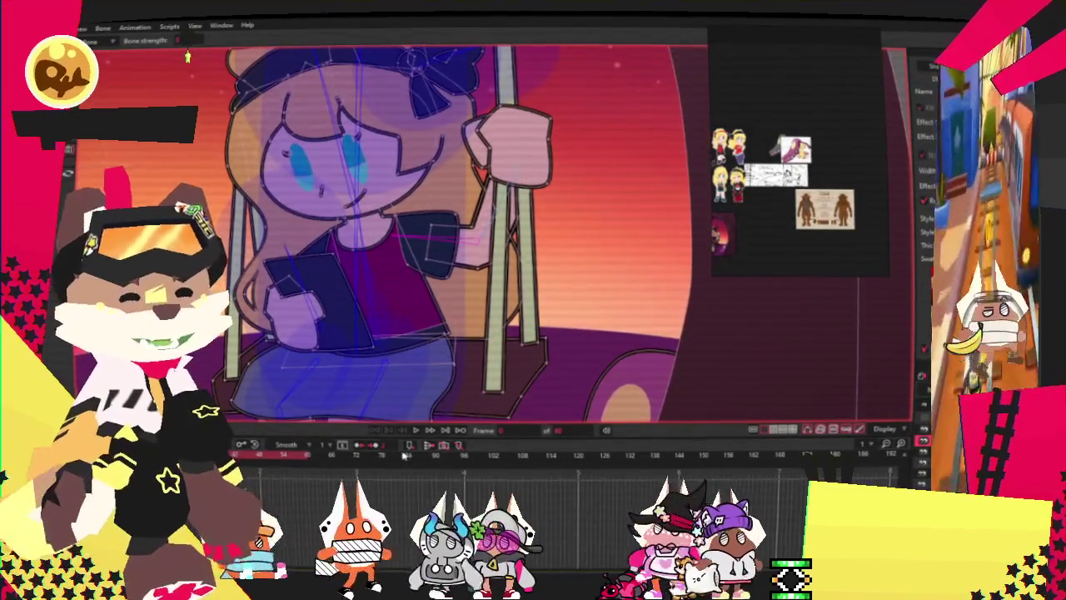
{"action": "scroll", "coordinate": [412, 271], "scroll_direction": "down", "scroll_amount": 3}
{"action": "scroll", "coordinate": [481, 295], "scroll_direction": "up", "scroll_amount": 1}
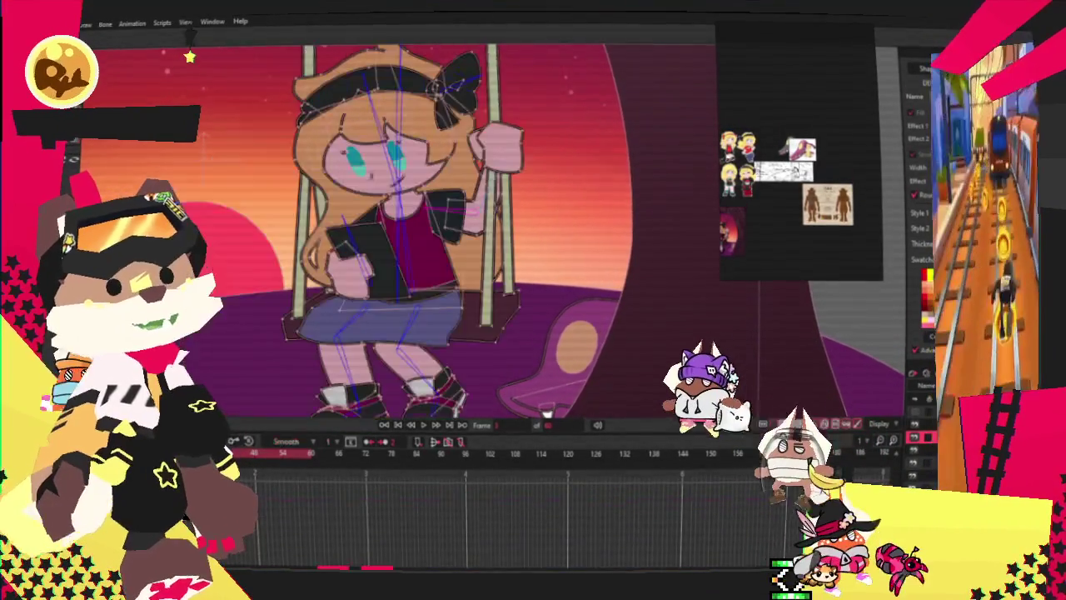
{"action": "scroll", "coordinate": [497, 191], "scroll_direction": "up", "scroll_amount": 3}
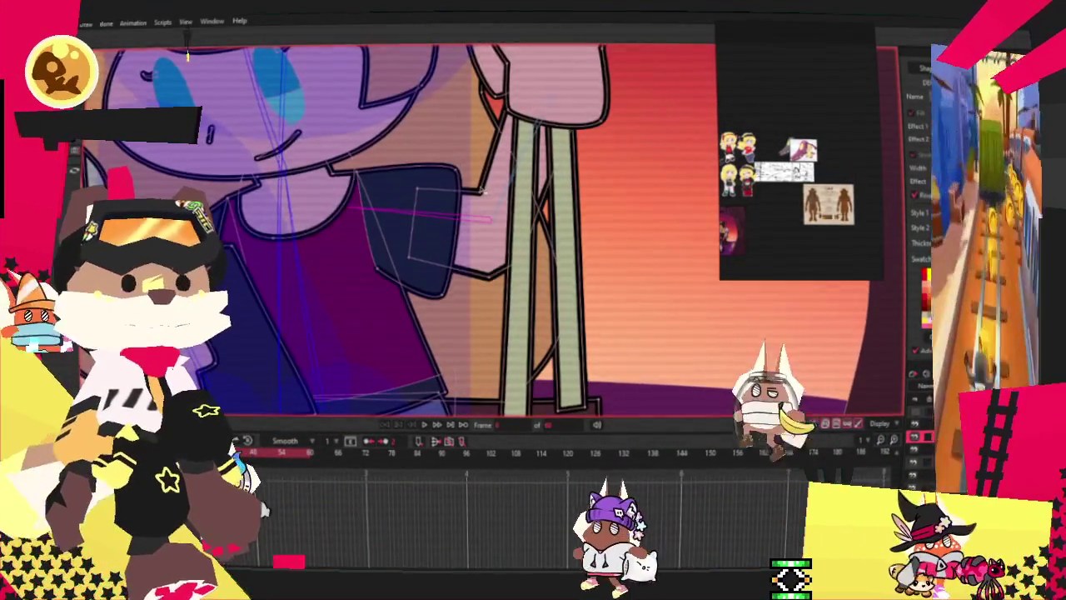
{"action": "scroll", "coordinate": [504, 300], "scroll_direction": "down", "scroll_amount": 2}
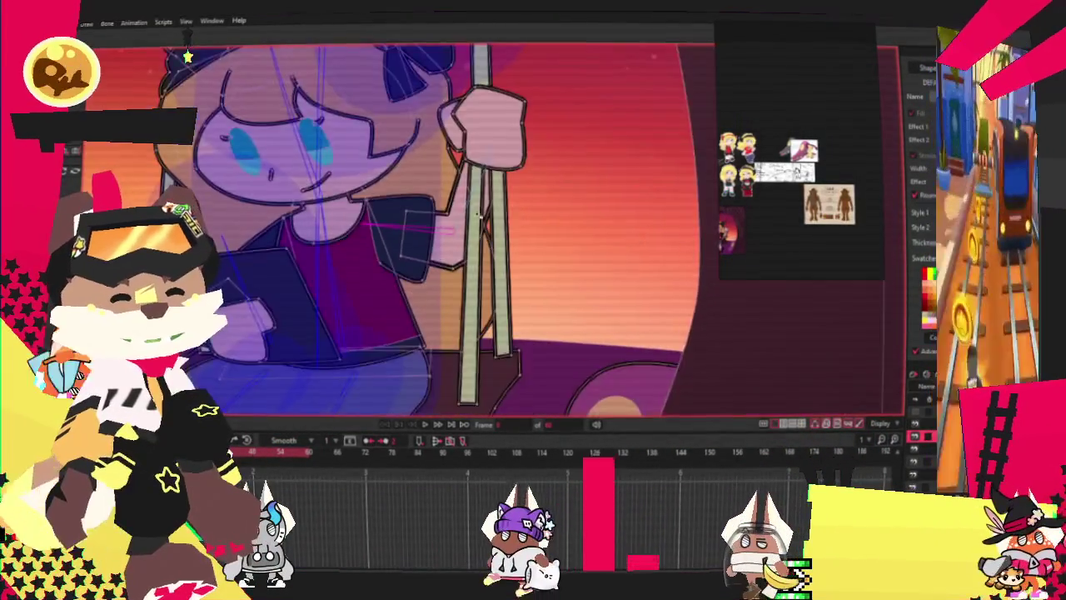
{"action": "scroll", "coordinate": [503, 300], "scroll_direction": "up", "scroll_amount": 2}
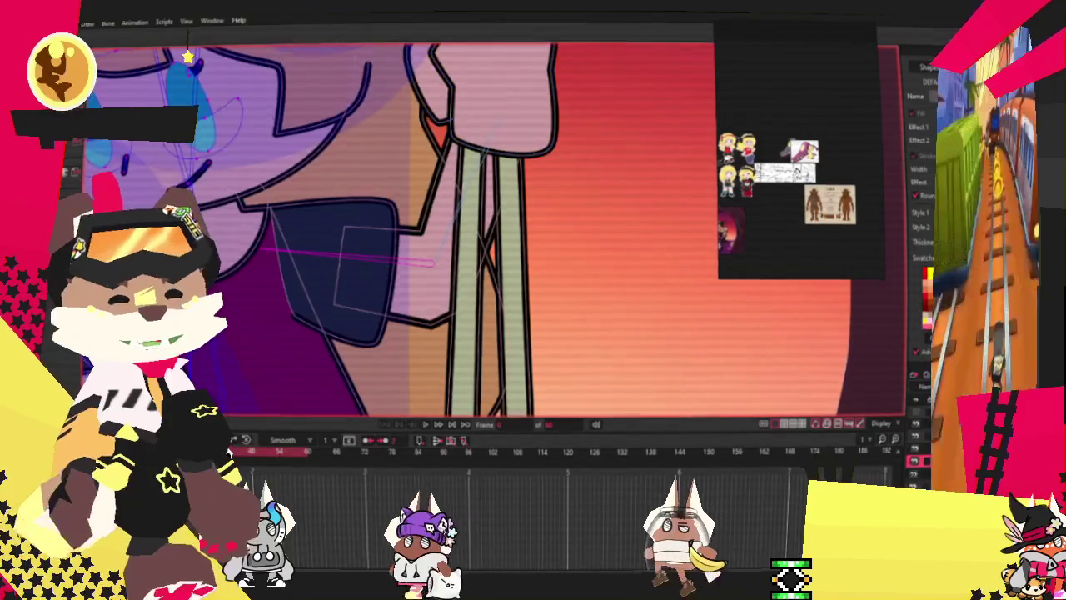
{"action": "key", "text": "g"}
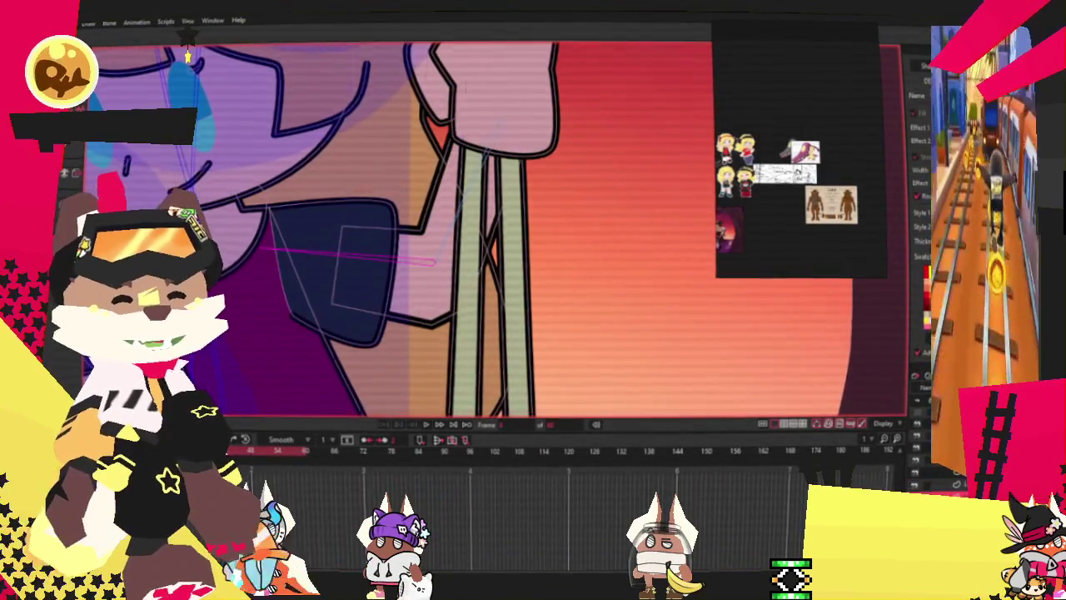
{"action": "key", "text": "z"}
{"action": "left_click", "coordinate": [423, 273]}
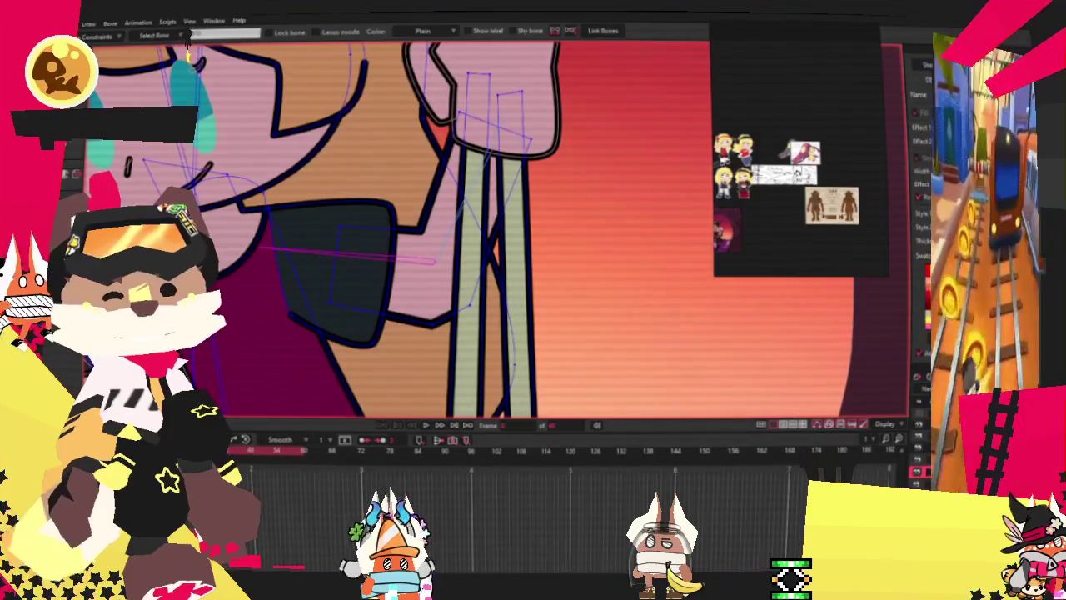
{"action": "key", "text": "g"}
{"action": "scroll", "coordinate": [345, 257], "scroll_direction": "up", "scroll_amount": 2}
{"action": "scroll", "coordinate": [240, 190], "scroll_direction": "up", "scroll_amount": 1}
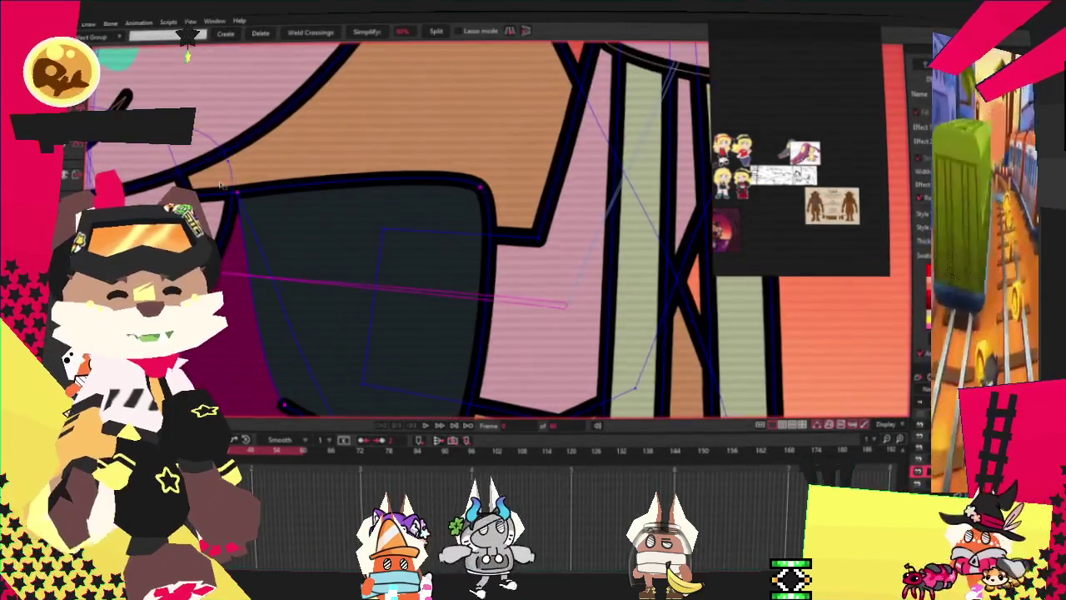
{"action": "scroll", "coordinate": [240, 190], "scroll_direction": "down", "scroll_amount": 2}
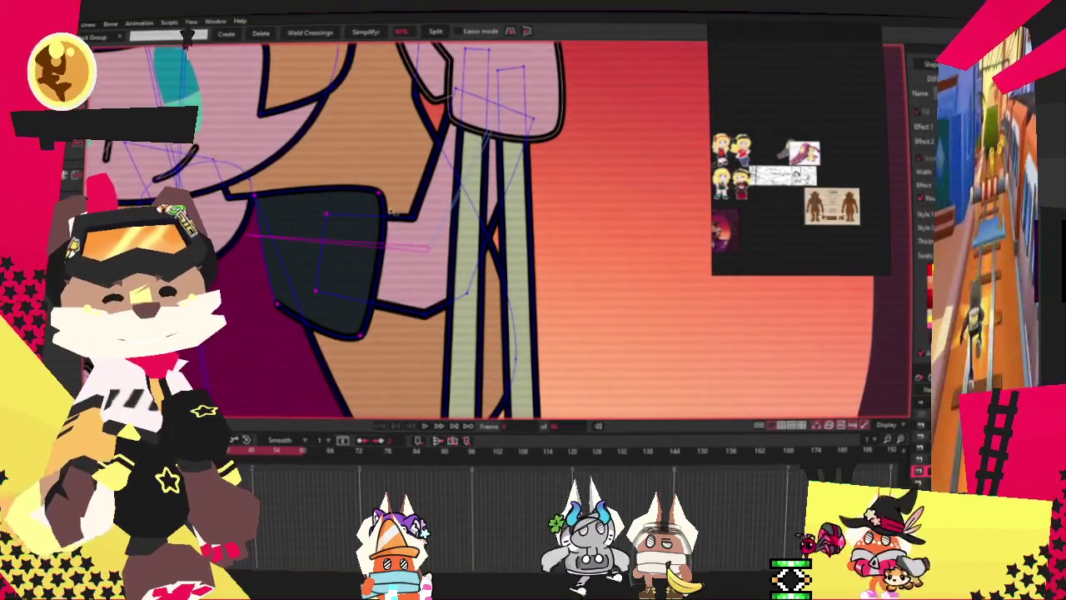
{"action": "scroll", "coordinate": [254, 213], "scroll_direction": "up", "scroll_amount": 1}
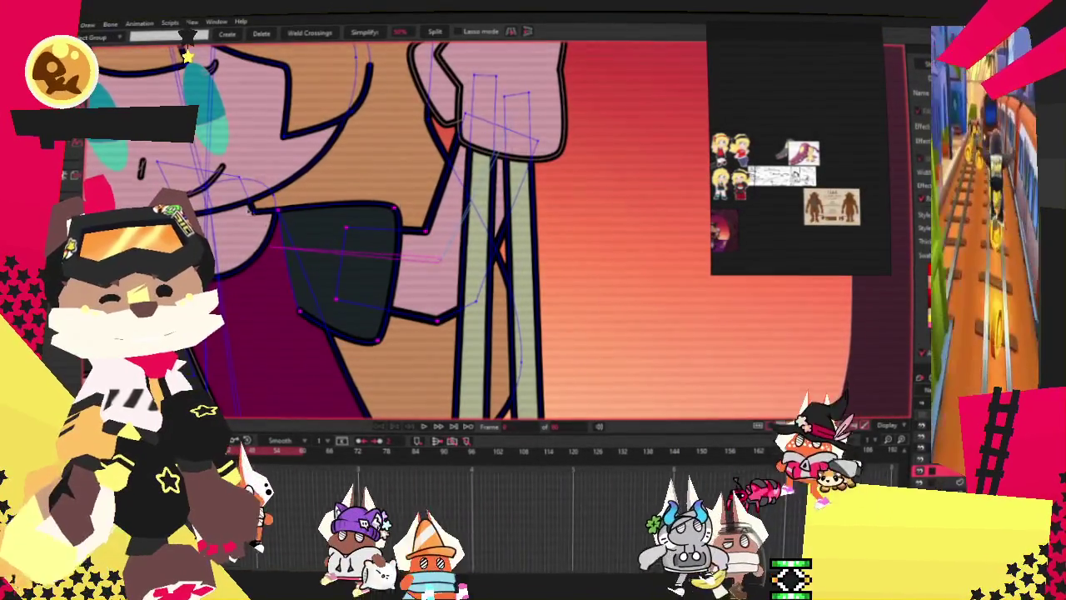
{"action": "key", "text": "i"}
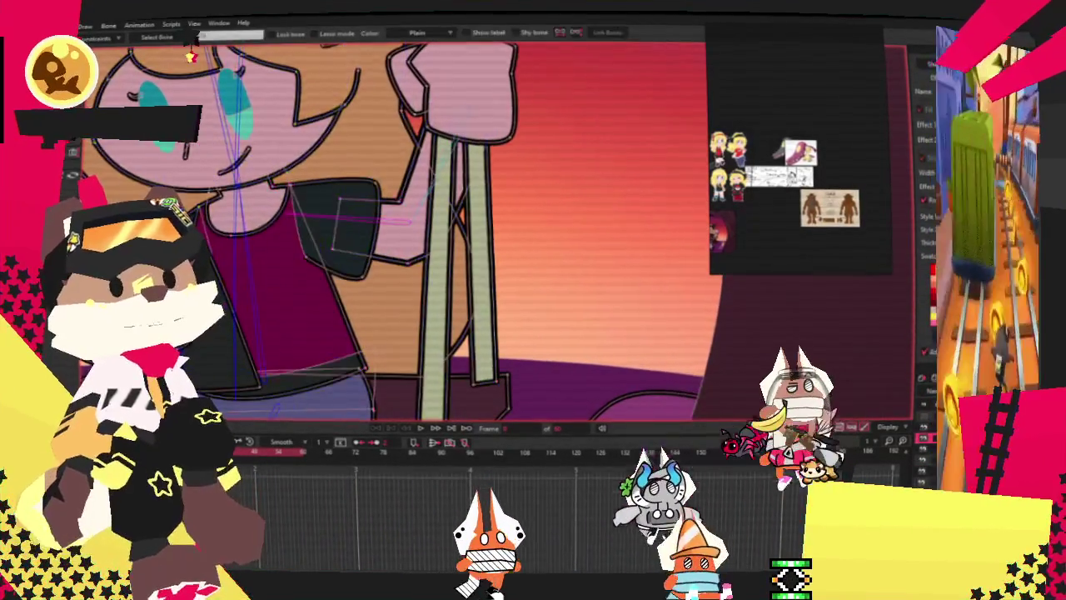
{"action": "key", "text": "b"}
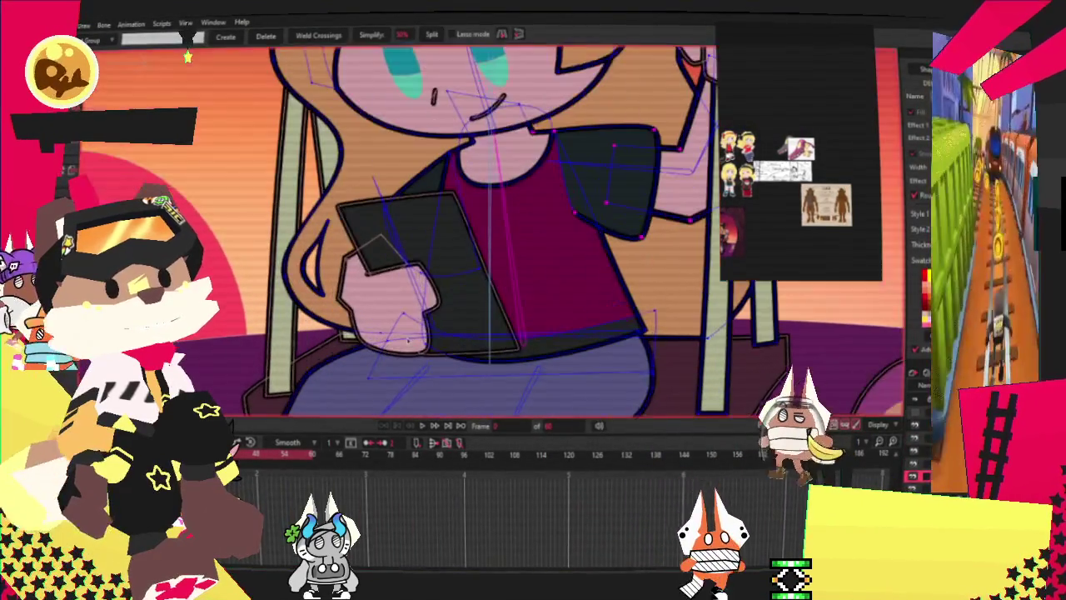
Select the points around the tablet and lap and prepare them for binding to bones.
{"action": "left_click_drag", "start_coordinate": [370, 292], "coordinate": [672, 369]}
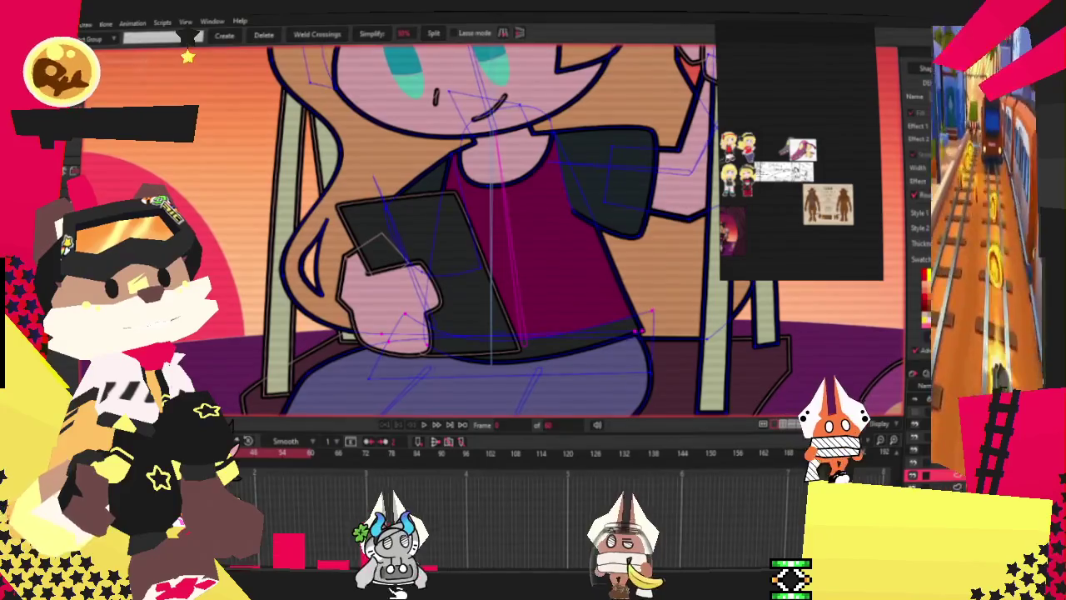
{"action": "key", "text": "i"}
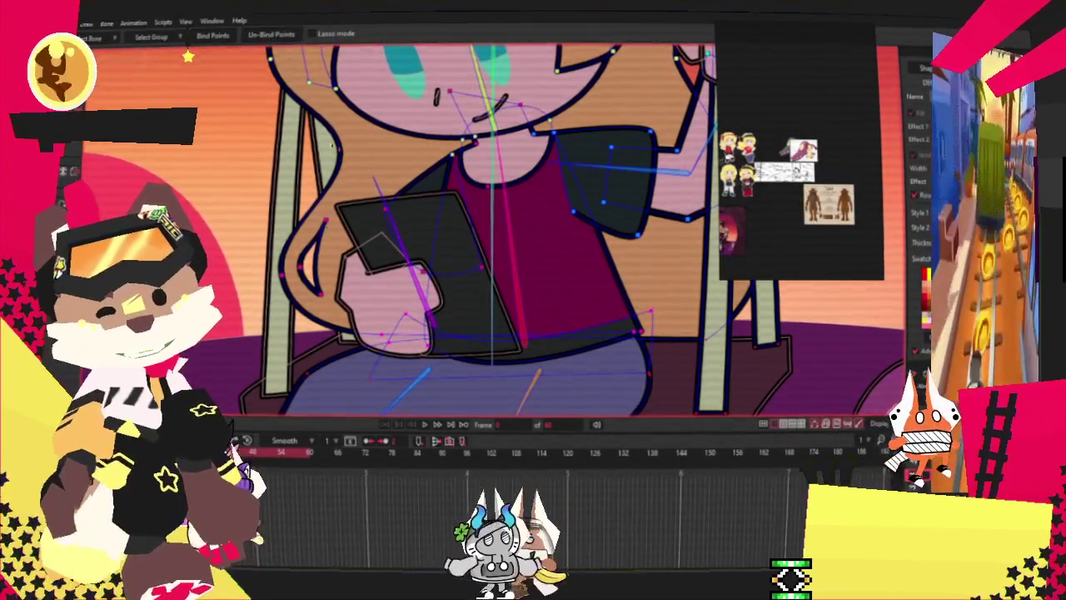
{"action": "key", "text": "z"}
{"action": "scroll", "coordinate": [483, 234], "scroll_direction": "down", "scroll_amount": 3}
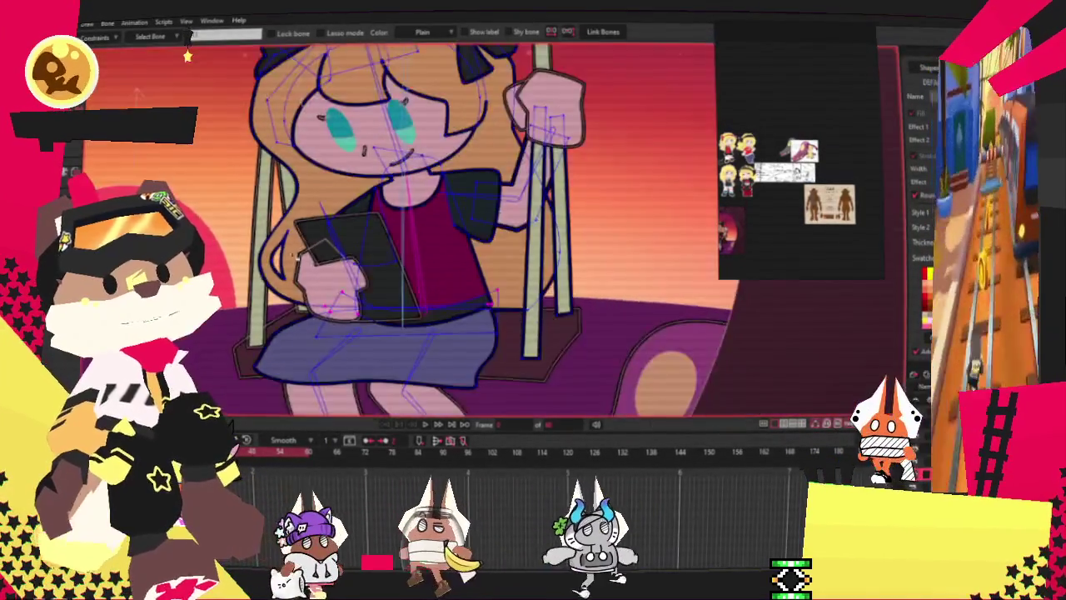
{"action": "scroll", "coordinate": [483, 233], "scroll_direction": "up", "scroll_amount": 3}
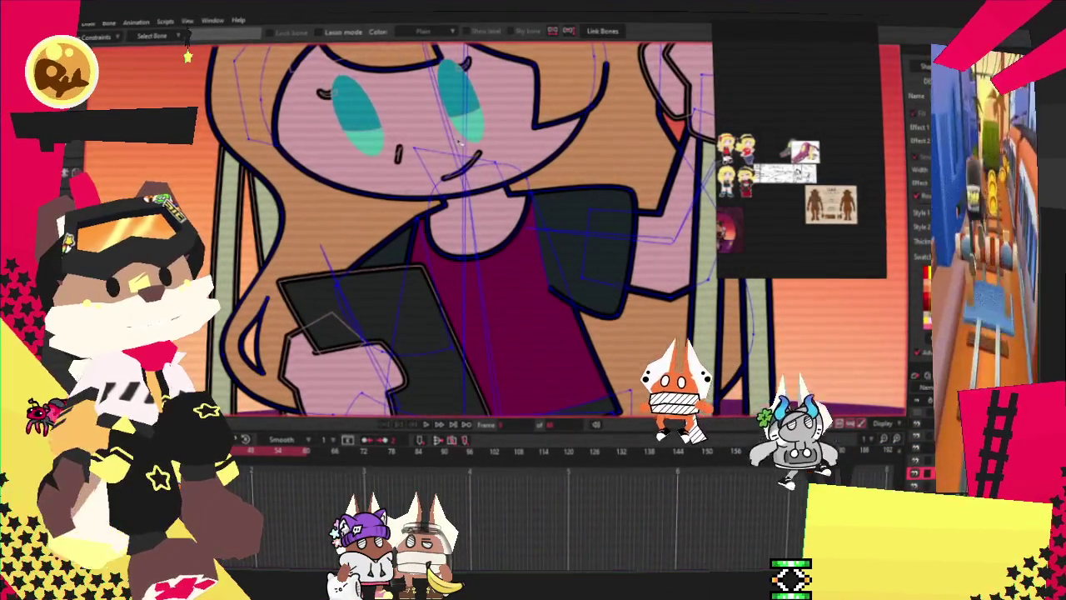
{"action": "key", "text": "g"}
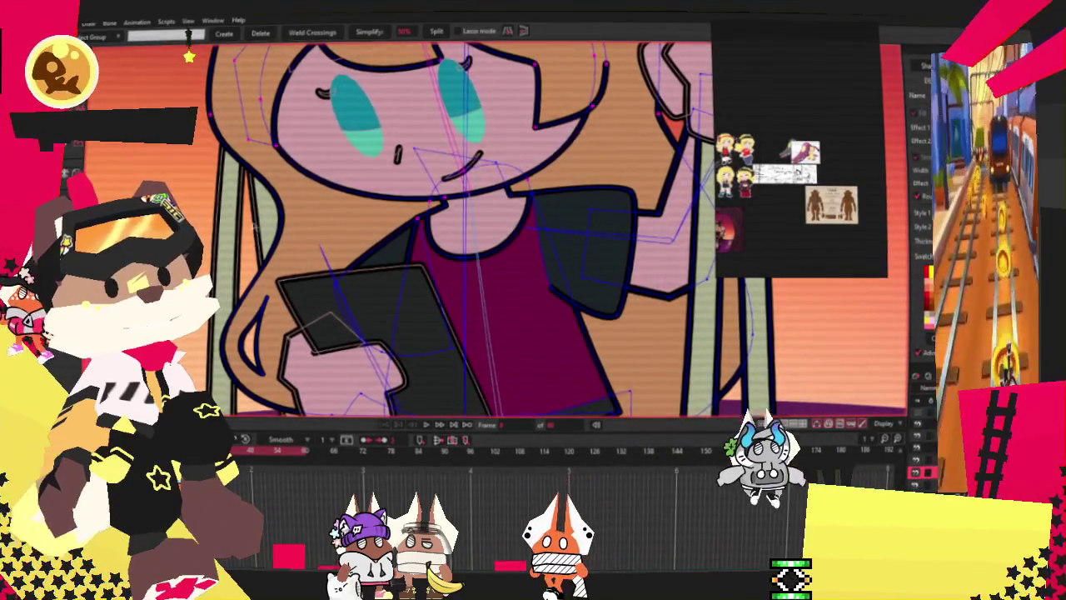
{"action": "key", "text": "i"}
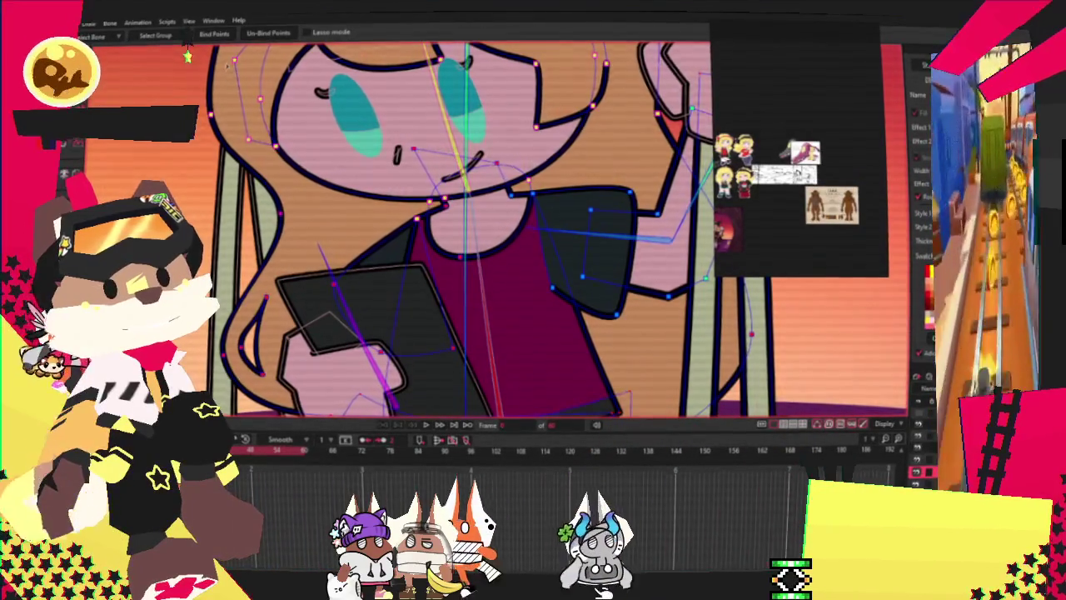
{"action": "scroll", "coordinate": [188, 55], "scroll_direction": "down", "scroll_amount": 5}
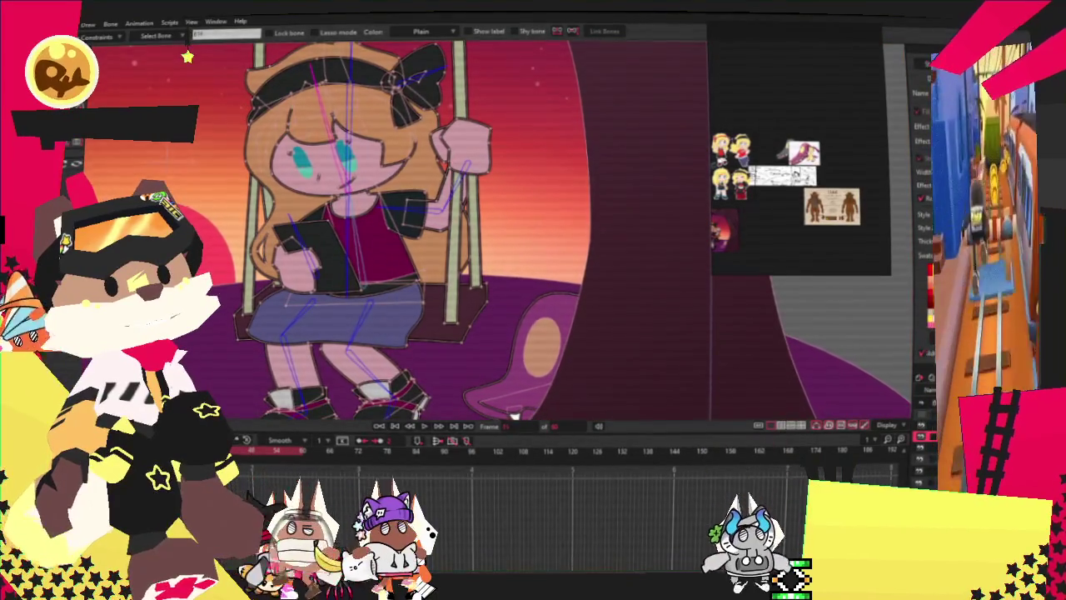
{"action": "scroll", "coordinate": [187, 56], "scroll_direction": "down", "scroll_amount": 3}
{"action": "scroll", "coordinate": [187, 55], "scroll_direction": "up", "scroll_amount": 4}
{"action": "scroll", "coordinate": [189, 56], "scroll_direction": "up", "scroll_amount": 2}
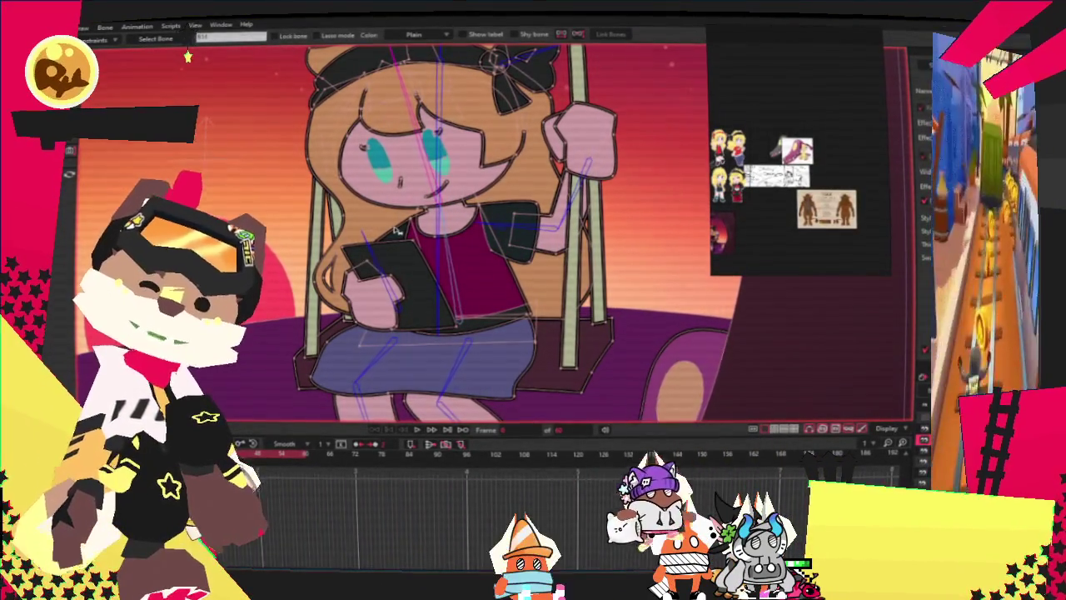
Select the girl's left arm bone and show its strength of influence.
{"action": "scroll", "coordinate": [523, 314], "scroll_direction": "down", "scroll_amount": 5}
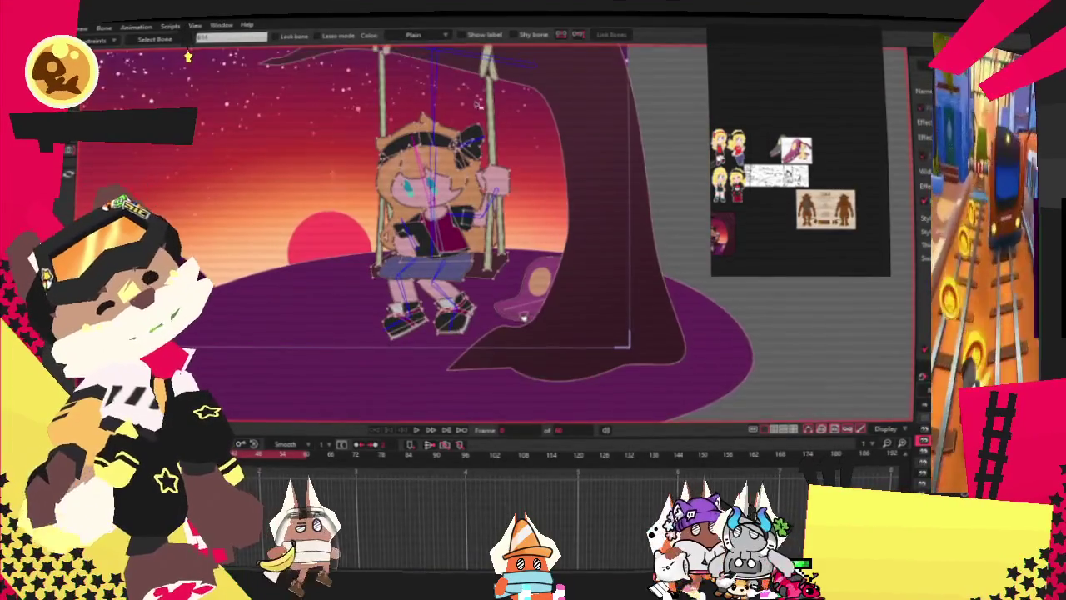
{"action": "scroll", "coordinate": [521, 103], "scroll_direction": "down", "scroll_amount": 3}
{"action": "scroll", "coordinate": [522, 102], "scroll_direction": "up", "scroll_amount": 4}
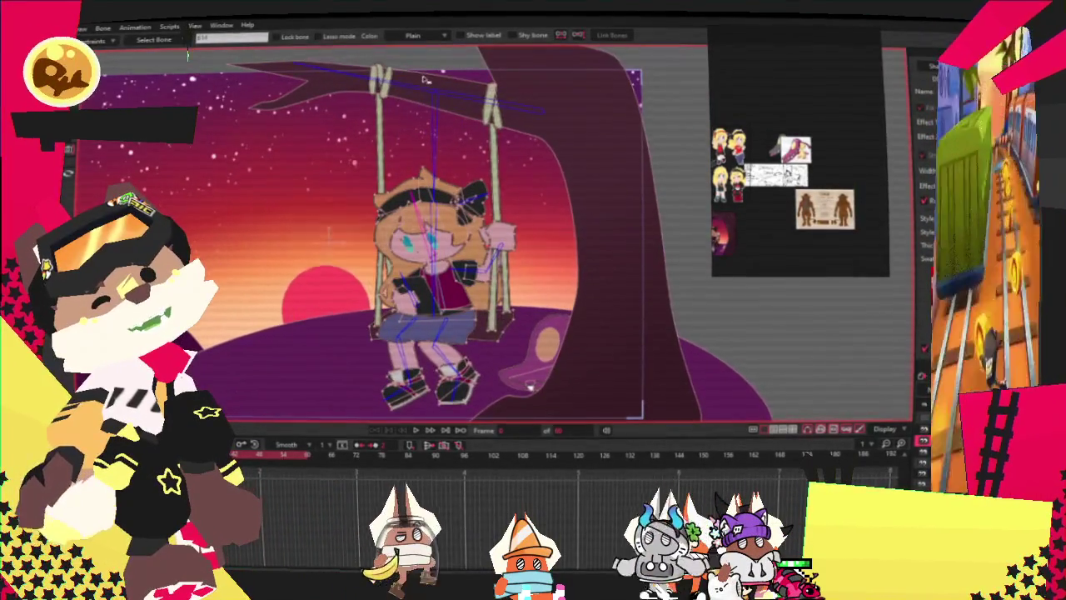
{"action": "scroll", "coordinate": [431, 335], "scroll_direction": "up", "scroll_amount": 4}
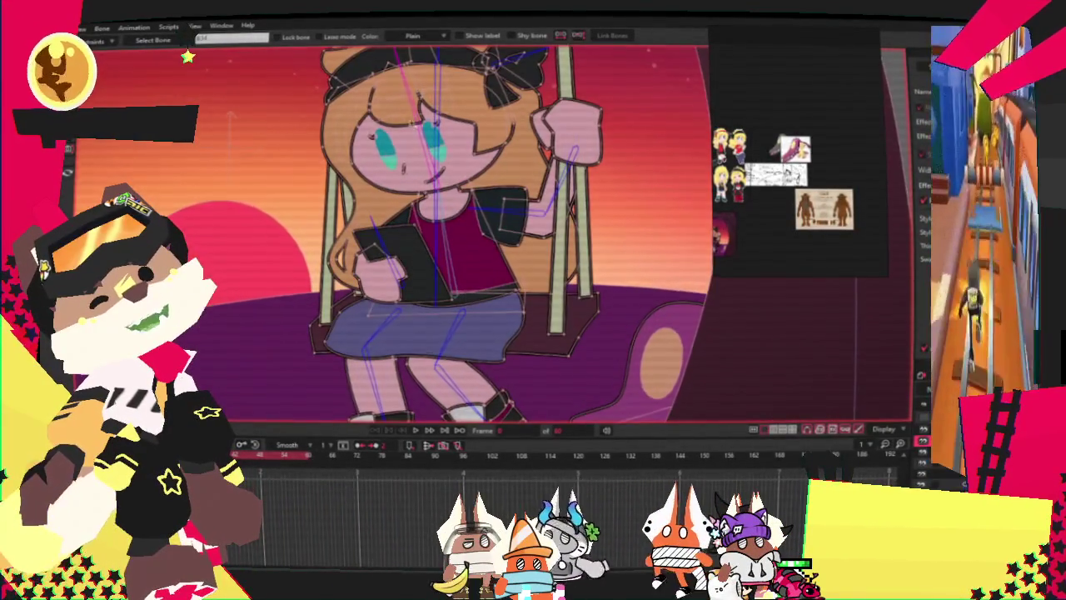
{"action": "scroll", "coordinate": [419, 57], "scroll_direction": "down", "scroll_amount": 3}
{"action": "scroll", "coordinate": [428, 355], "scroll_direction": "up", "scroll_amount": 4}
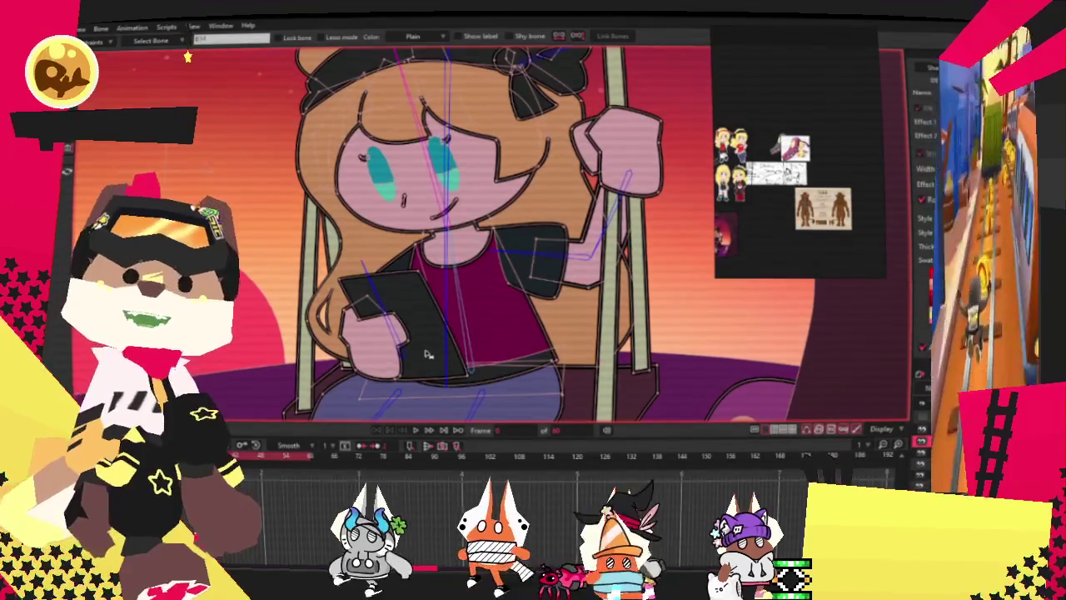
{"action": "scroll", "coordinate": [427, 355], "scroll_direction": "down", "scroll_amount": 3}
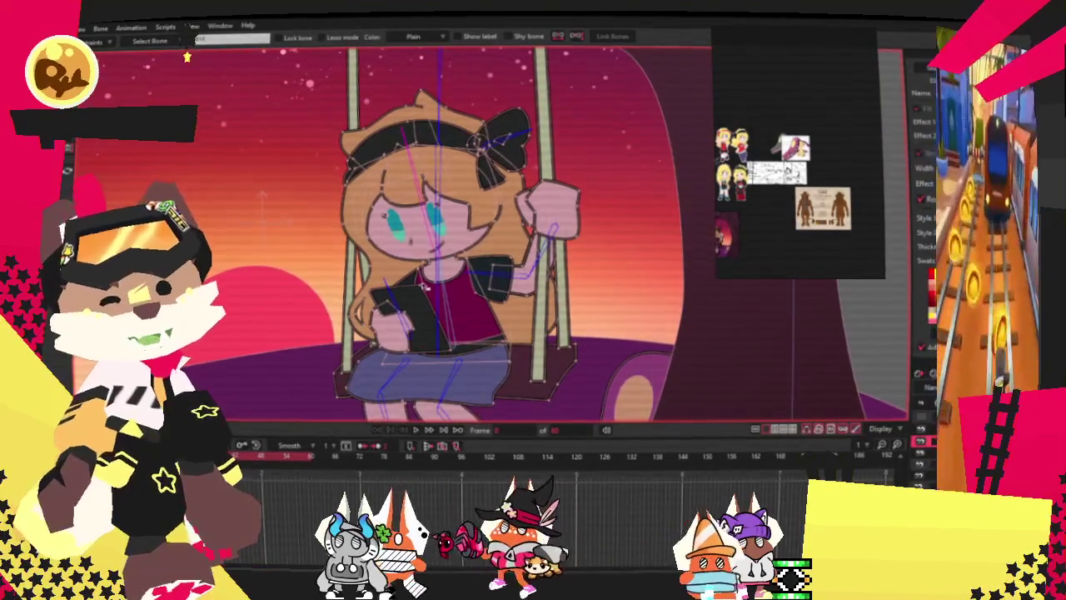
{"action": "scroll", "coordinate": [360, 277], "scroll_direction": "up", "scroll_amount": 3}
{"action": "scroll", "coordinate": [438, 270], "scroll_direction": "down", "scroll_amount": 3}
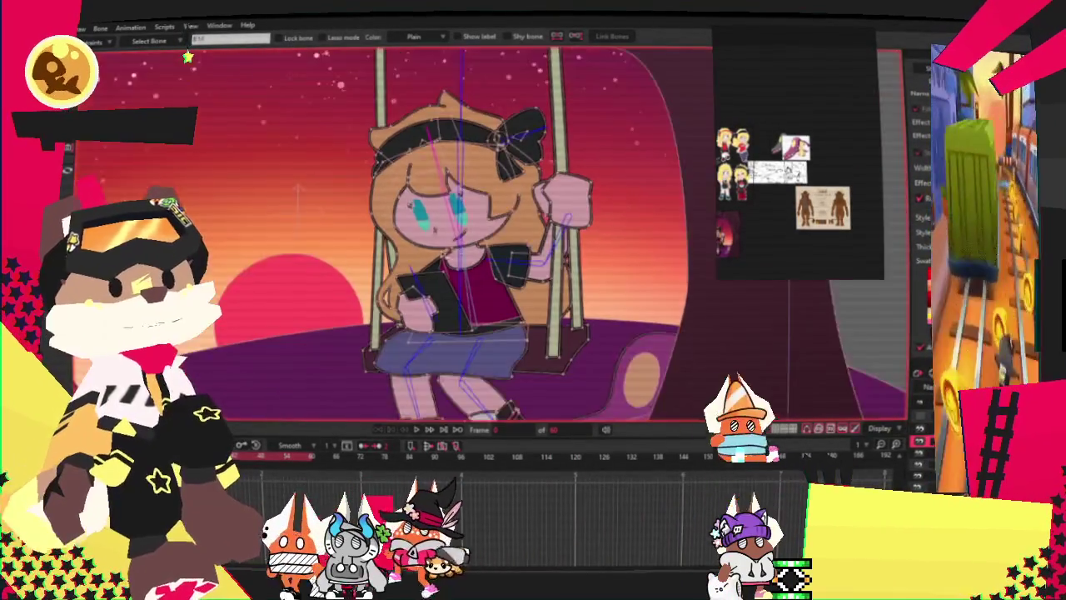
{"action": "scroll", "coordinate": [438, 270], "scroll_direction": "up", "scroll_amount": 3}
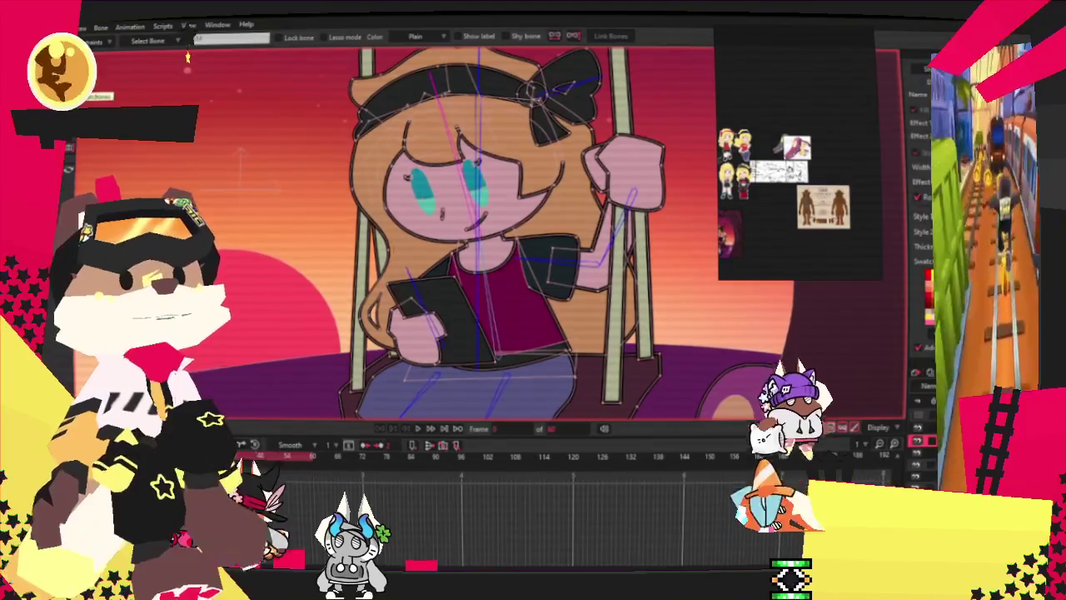
{"action": "scroll", "coordinate": [487, 201], "scroll_direction": "up", "scroll_amount": 2}
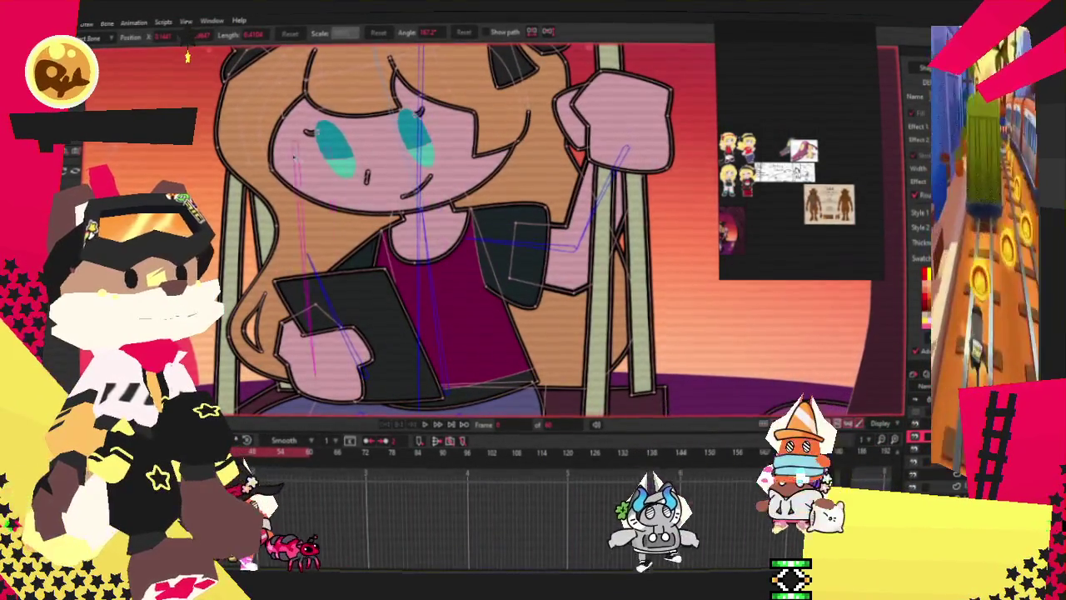
{"action": "left_click", "coordinate": [310, 250]}
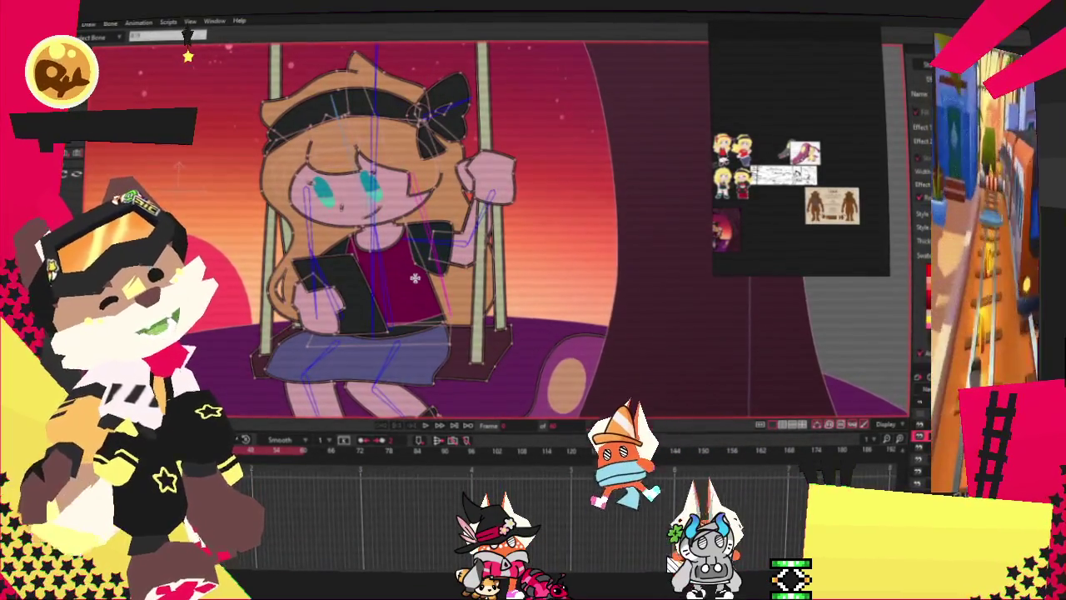
{"action": "scroll", "coordinate": [371, 288], "scroll_direction": "up", "scroll_amount": 2}
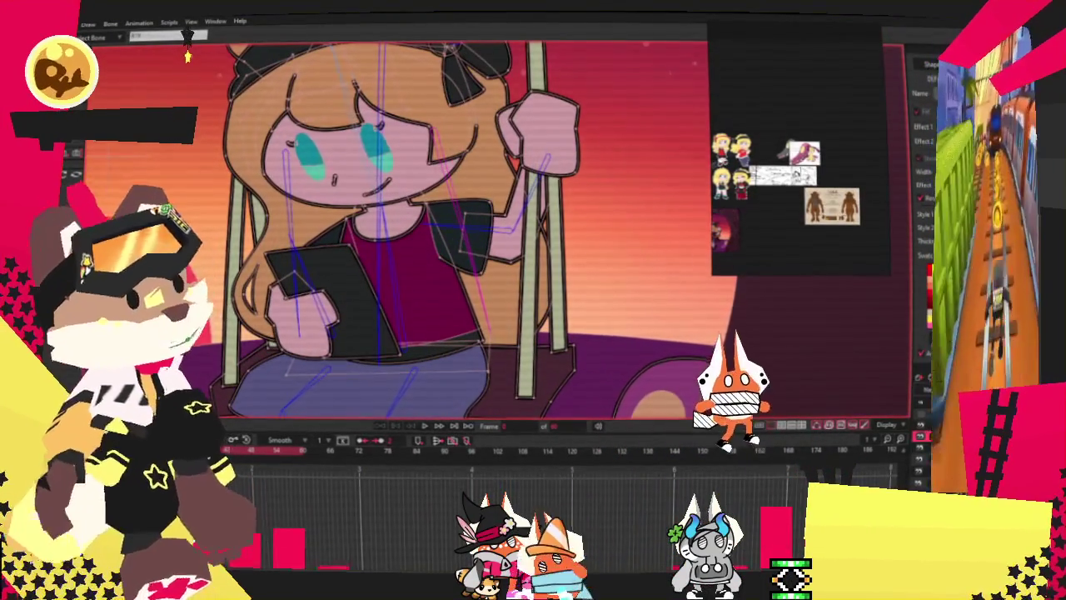
{"action": "key", "text": "s"}
{"action": "scroll", "coordinate": [282, 215], "scroll_direction": "up", "scroll_amount": 2}
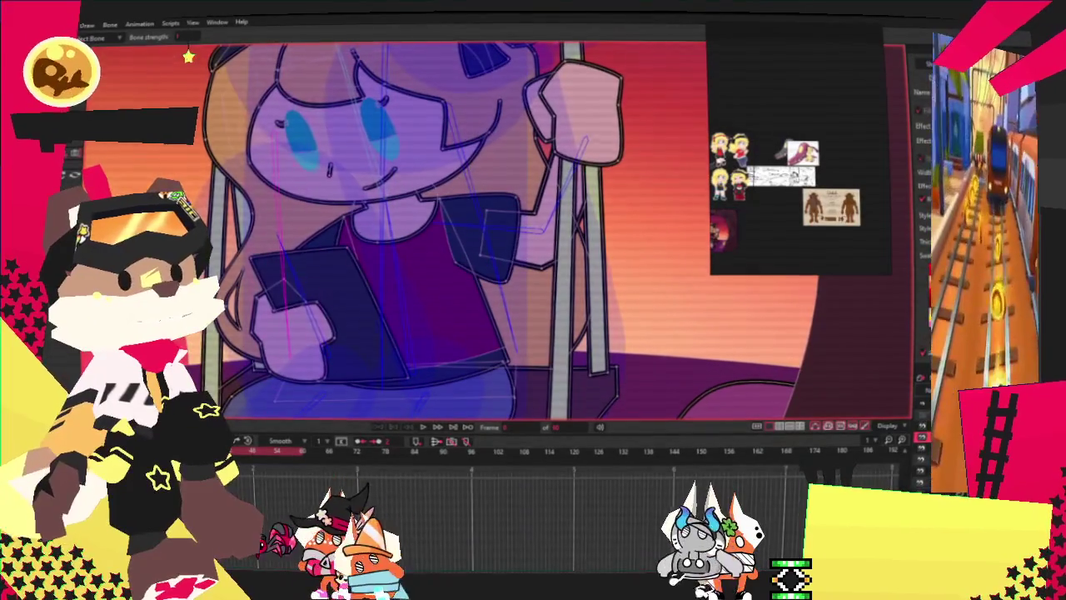
{"action": "scroll", "coordinate": [539, 382], "scroll_direction": "down", "scroll_amount": 3}
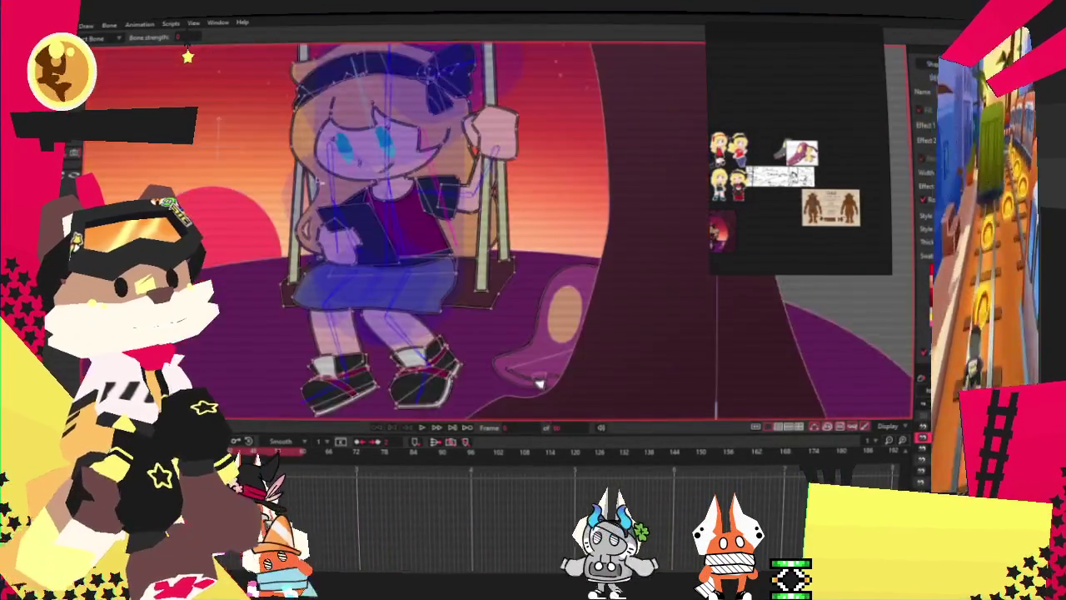
Clear the current point selection and return to point editing.
{"action": "scroll", "coordinate": [343, 207], "scroll_direction": "up", "scroll_amount": 2}
{"action": "key", "text": "g"}
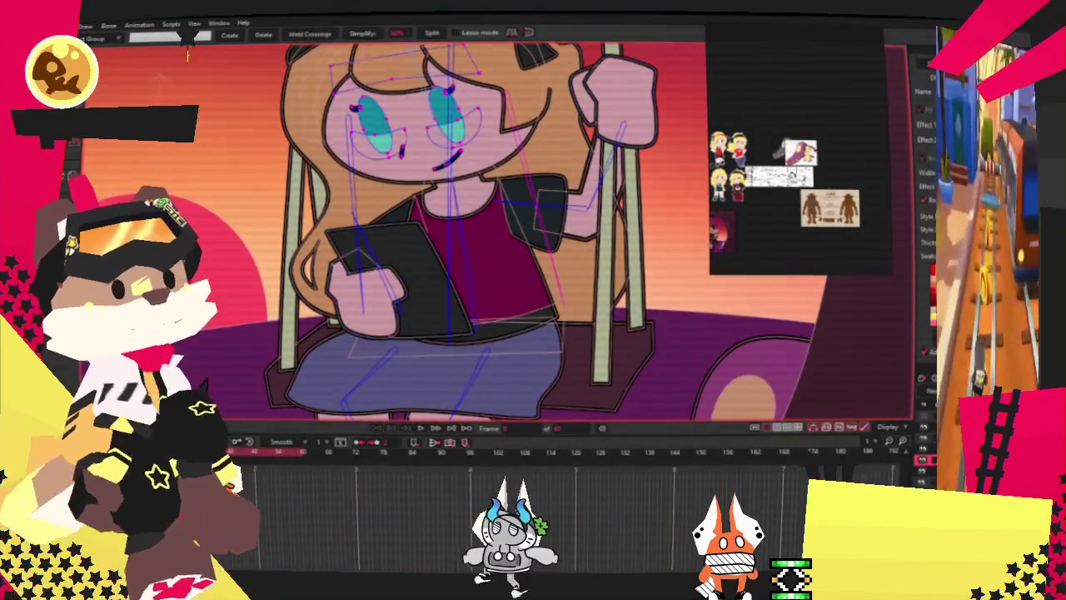
{"action": "left_click", "coordinate": [189, 55]}
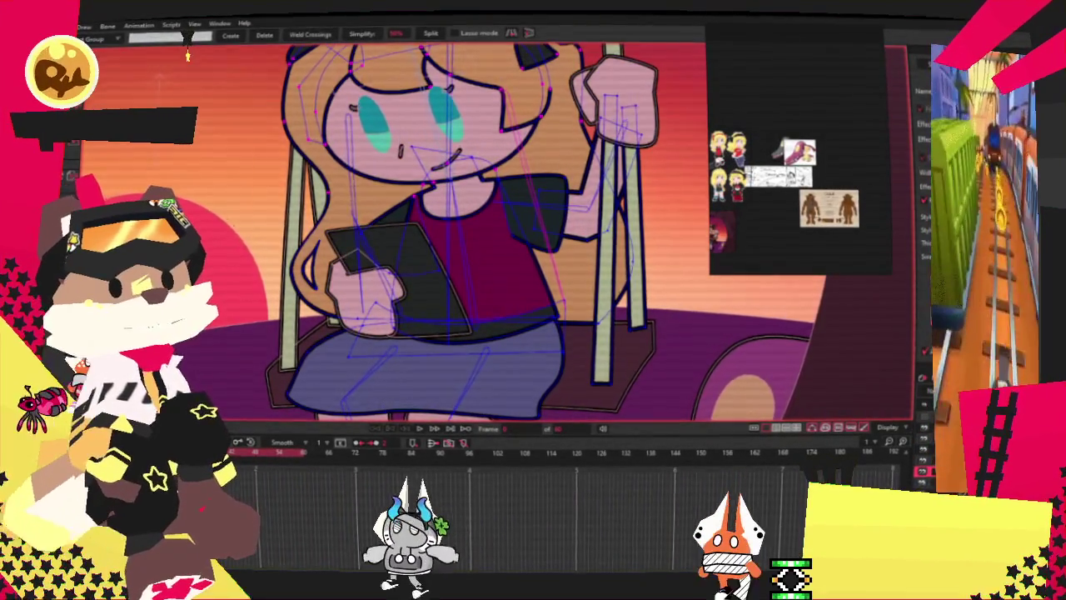
{"action": "key", "text": "z"}
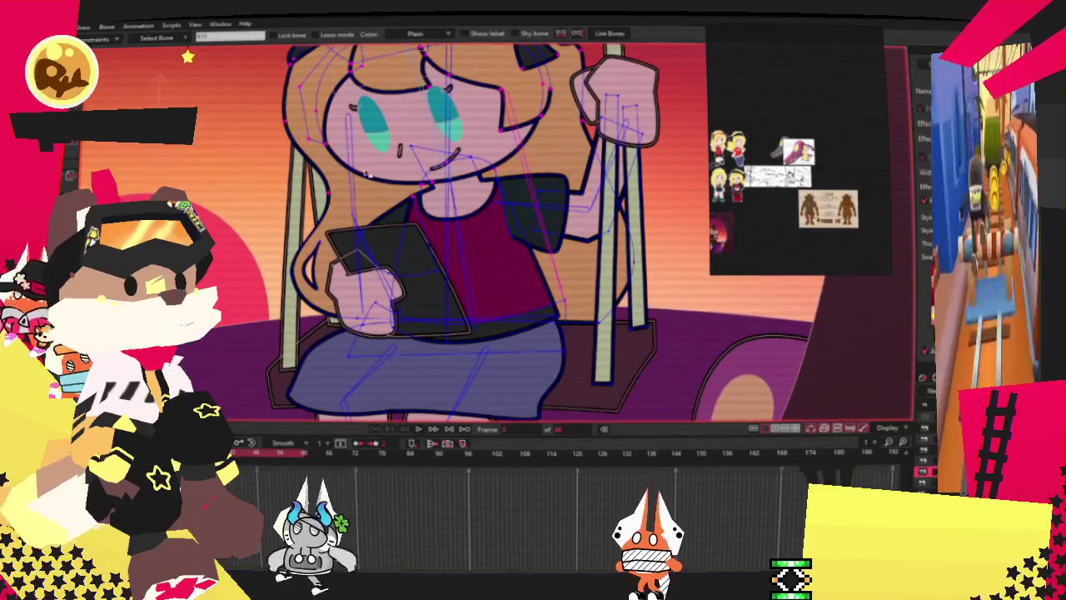
{"action": "key", "text": "g"}
{"action": "scroll", "coordinate": [188, 57], "scroll_direction": "up", "scroll_amount": 3}
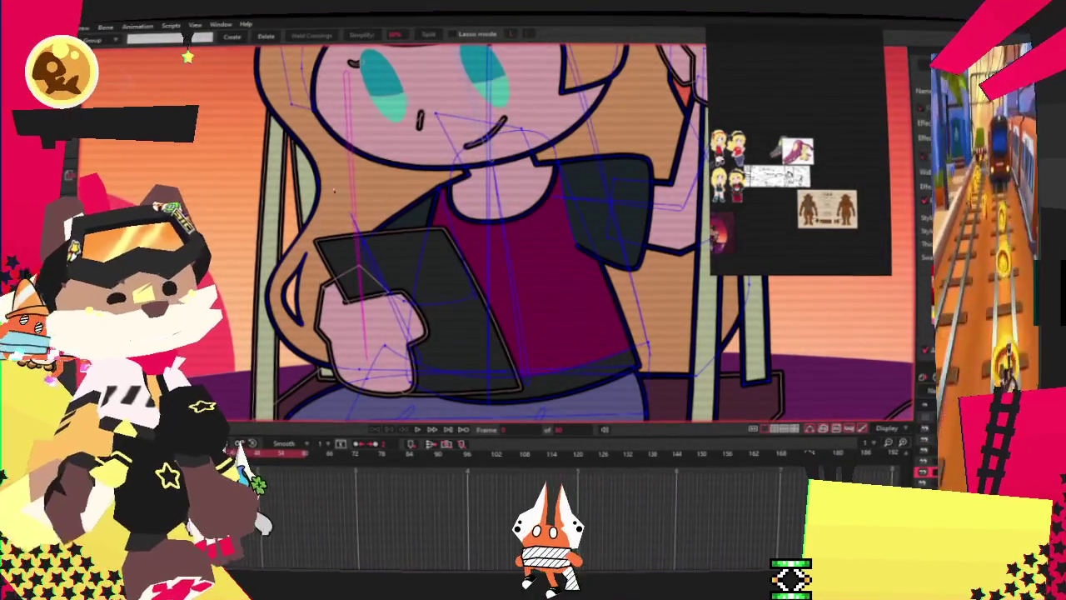
{"action": "scroll", "coordinate": [188, 55], "scroll_direction": "up", "scroll_amount": 1}
{"action": "scroll", "coordinate": [188, 53], "scroll_direction": "up", "scroll_amount": 1}
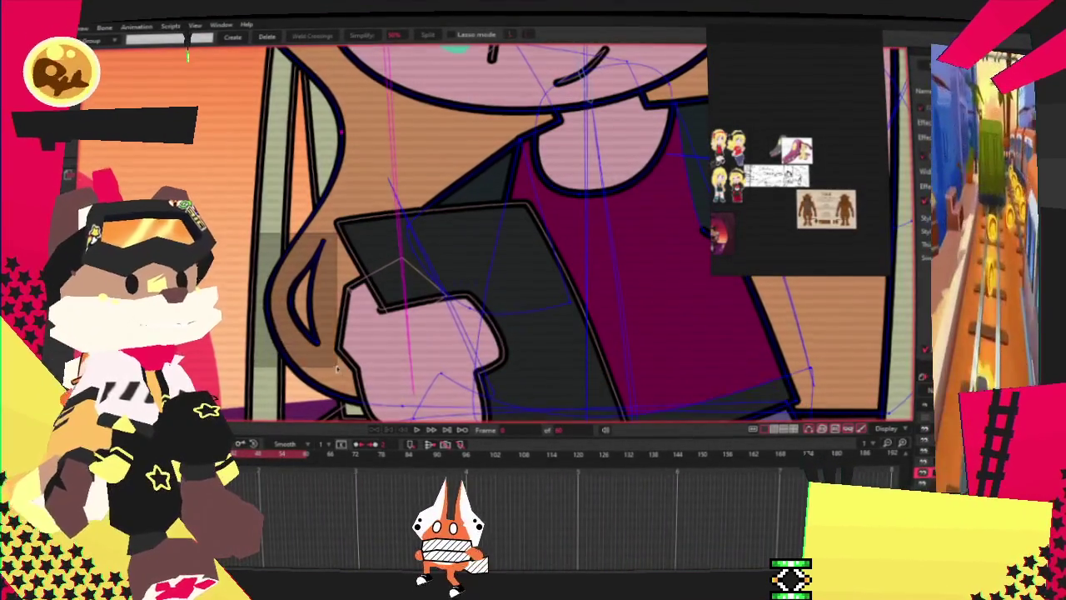
Inspect the tablet, hand and torso bindings up close, leaving bone selection active.
{"action": "scroll", "coordinate": [189, 57], "scroll_direction": "down", "scroll_amount": 2}
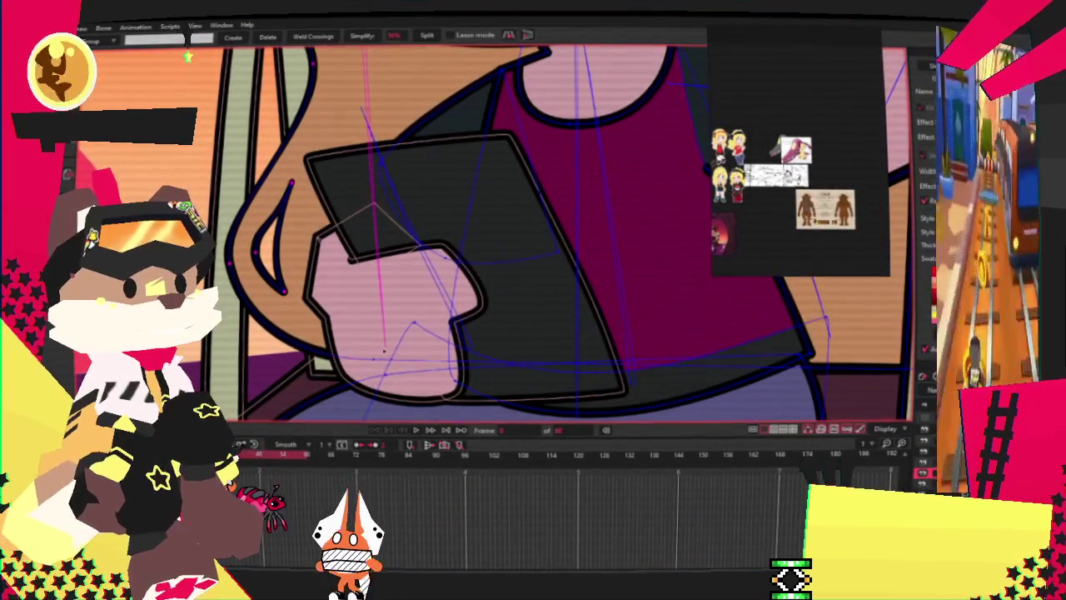
{"action": "scroll", "coordinate": [188, 57], "scroll_direction": "down", "scroll_amount": 2}
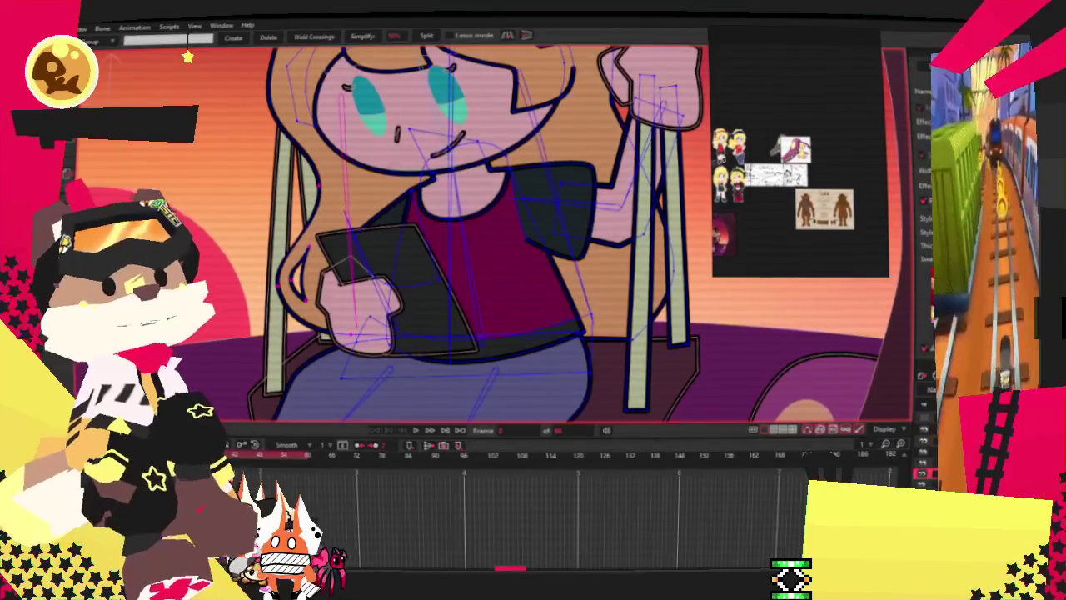
{"action": "scroll", "coordinate": [200, 48], "scroll_direction": "down", "scroll_amount": 2}
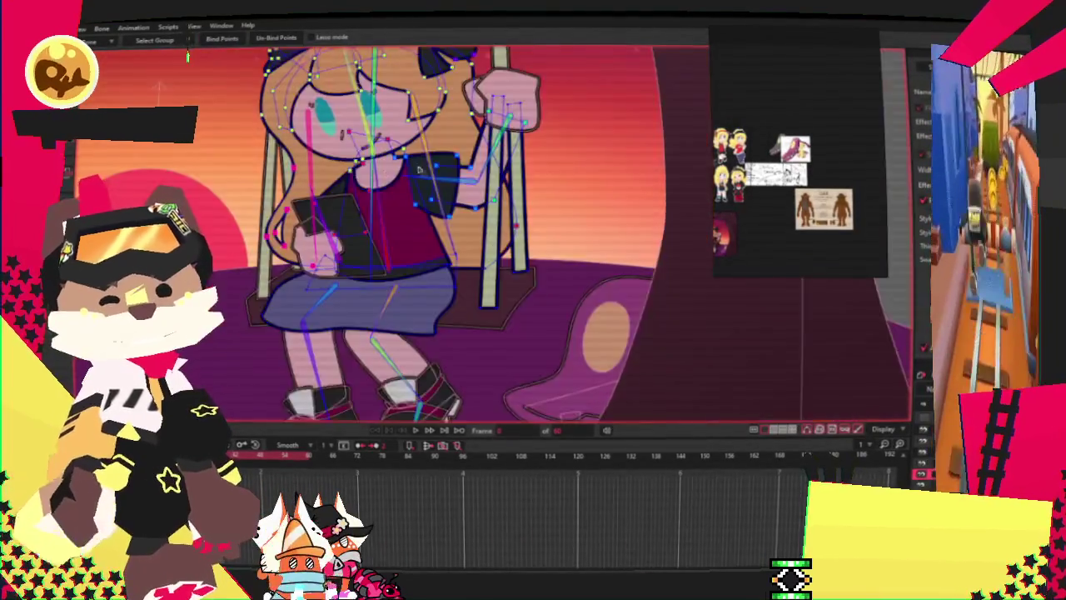
{"action": "scroll", "coordinate": [190, 52], "scroll_direction": "up", "scroll_amount": 3}
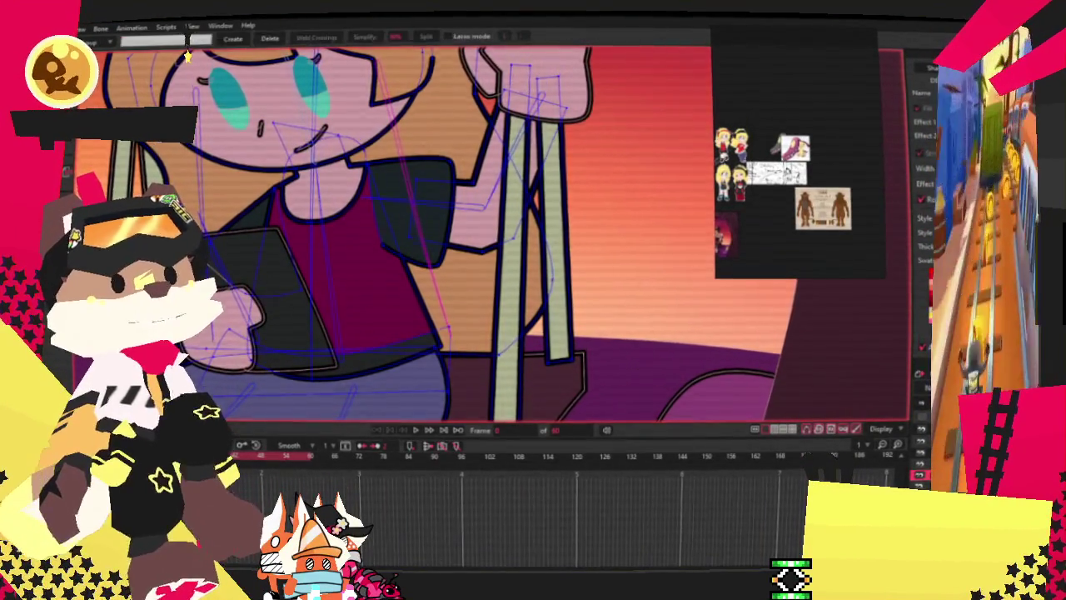
{"action": "scroll", "coordinate": [188, 56], "scroll_direction": "up", "scroll_amount": 2}
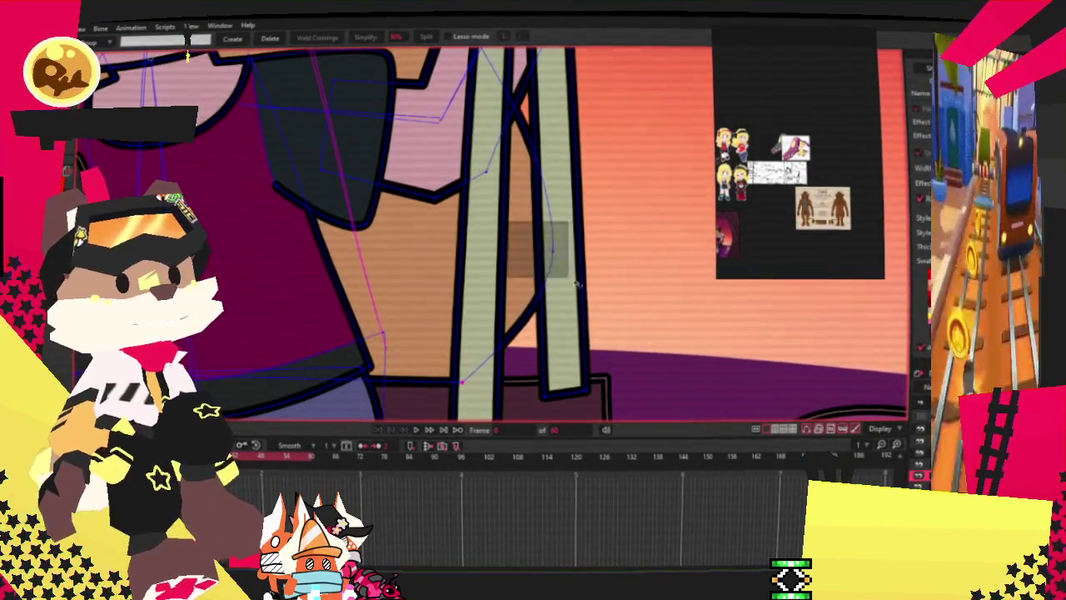
{"action": "scroll", "coordinate": [187, 57], "scroll_direction": "down", "scroll_amount": 2}
{"action": "scroll", "coordinate": [187, 56], "scroll_direction": "down", "scroll_amount": 1}
{"action": "scroll", "coordinate": [187, 57], "scroll_direction": "up", "scroll_amount": 3}
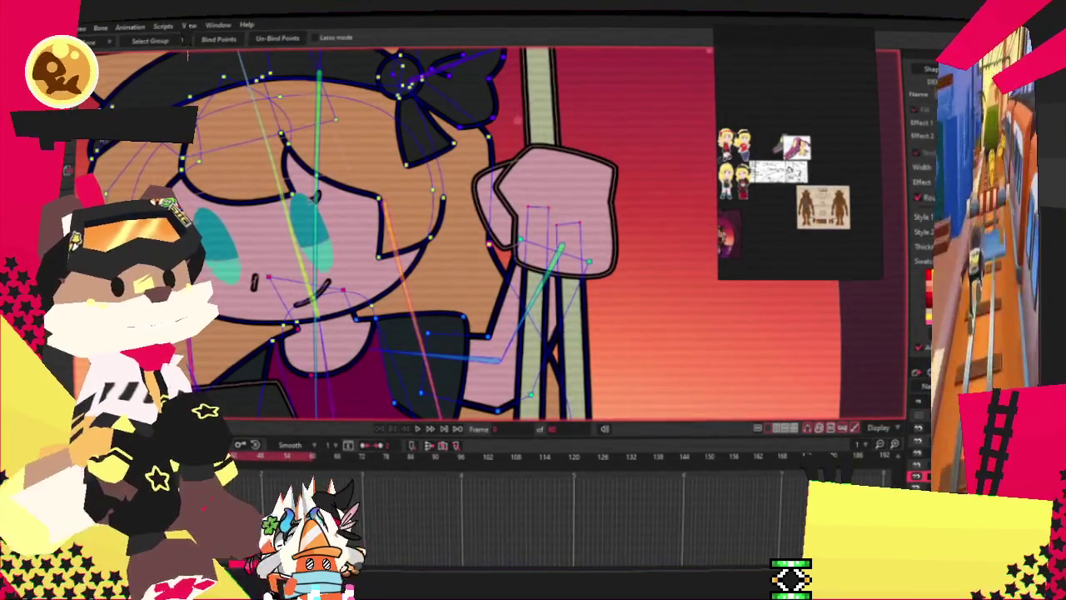
{"action": "scroll", "coordinate": [210, 47], "scroll_direction": "down", "scroll_amount": 1}
{"action": "scroll", "coordinate": [211, 47], "scroll_direction": "down", "scroll_amount": 1}
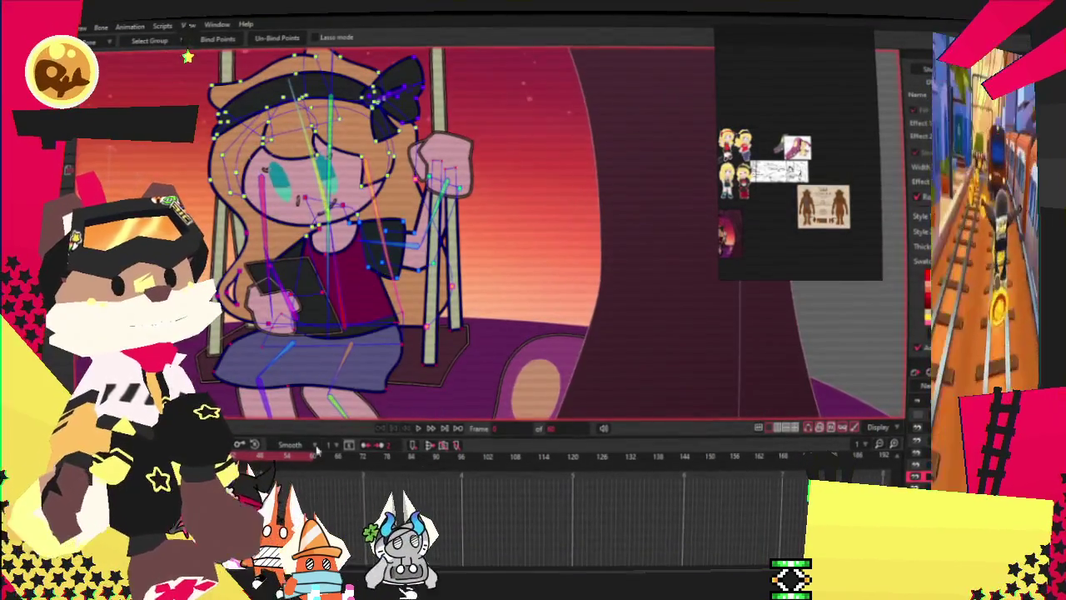
{"action": "key", "text": "t"}
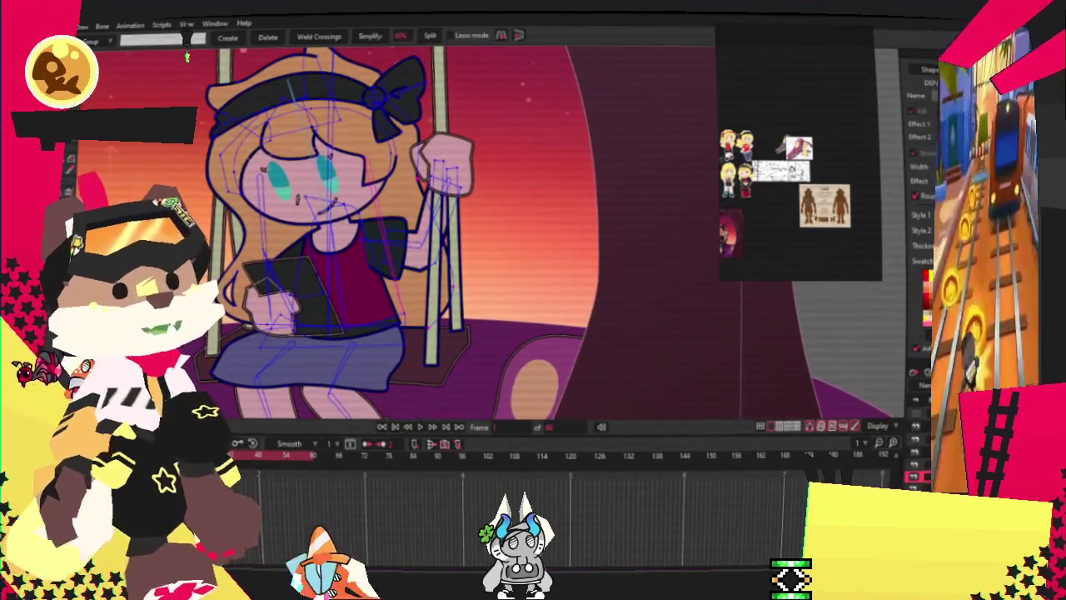
{"action": "key", "text": "z"}
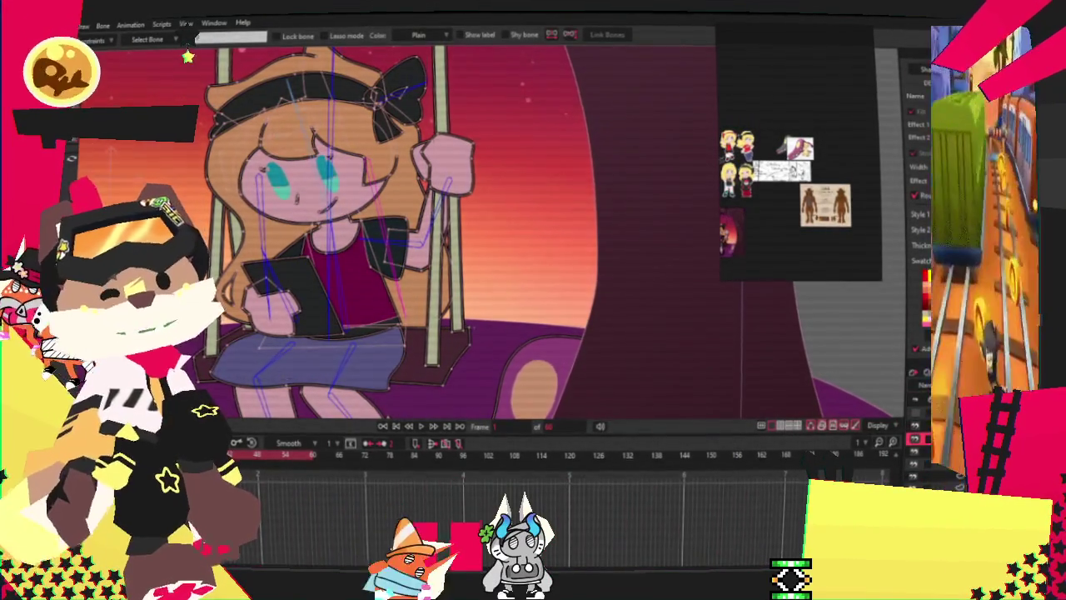
Rotate the head bone counter-clockwise so the girl's head tilts to the left.
{"action": "scroll", "coordinate": [187, 55], "scroll_direction": "down", "scroll_amount": 1}
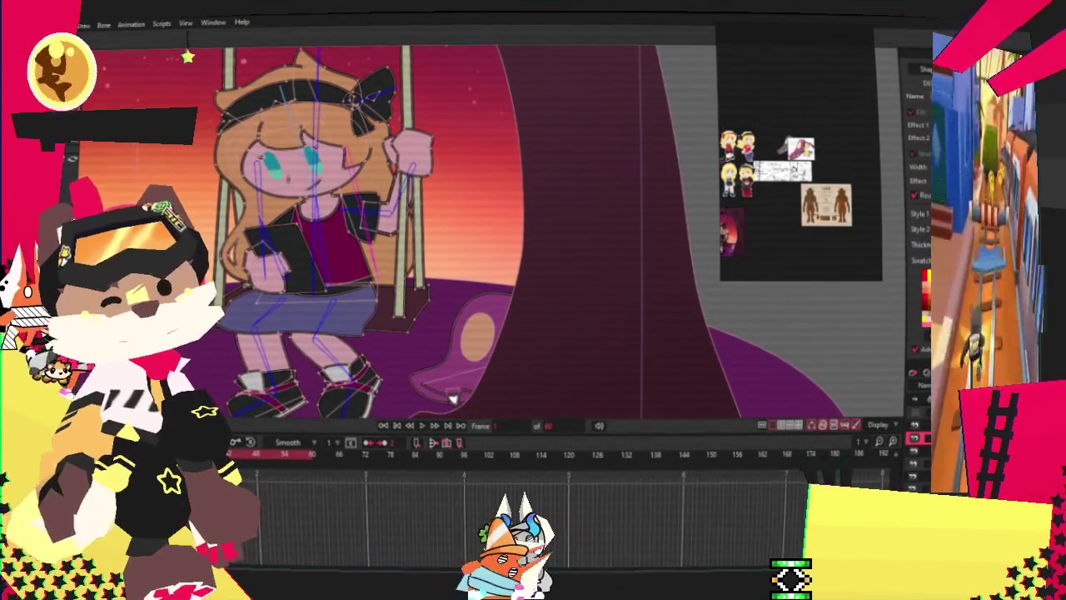
{"action": "scroll", "coordinate": [344, 295], "scroll_direction": "up", "scroll_amount": 2}
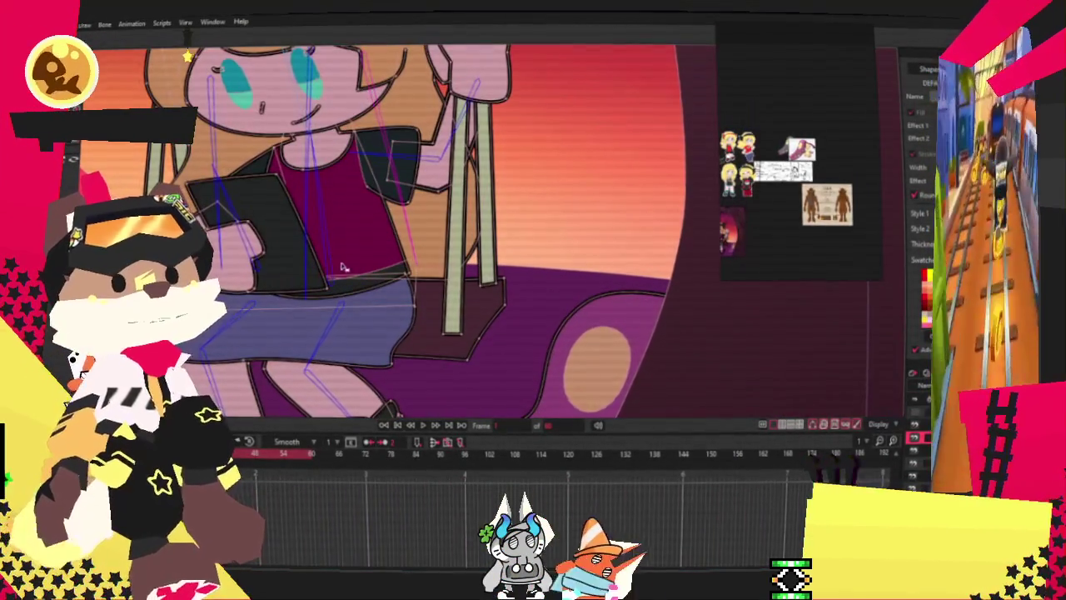
{"action": "scroll", "coordinate": [323, 270], "scroll_direction": "down", "scroll_amount": 1}
{"action": "scroll", "coordinate": [350, 258], "scroll_direction": "down", "scroll_amount": 1}
{"action": "scroll", "coordinate": [375, 250], "scroll_direction": "down", "scroll_amount": 1}
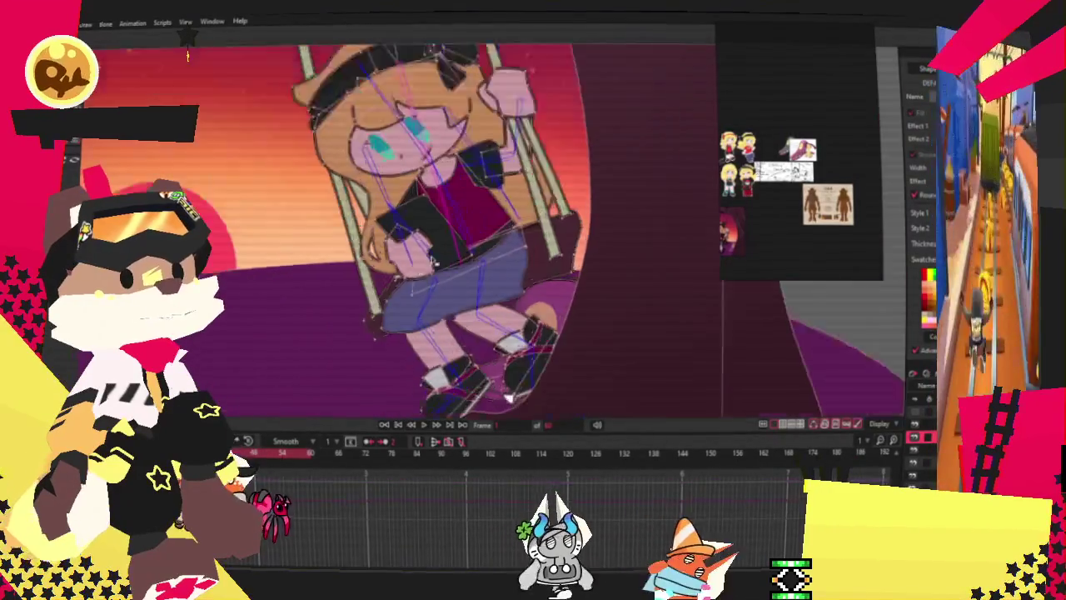
{"action": "scroll", "coordinate": [406, 240], "scroll_direction": "down", "scroll_amount": 1}
{"action": "scroll", "coordinate": [457, 242], "scroll_direction": "up", "scroll_amount": 2}
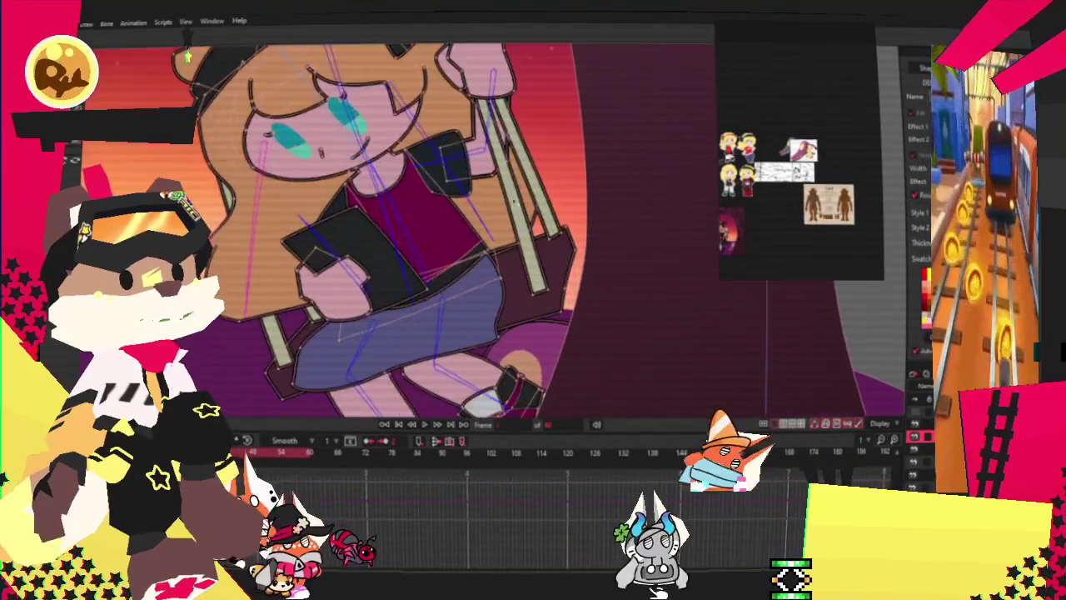
{"action": "scroll", "coordinate": [400, 240], "scroll_direction": "down", "scroll_amount": 2}
{"action": "scroll", "coordinate": [366, 237], "scroll_direction": "up", "scroll_amount": 1}
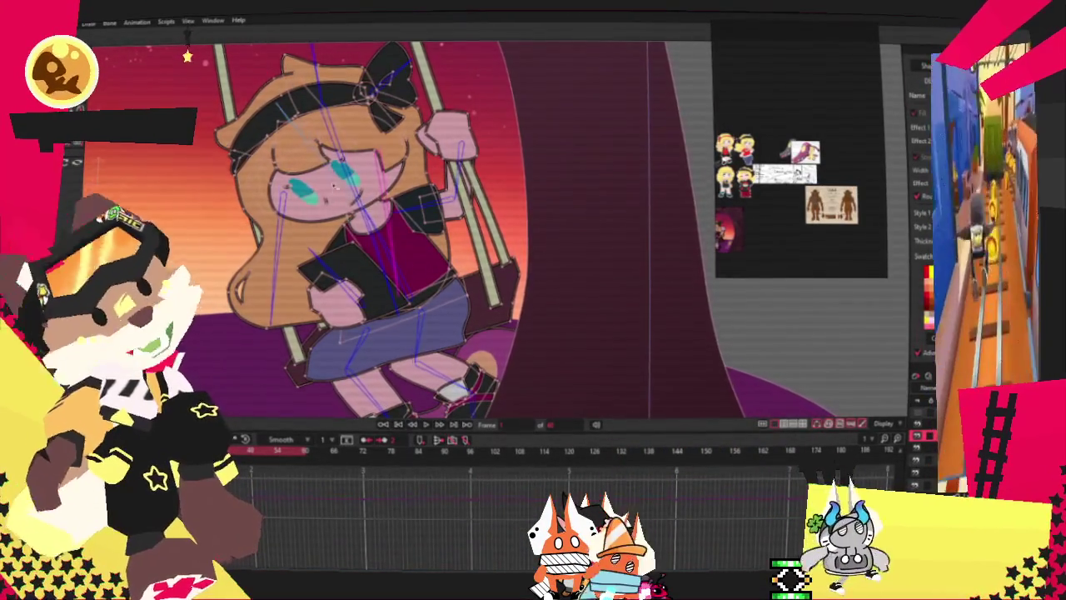
{"action": "left_click_drag", "start_coordinate": [335, 188], "coordinate": [269, 216]}
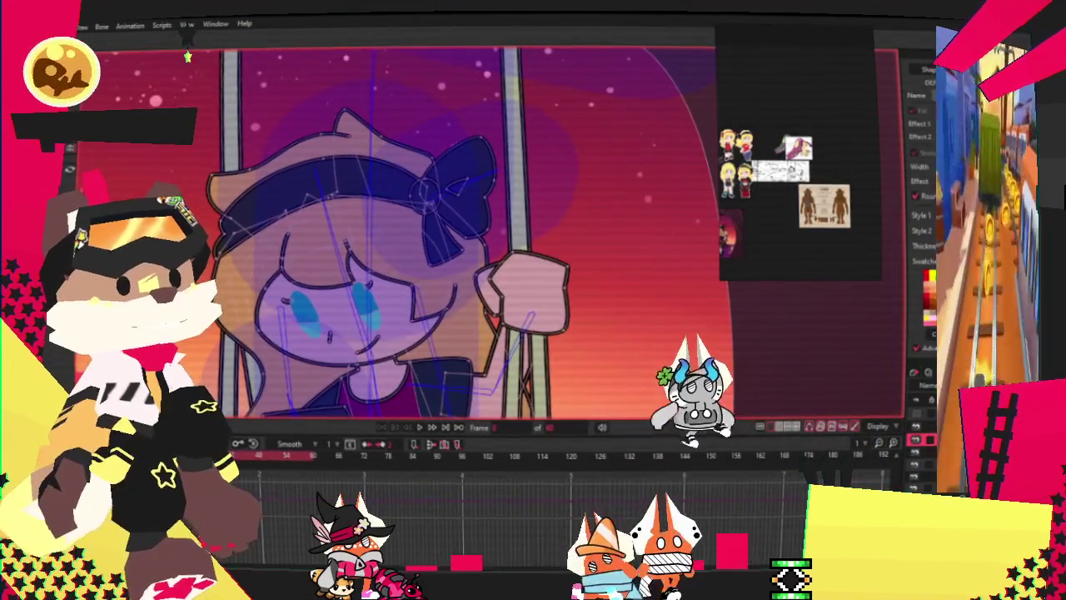
{"action": "key", "text": "z"}
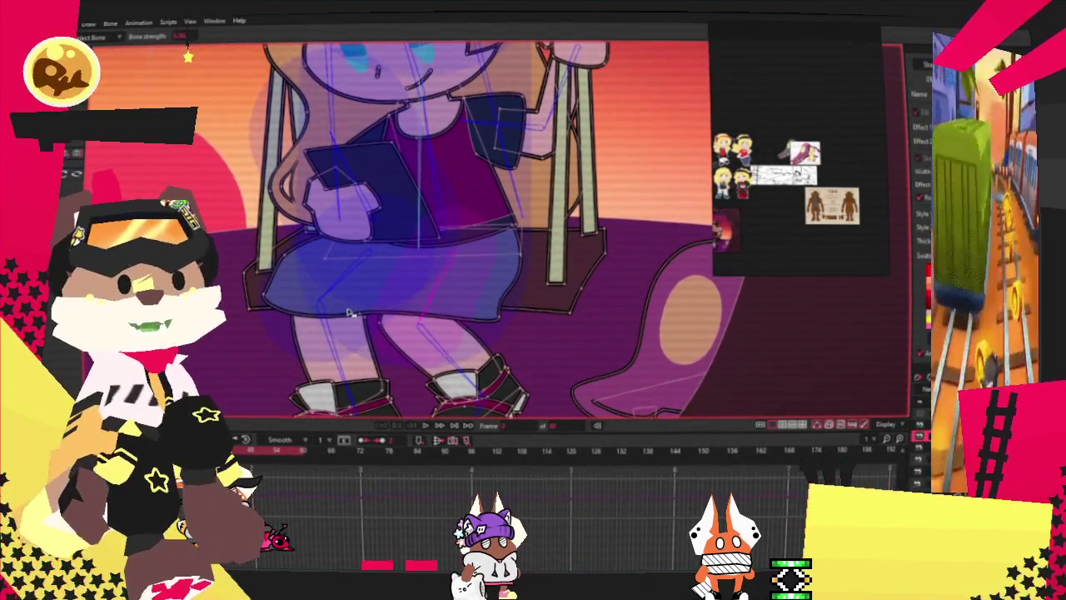
{"action": "scroll", "coordinate": [359, 325], "scroll_direction": "down", "scroll_amount": 3}
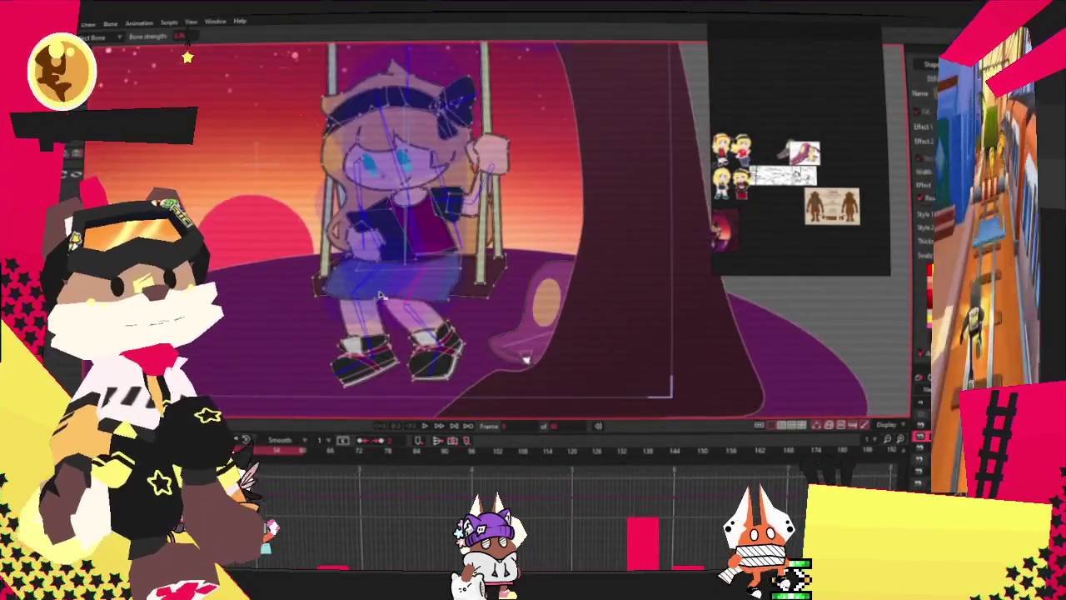
{"action": "scroll", "coordinate": [360, 324], "scroll_direction": "down", "scroll_amount": 2}
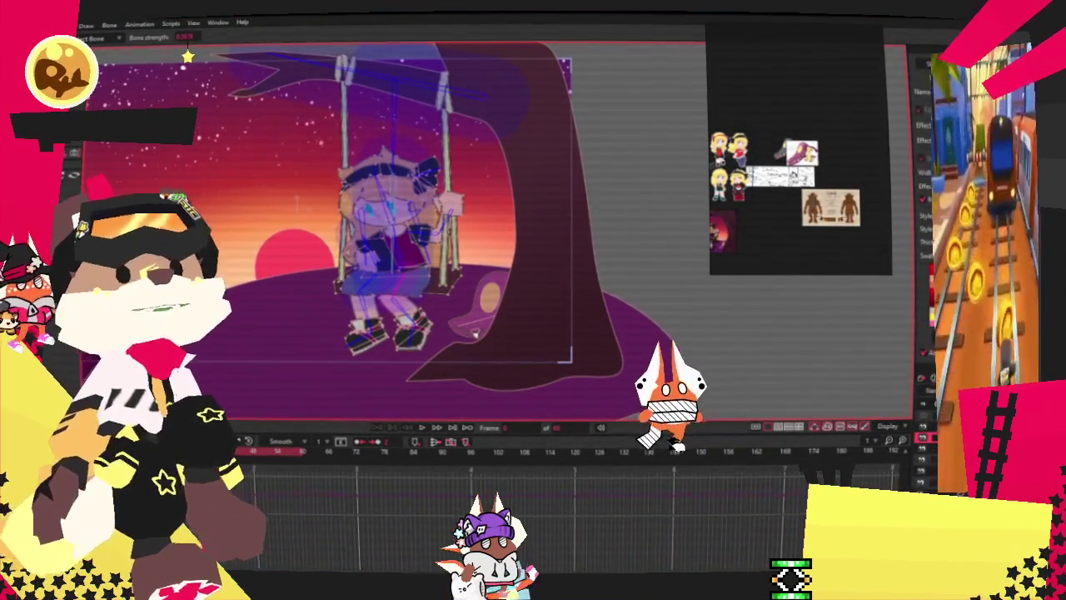
{"action": "scroll", "coordinate": [350, 311], "scroll_direction": "up", "scroll_amount": 2}
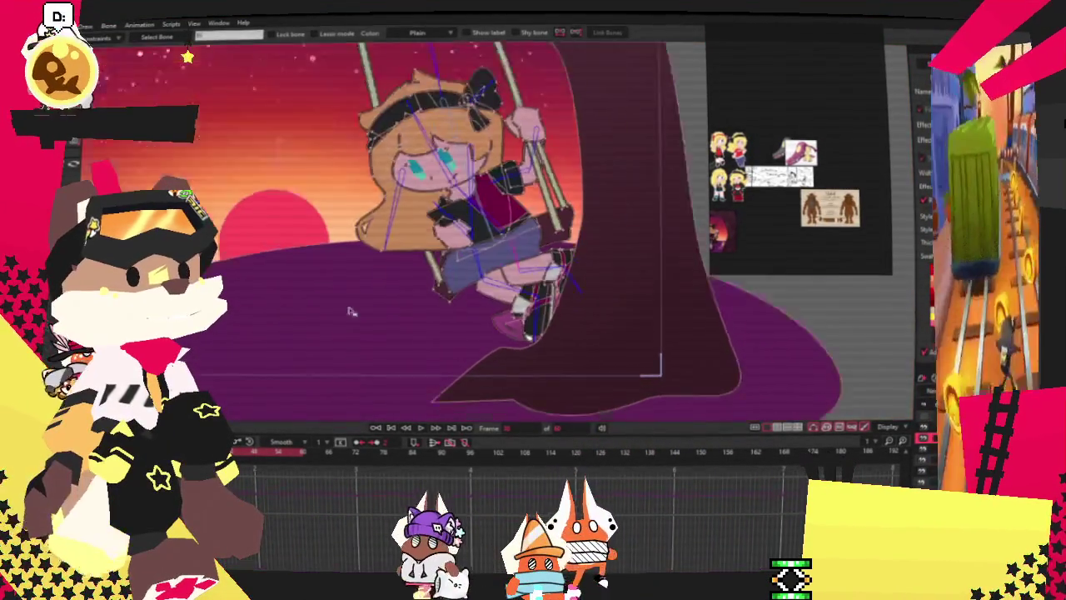
Set the swing keyframe to Linear interpolation and step forward to preview the backward swing.
{"action": "scroll", "coordinate": [350, 311], "scroll_direction": "up", "scroll_amount": 2}
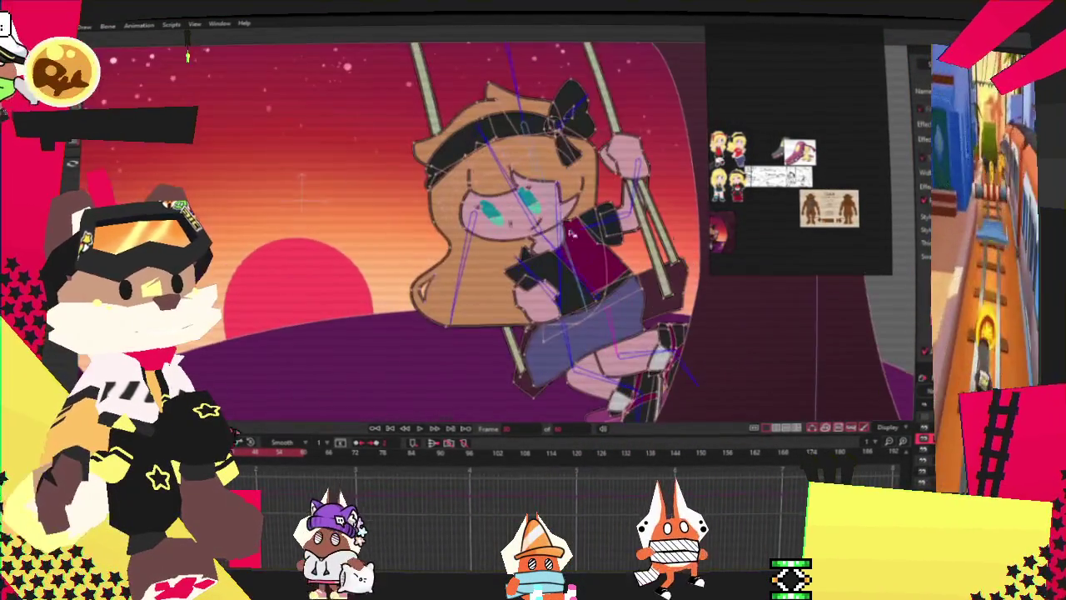
{"action": "key", "text": "space"}
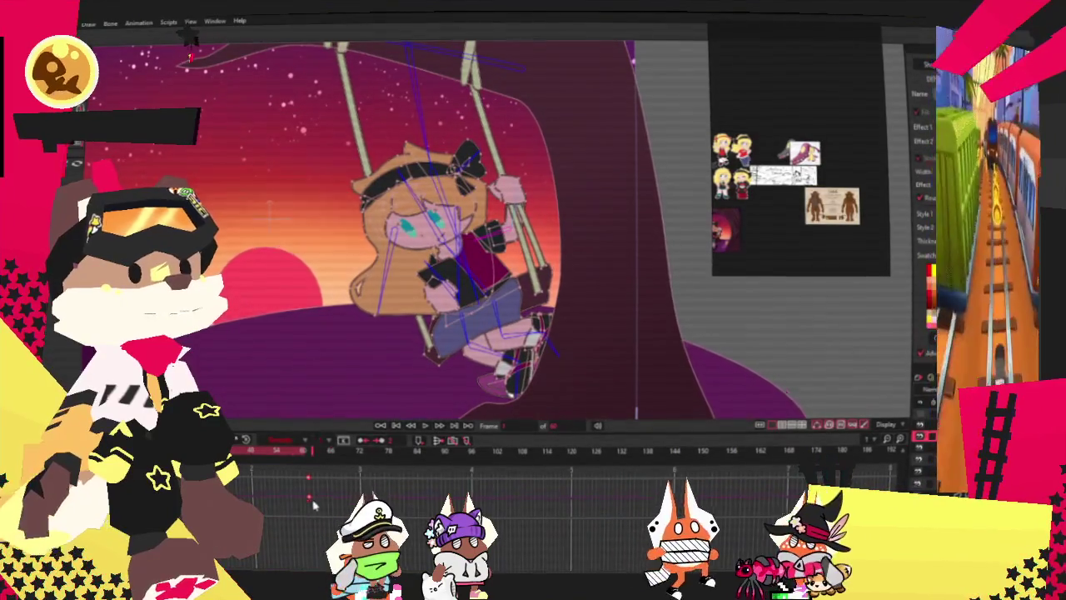
{"action": "right_click", "coordinate": [310, 498]}
{"action": "left_click", "coordinate": [323, 439]}
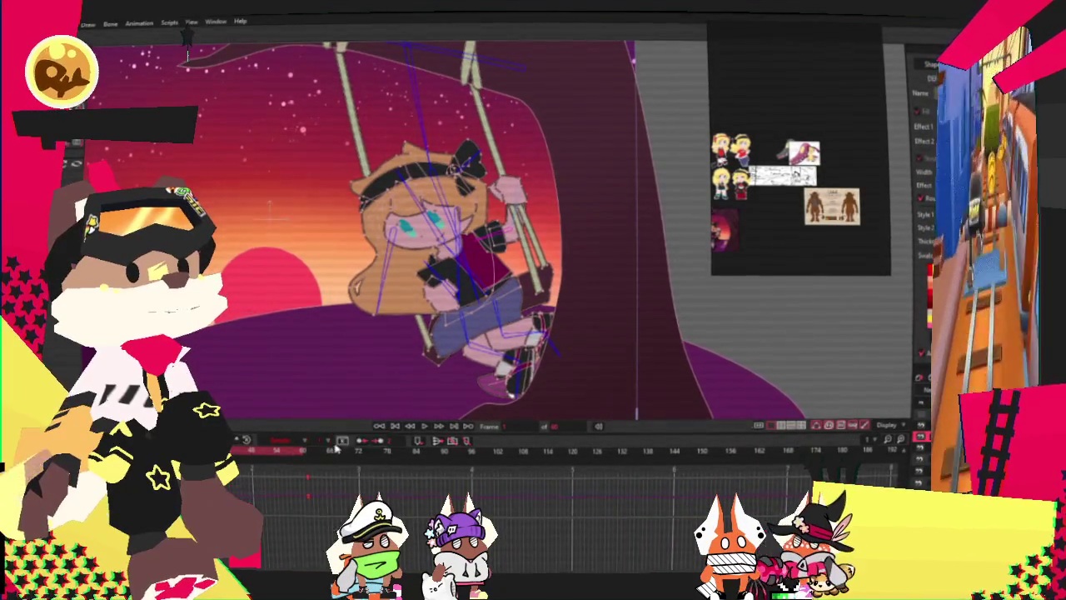
{"action": "left_click", "coordinate": [425, 427]}
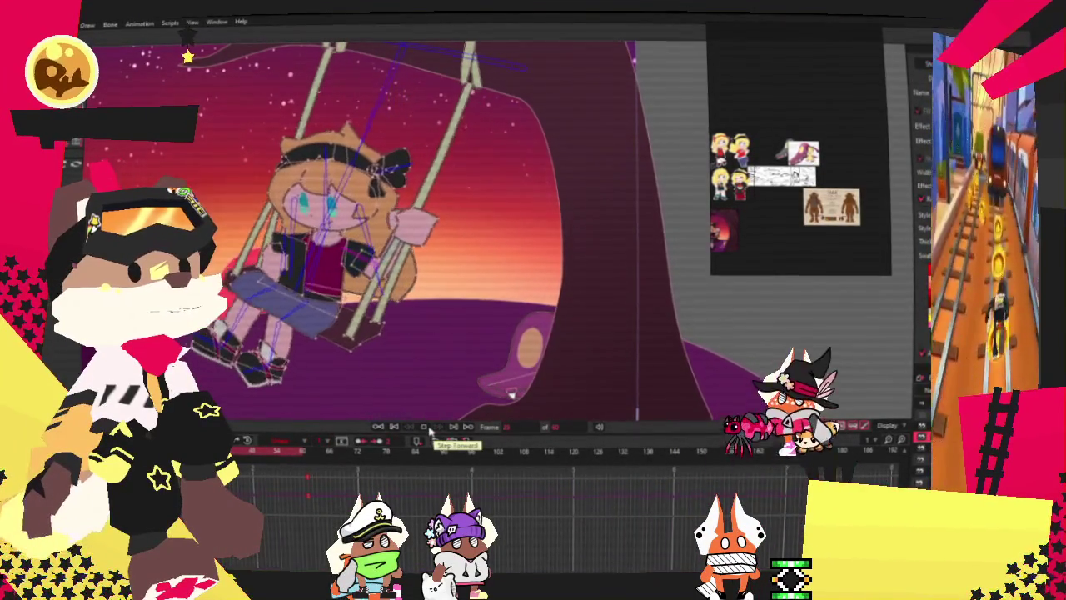